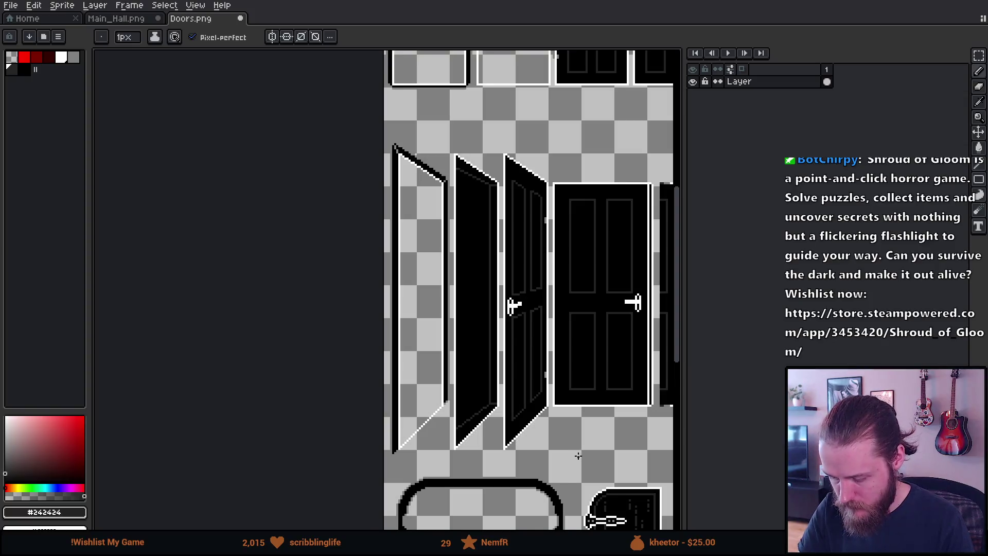
scroll(533, 452, right, 2)
Step: Save Doors.png and switch over to the Unity project
key(ctrl+s)
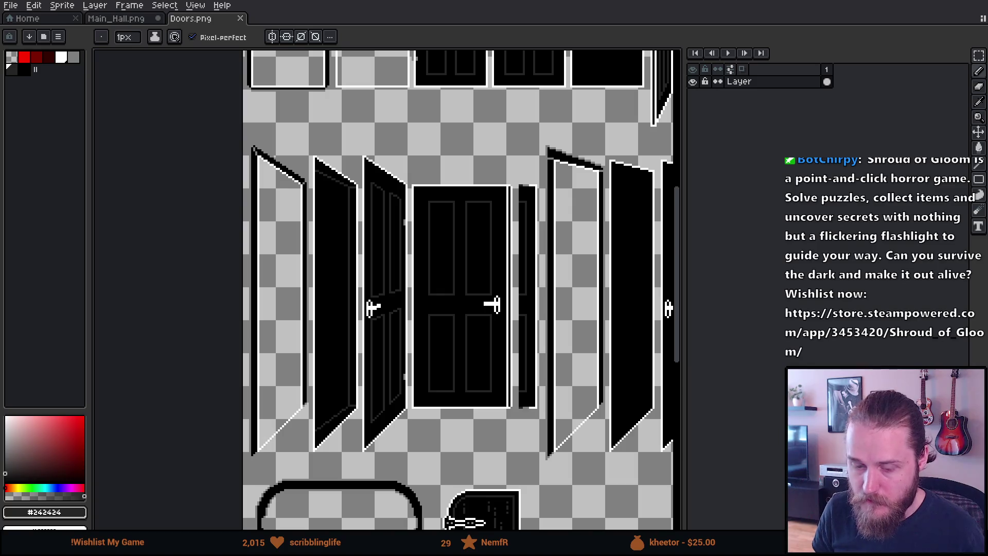
key(alt+Tab)
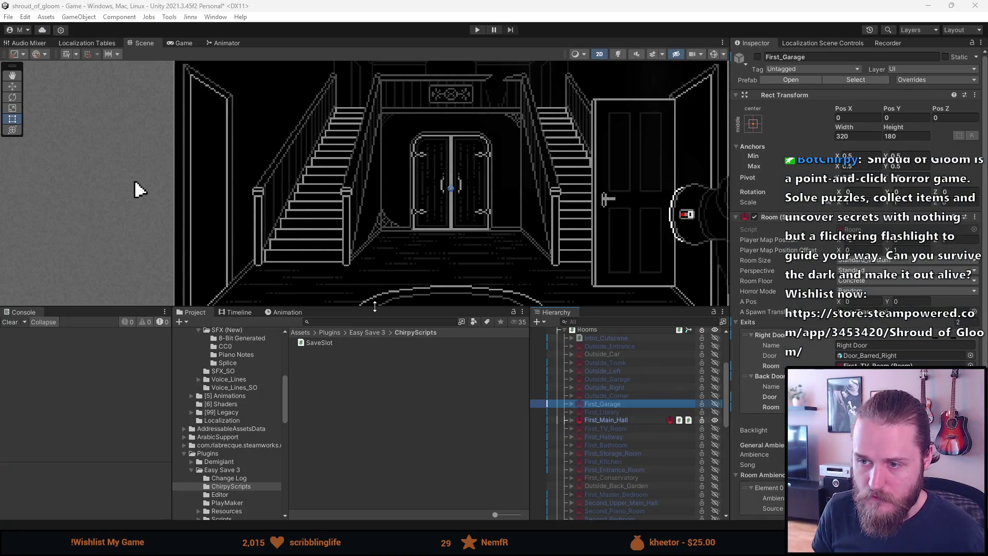
scroll(300, 270, down, 1)
scroll(301, 269, down, 1)
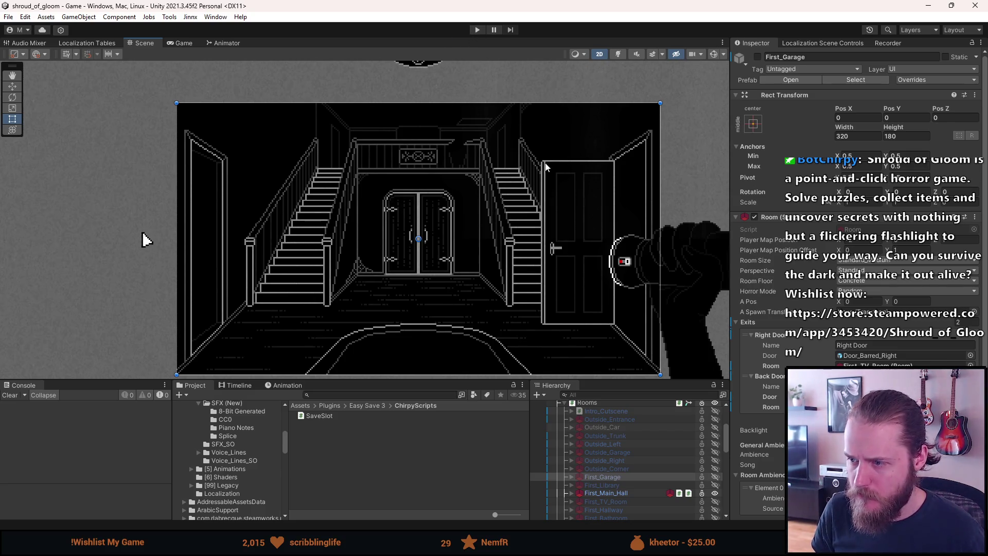
scroll(636, 176, up, 2)
scroll(652, 172, up, 1)
scroll(587, 177, down, 1)
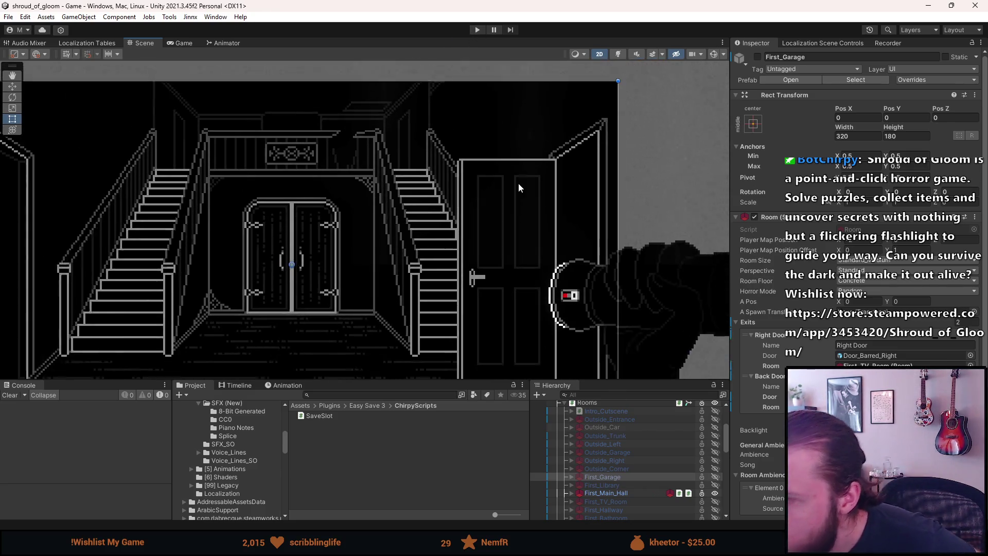
scroll(518, 183, down, 2)
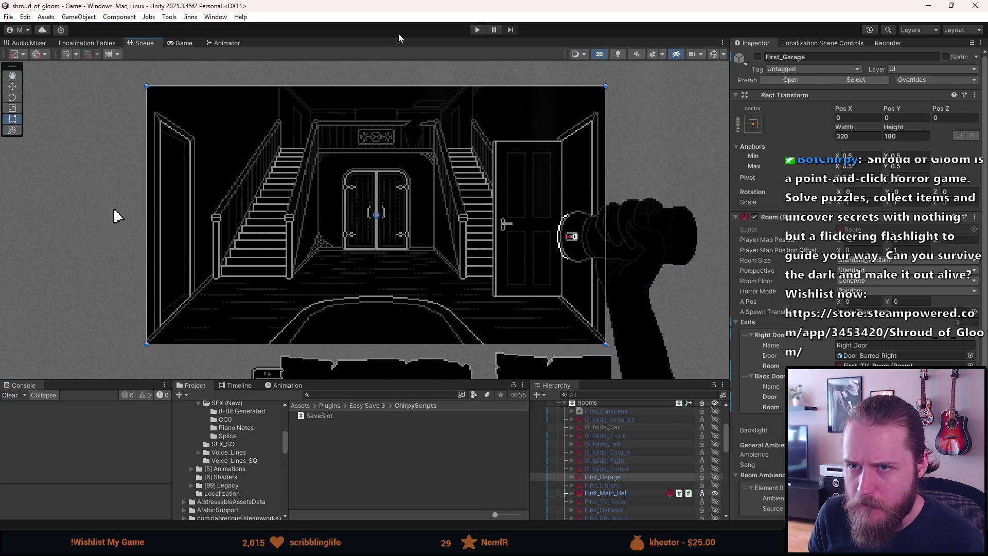
Step: Enter Play mode to playtest the main hall and its doors
click(476, 29)
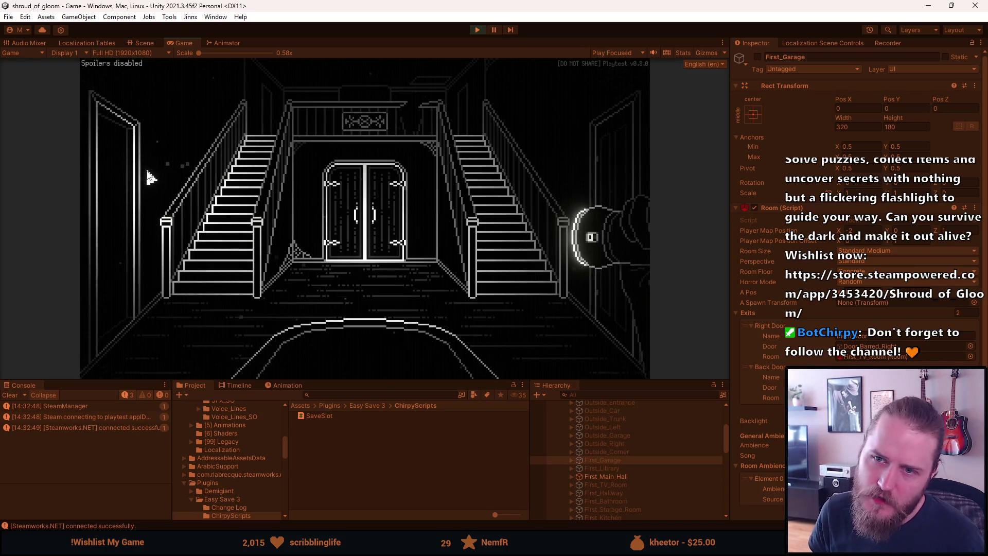
Step: Walk from the cabinet room through the next rooms into the TV room
click(227, 236)
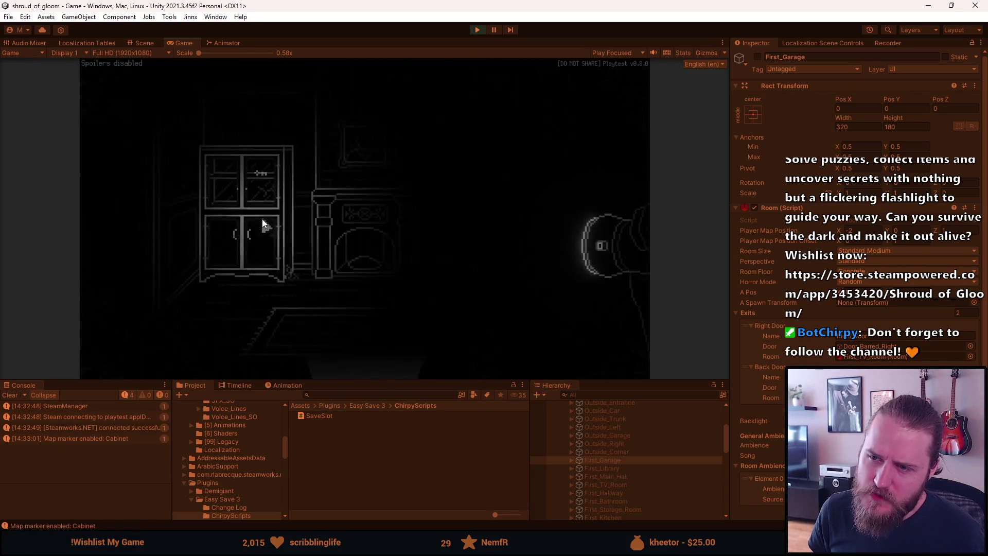
click(153, 194)
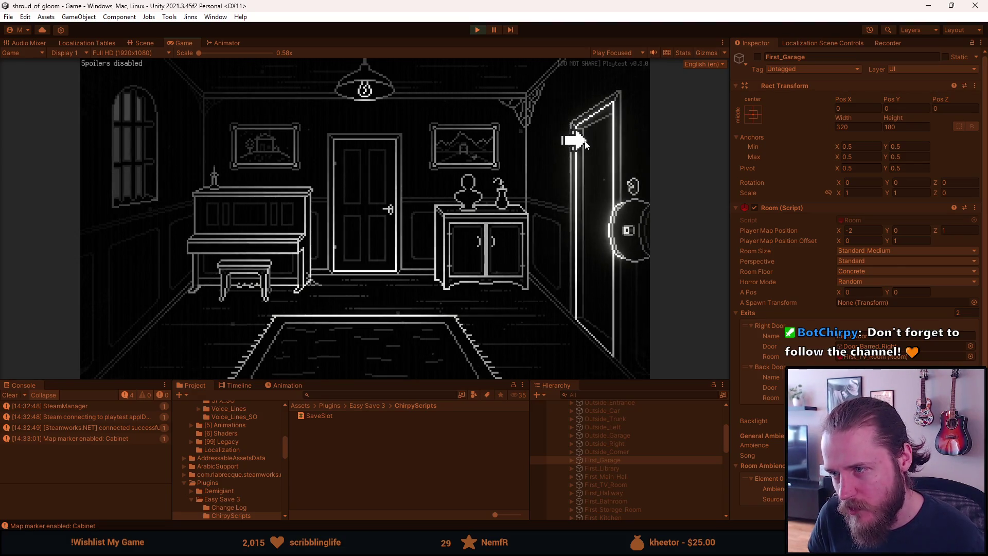
click(575, 146)
click(358, 356)
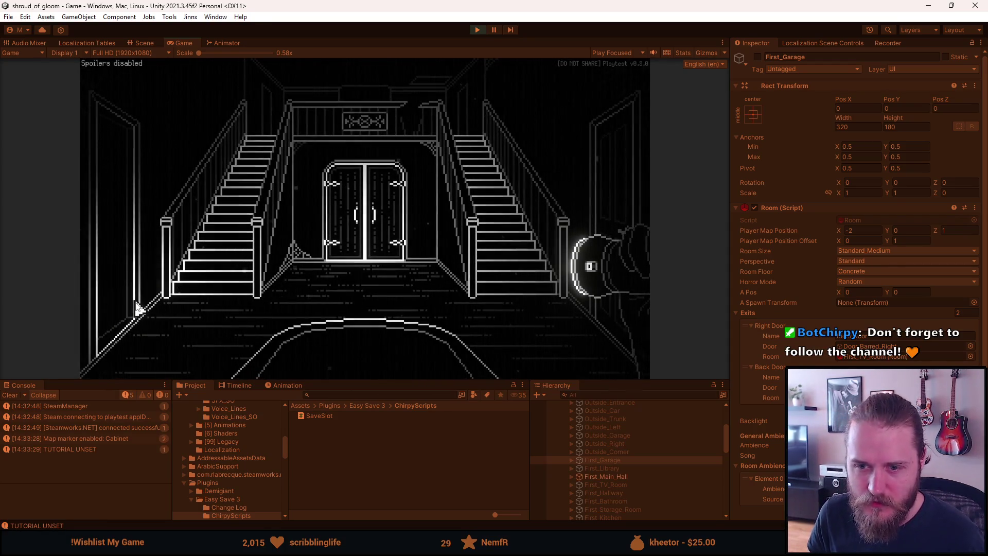
click(130, 186)
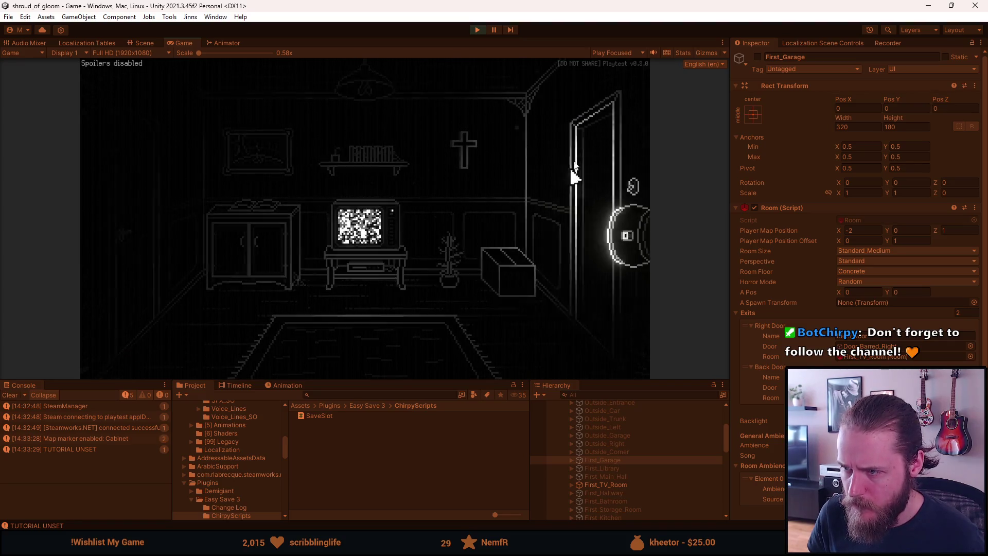
Step: Open and shut the left door, return to the TV room, pause and go back to Aseprite
click(120, 174)
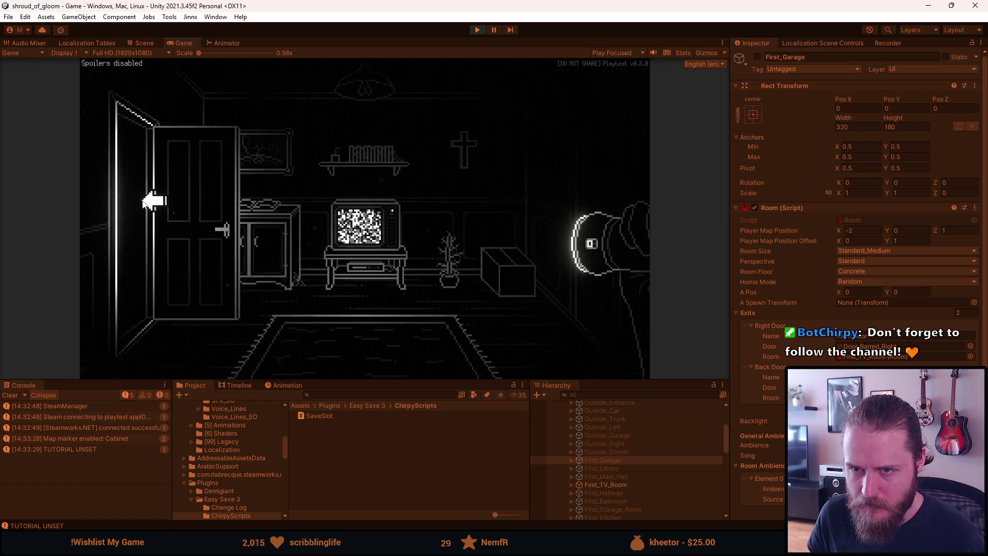
click(150, 206)
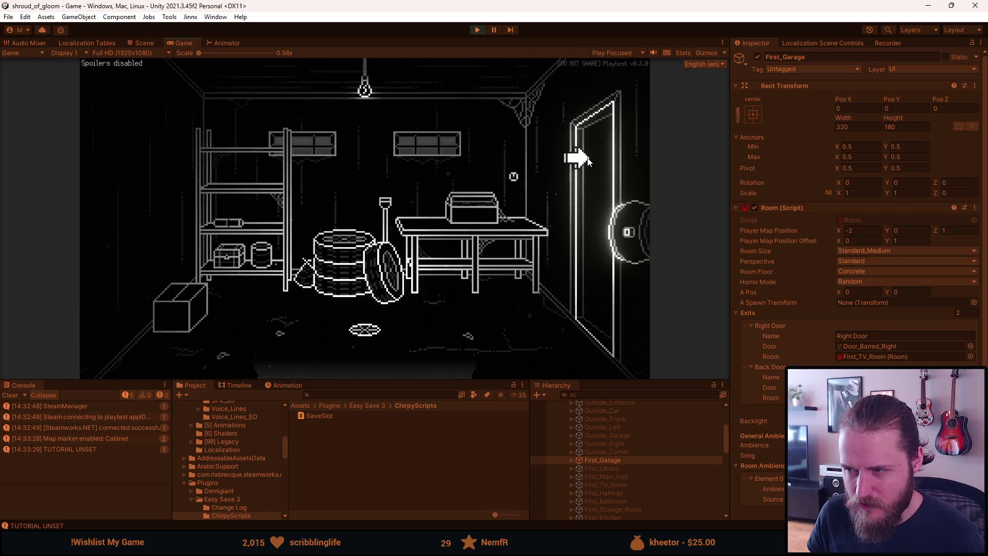
click(578, 160)
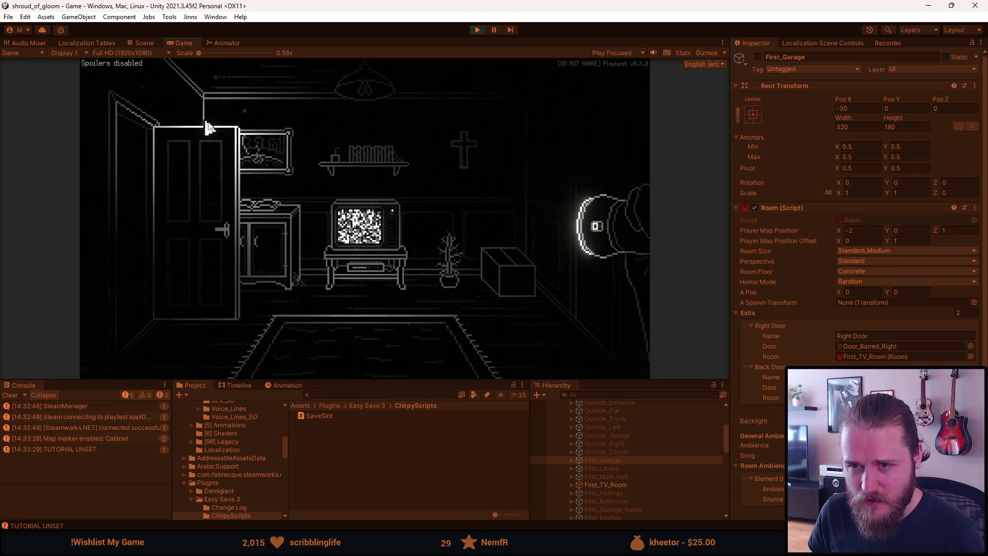
click(493, 29)
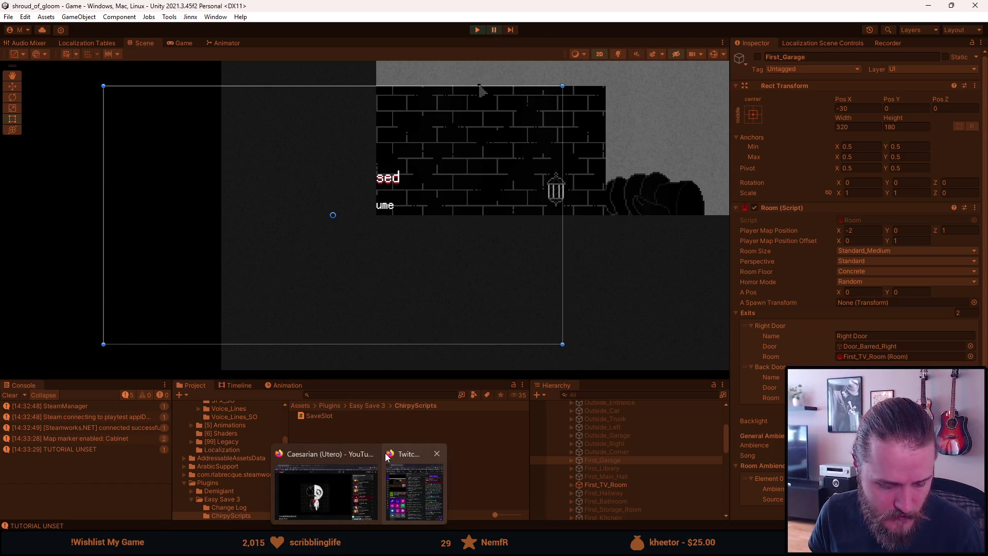
key(alt+Tab)
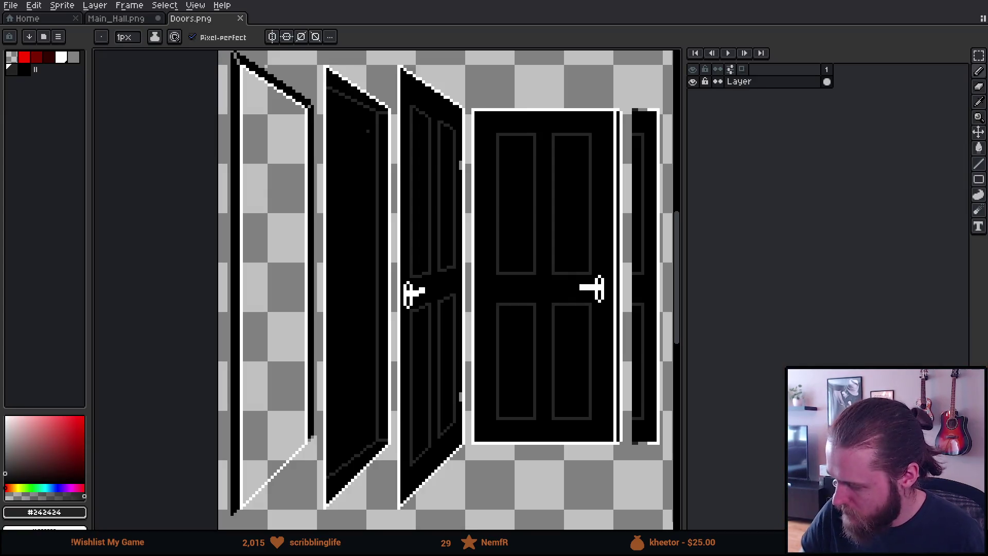
scroll(388, 249, down, 1)
scroll(417, 275, up, 1)
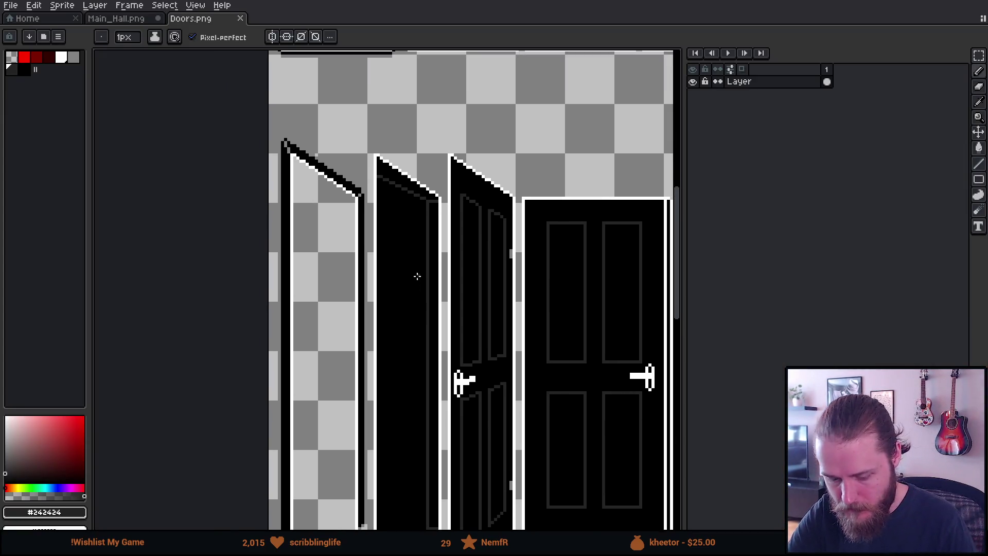
scroll(417, 275, up, 1)
scroll(408, 214, up, 1)
Step: Paint the old grey inner lines on the plain black door back to black
alt+click(378, 113)
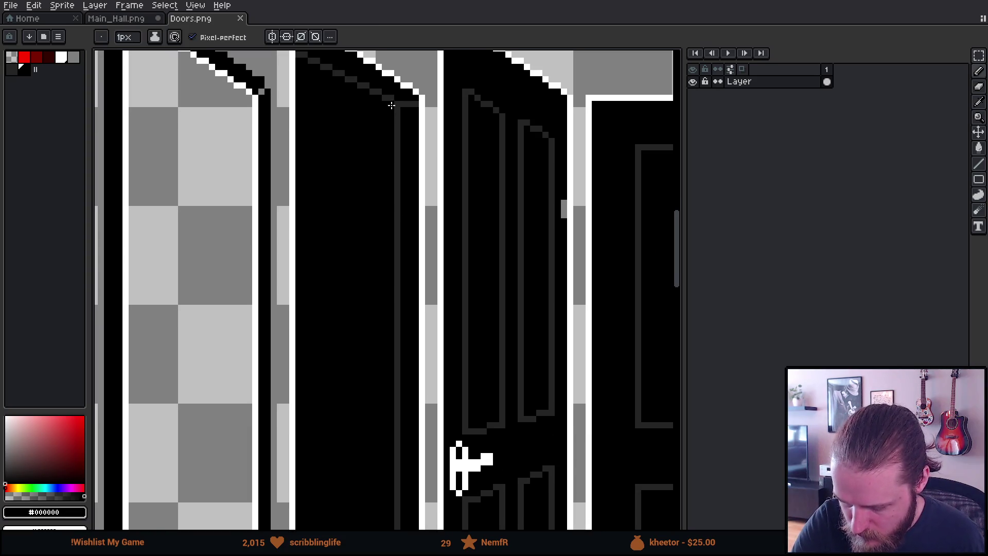
scroll(375, 364, down, 3)
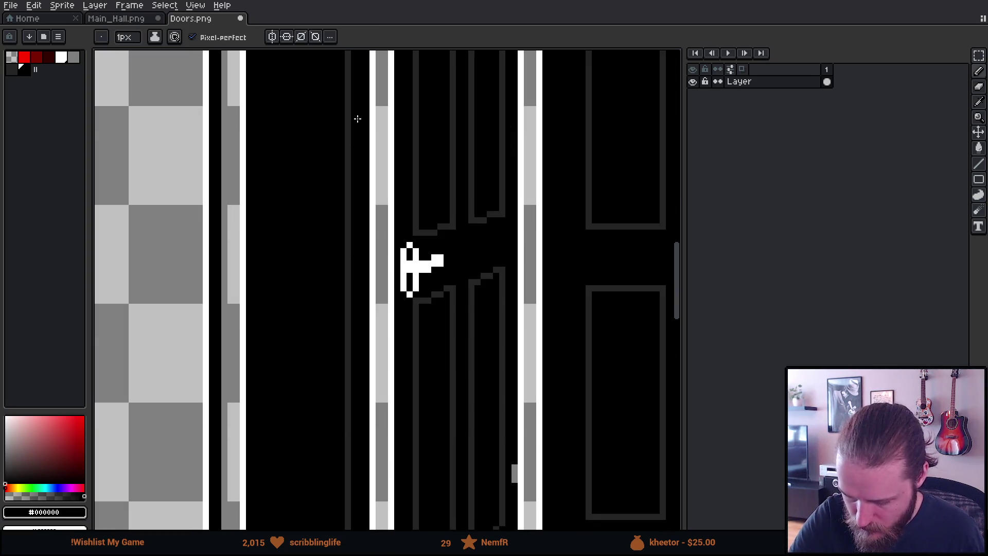
scroll(357, 226, down, 3)
drag(355, 226, 356, 222)
shift+click(352, 325)
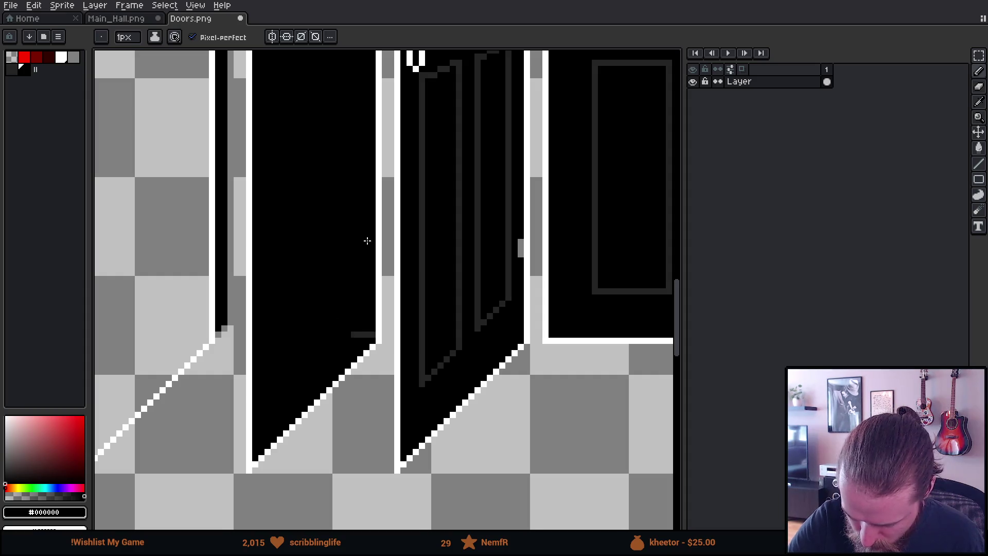
scroll(366, 241, up, 3)
scroll(369, 371, up, 3)
drag(369, 427, 369, 119)
scroll(370, 96, up, 1)
scroll(353, 110, up, 2)
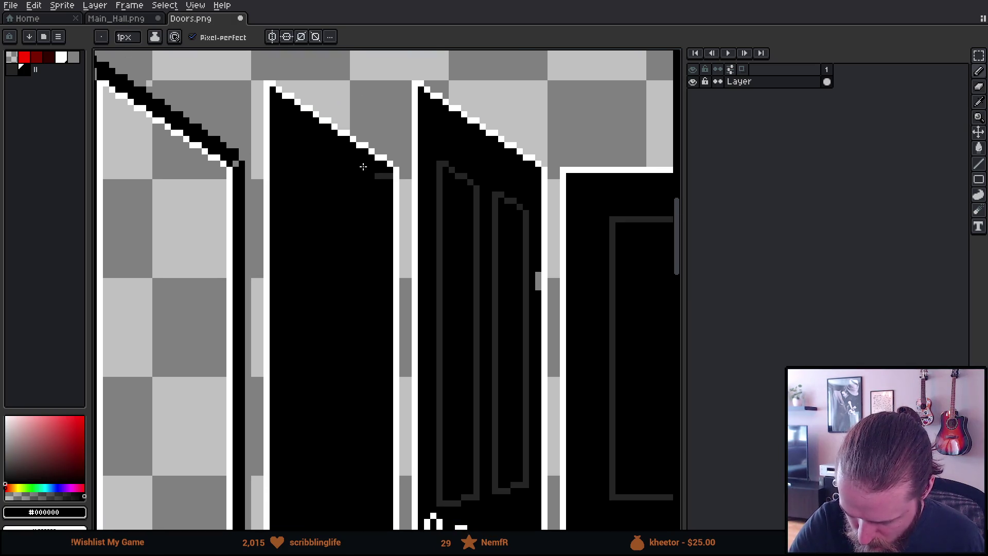
Step: Pick the dark grey #242424 to start the door's inner frame line
alt+click(381, 202)
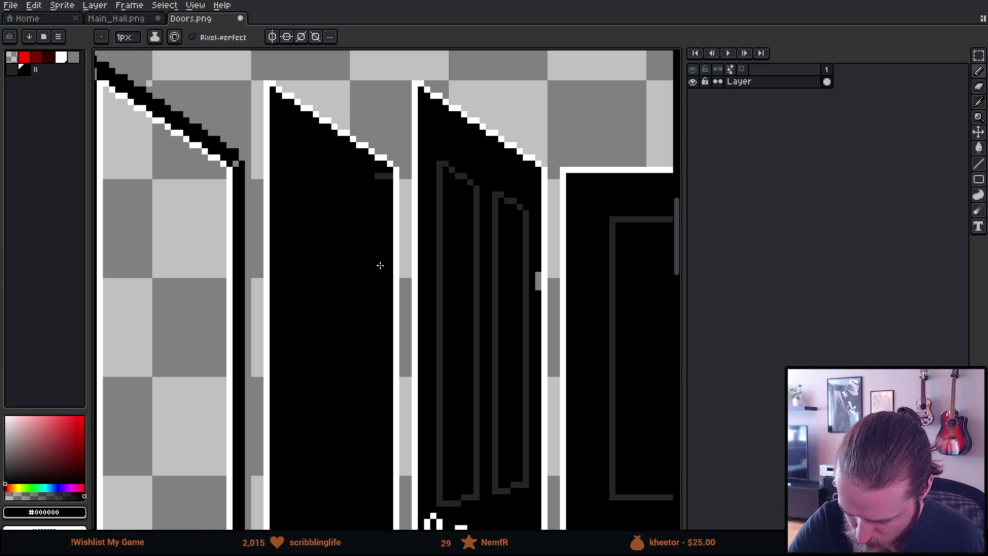
scroll(381, 265, down, 2)
scroll(384, 228, up, 1)
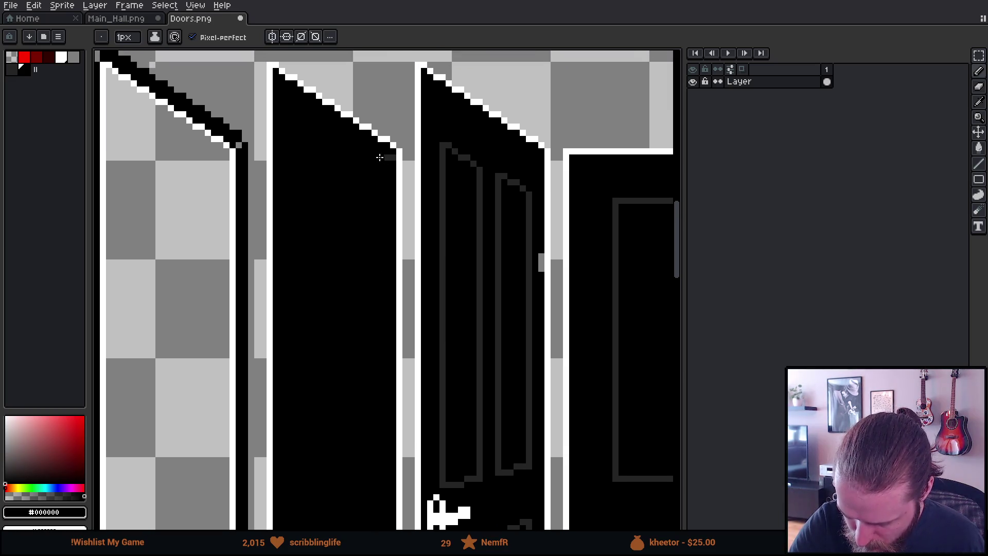
alt+click(386, 158)
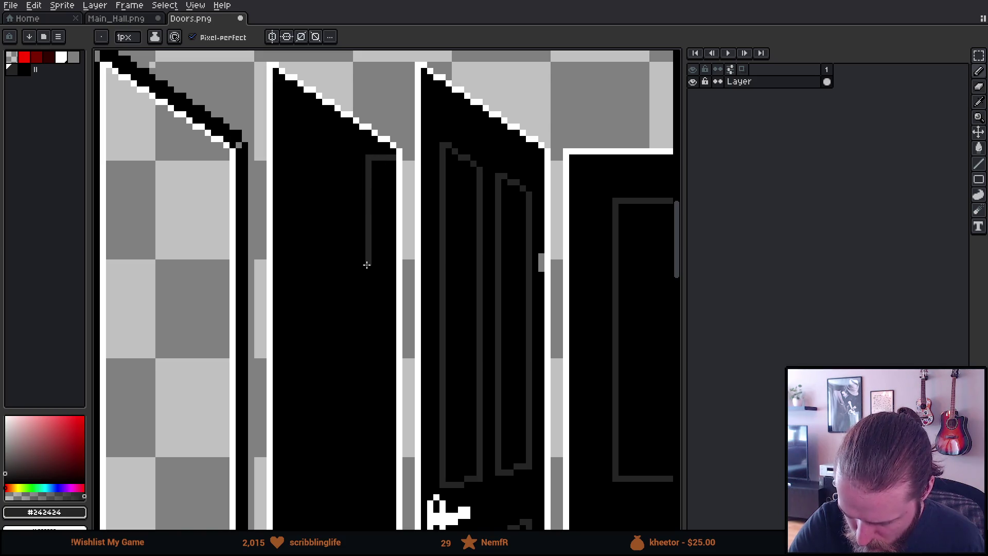
scroll(458, 439, down, 3)
scroll(430, 232, down, 1)
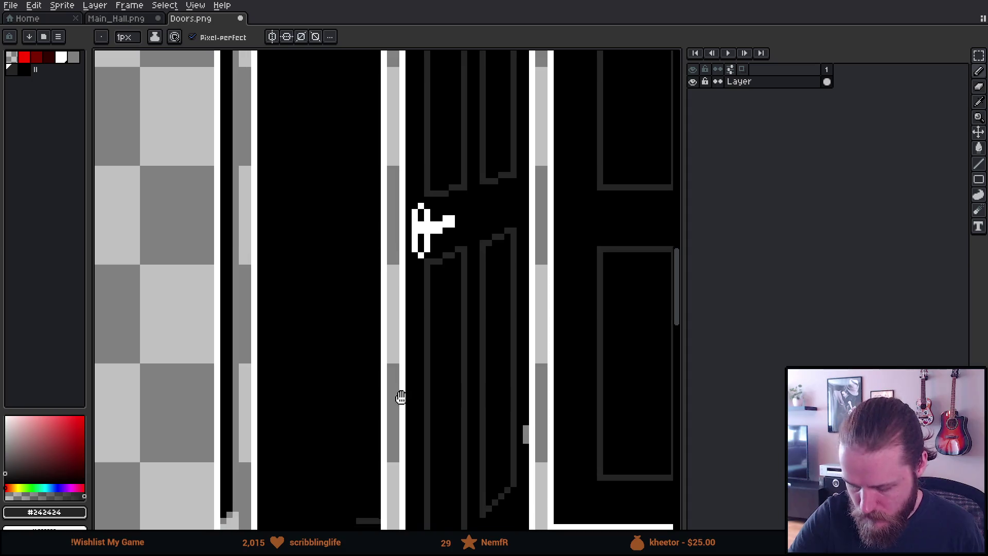
scroll(380, 342, down, 2)
Step: Draw the dark grey frame line down the black door, save Doors.png and return to Unity
shift+click(371, 368)
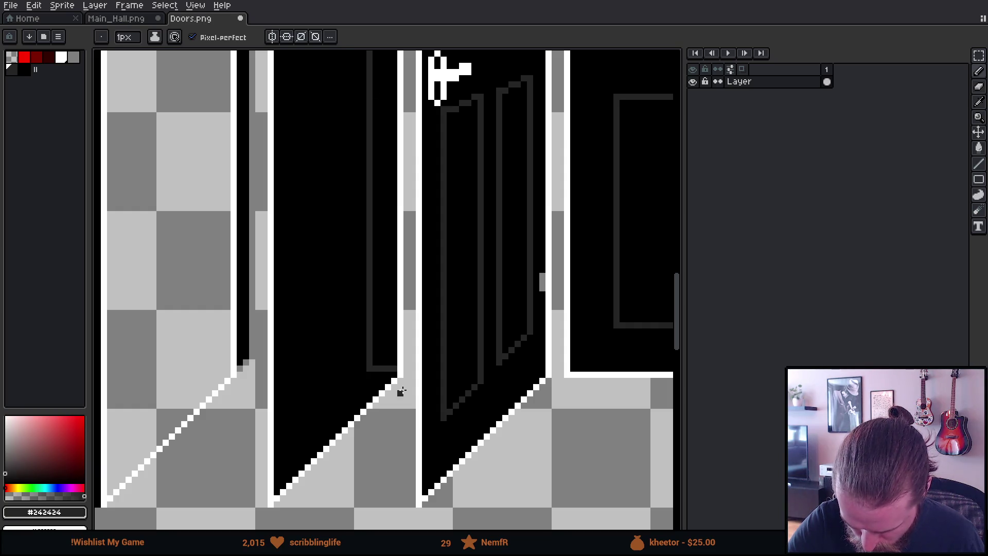
scroll(401, 391, up, 1)
scroll(399, 430, up, 1)
scroll(410, 214, up, 4)
scroll(404, 494, down, 5)
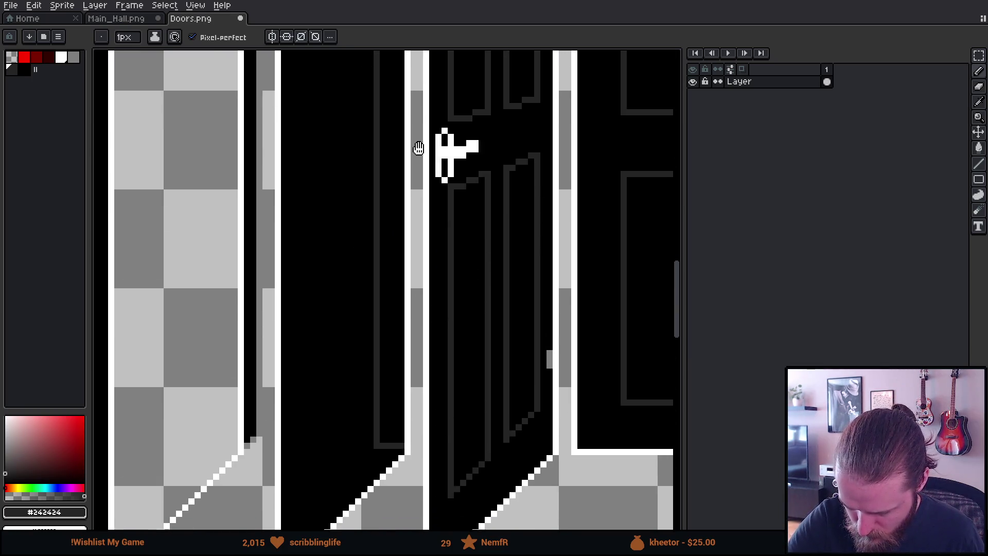
scroll(418, 147, down, 2)
scroll(418, 147, up, 4)
scroll(457, 83, down, 4)
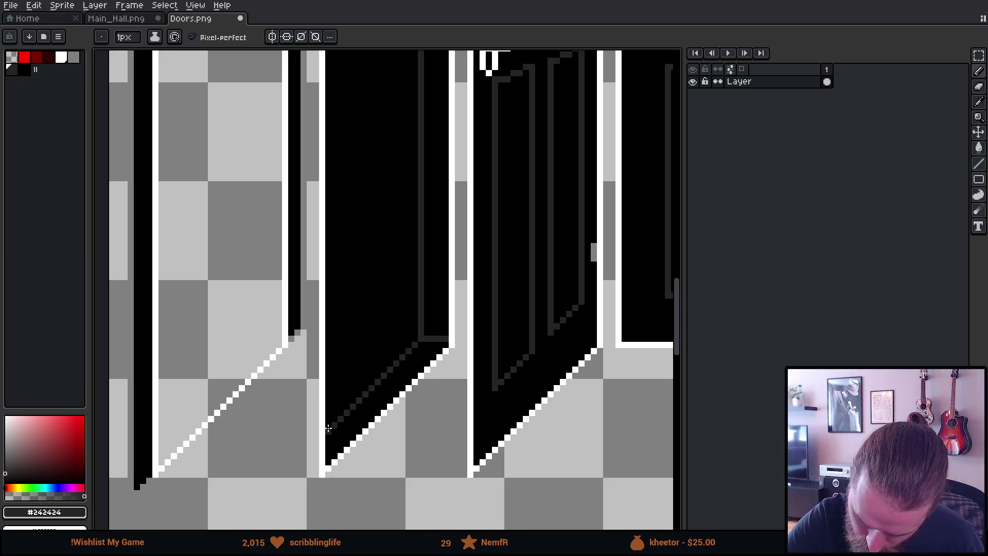
scroll(502, 241, up, 1)
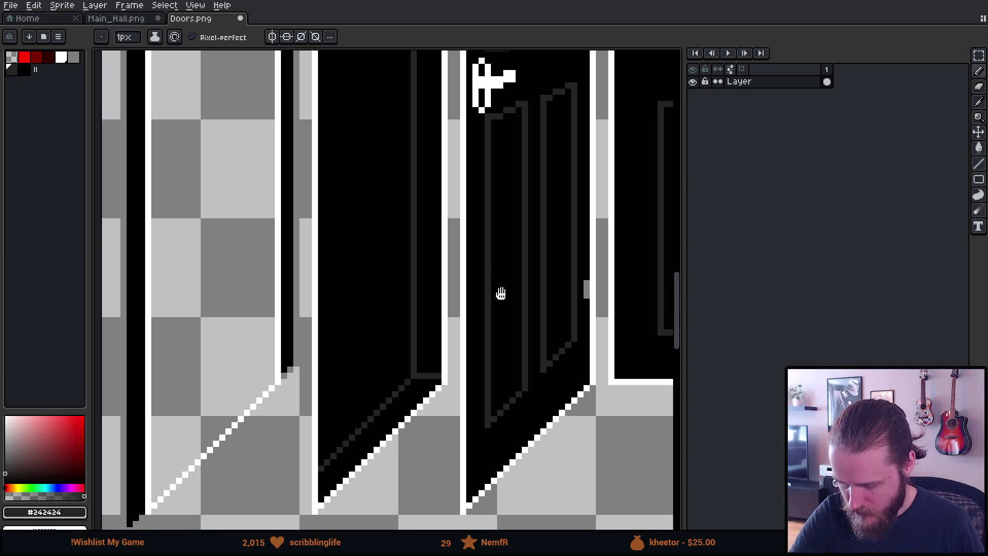
scroll(501, 294, up, 2)
scroll(494, 409, up, 2)
scroll(481, 264, up, 3)
scroll(412, 283, up, 1)
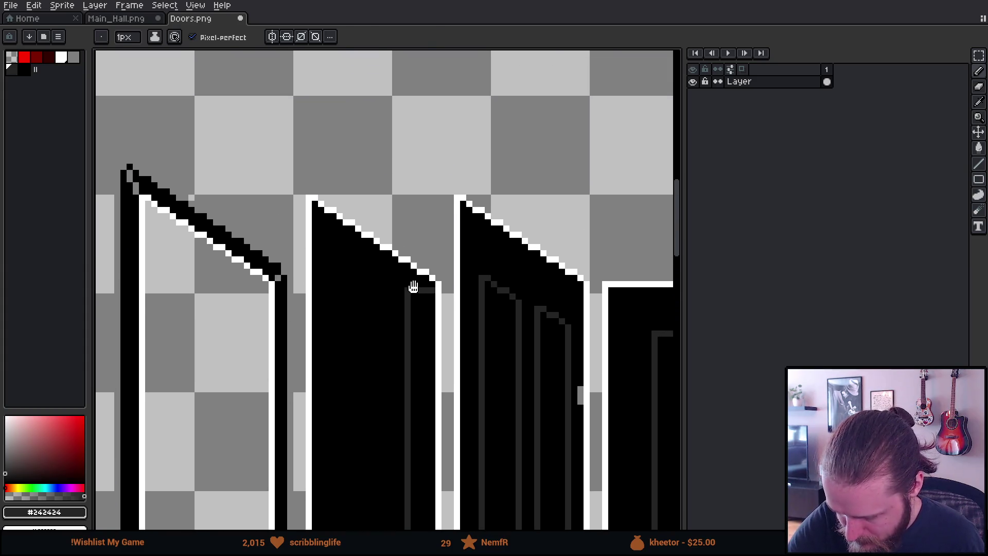
scroll(427, 309, up, 2)
scroll(390, 293, down, 1)
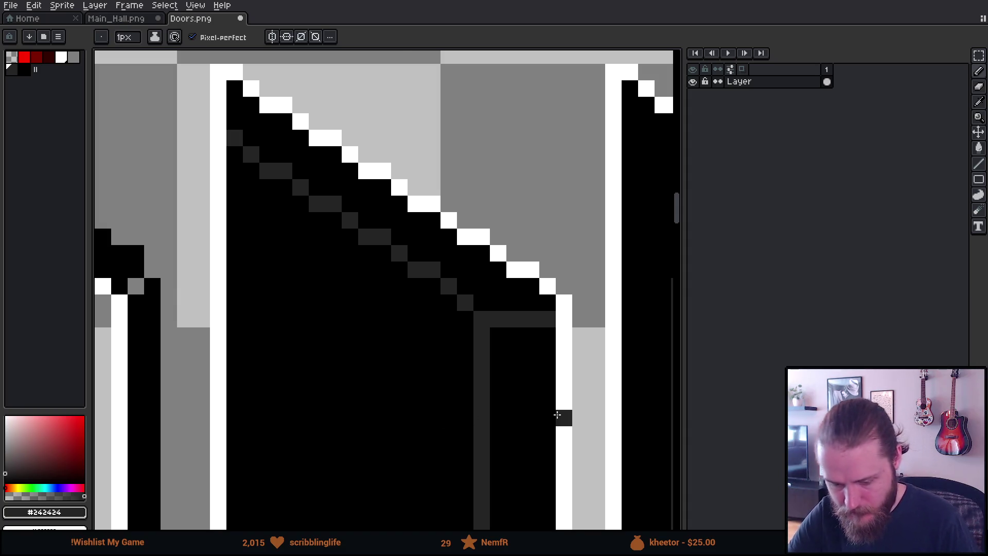
scroll(557, 416, down, 3)
scroll(557, 416, down, 2)
drag(557, 415, 359, 197)
key(ctrl+s)
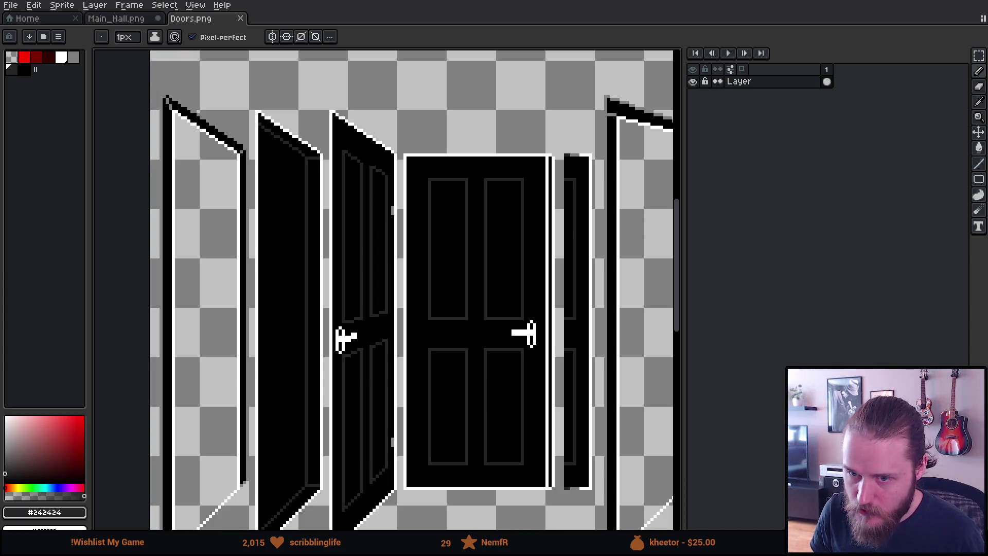
key(alt+Tab)
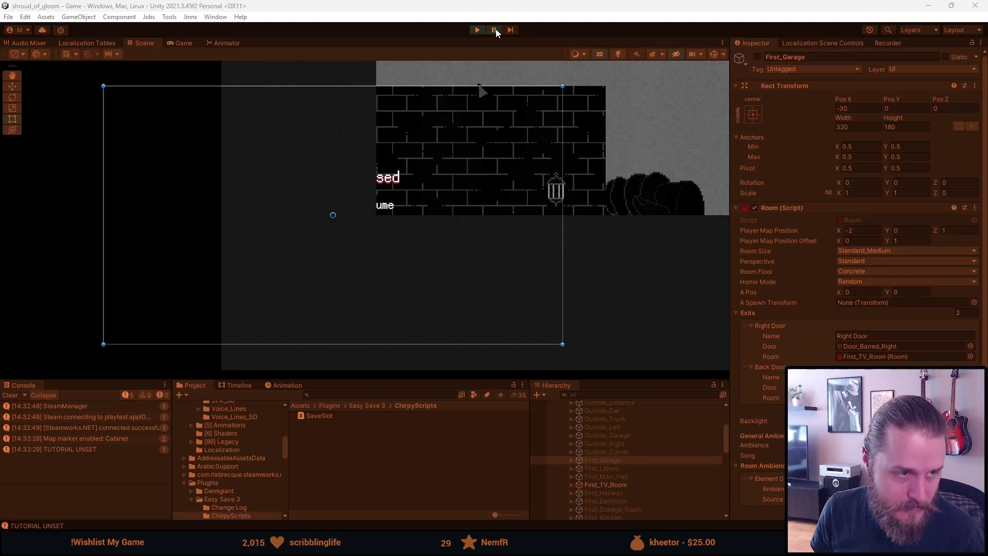
Step: Resume the game and walk through the garage and TV room into the main hall
click(495, 29)
click(366, 207)
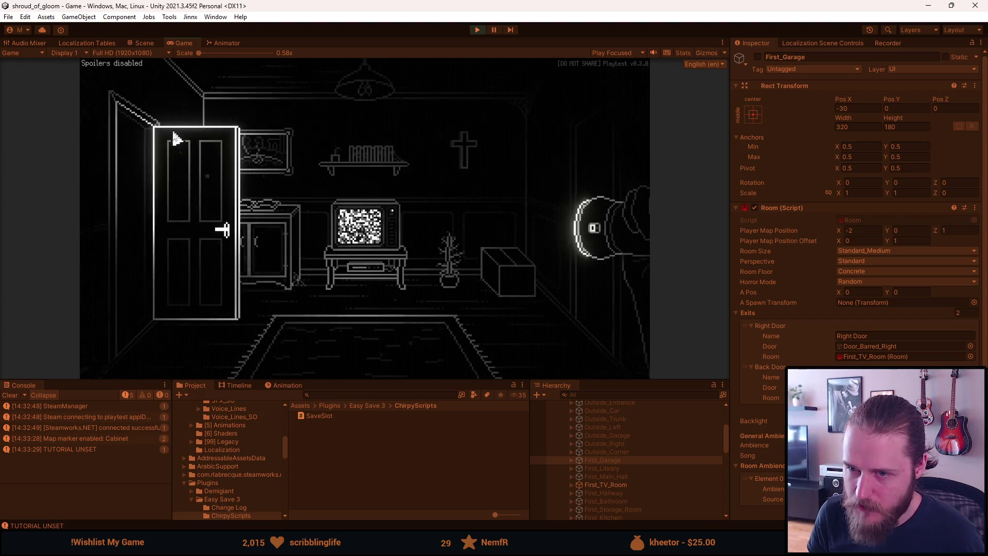
click(150, 192)
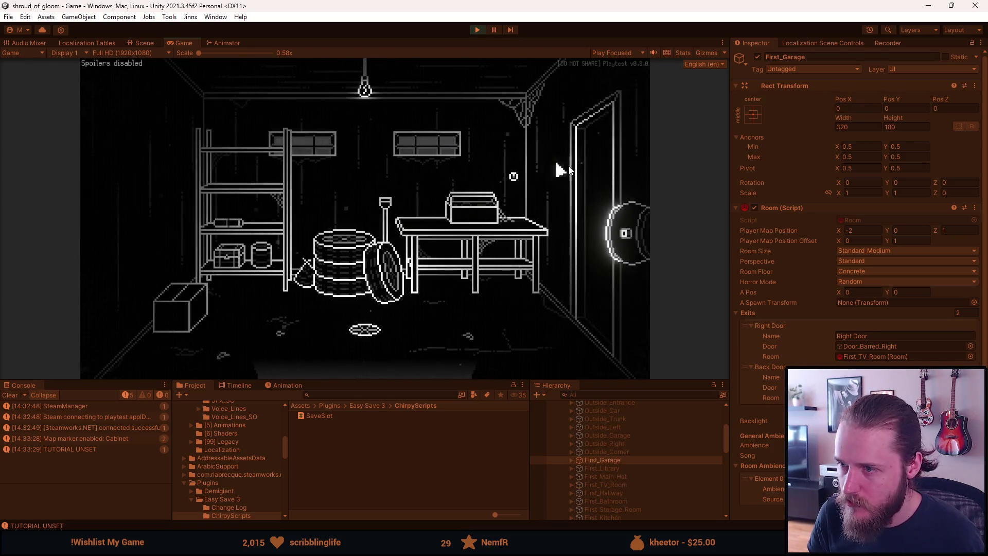
click(569, 171)
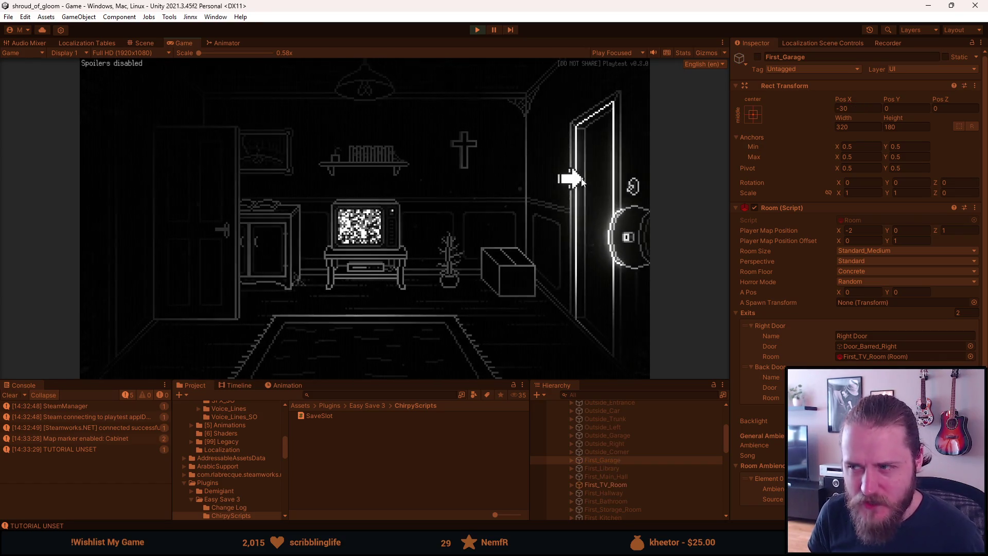
click(588, 182)
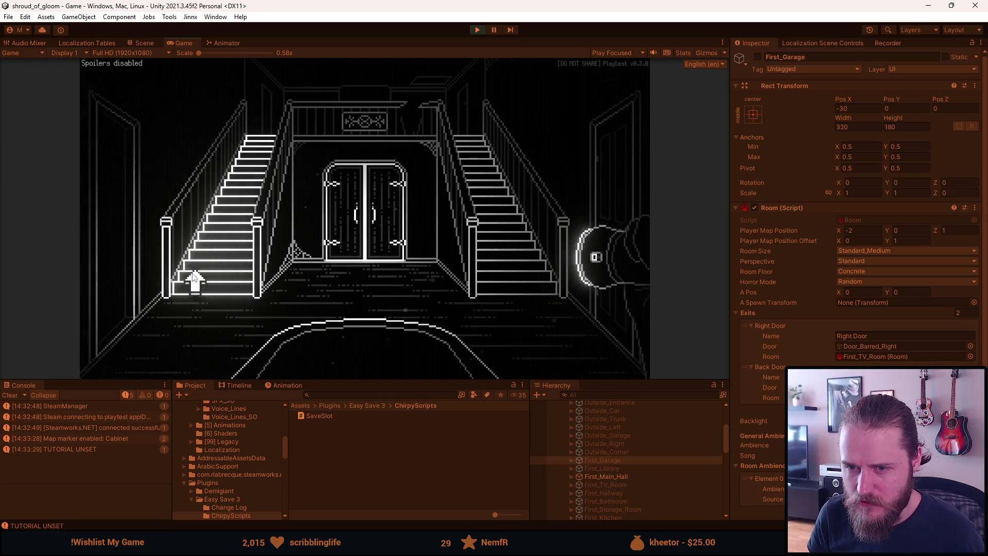
Step: Continue into the fireplace room and out its left door, then pause and stop the playtest
click(595, 184)
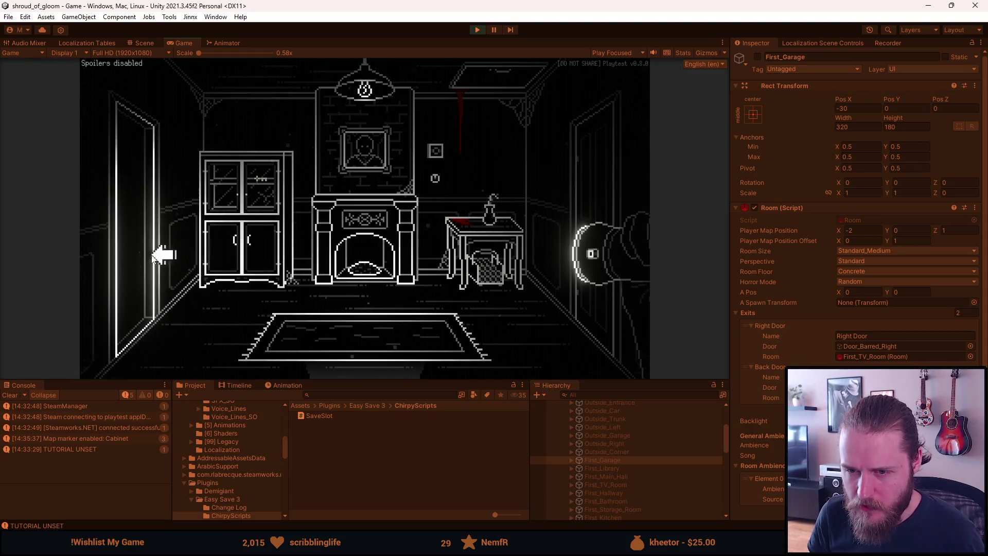
click(154, 311)
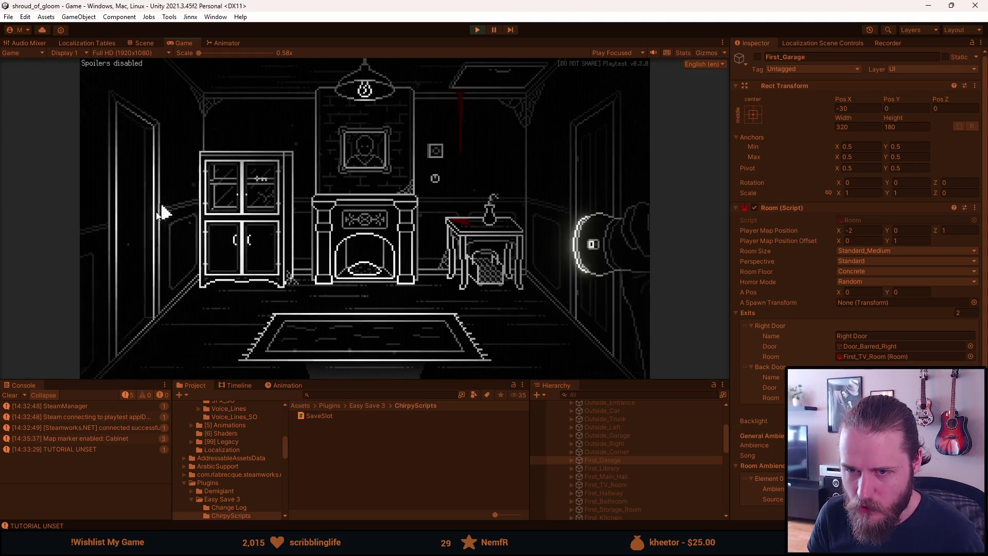
click(147, 172)
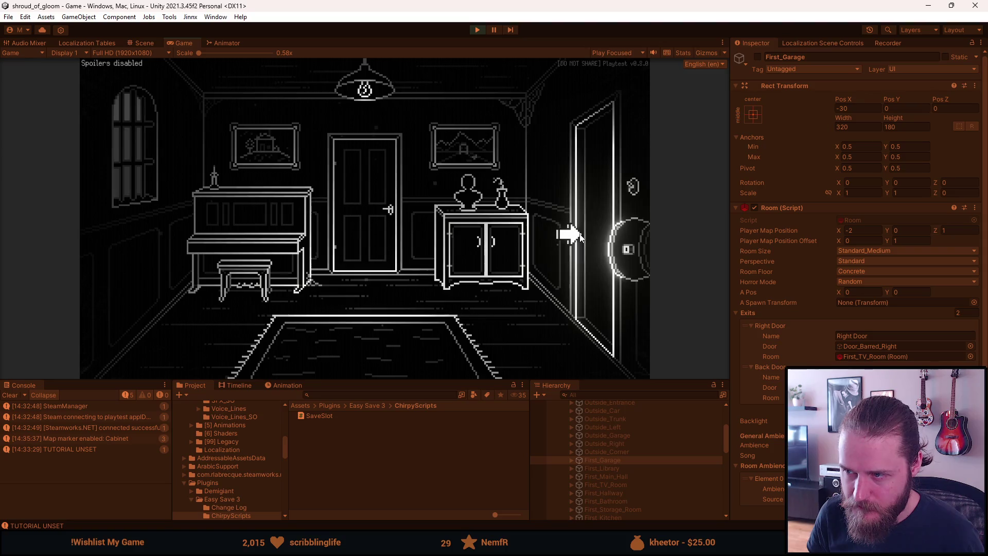
key(Escape)
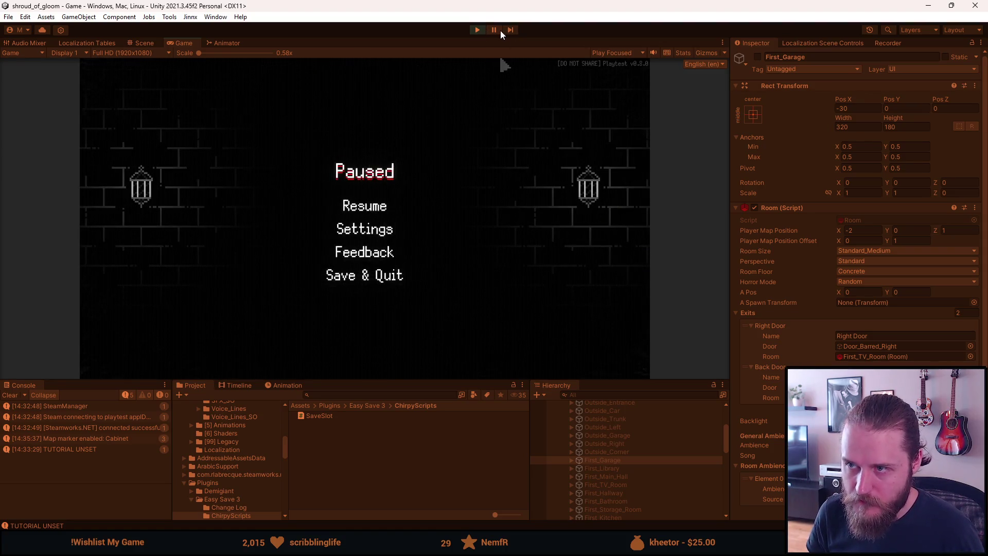
key(ctrl+1)
Step: Redraw the door's dark grey inner frame line one pixel inward and blacken the old one
key(alt+Tab)
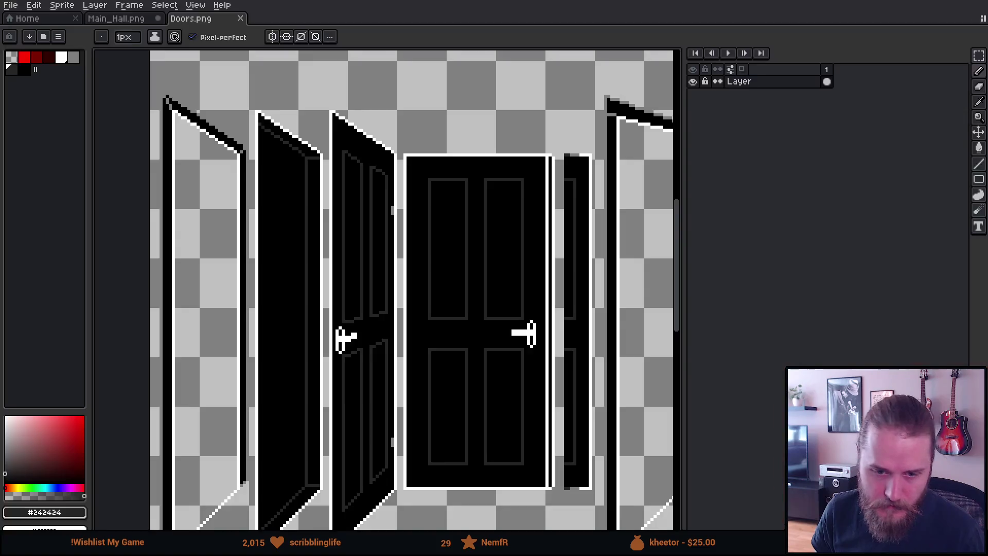
scroll(272, 143, up, 1)
scroll(271, 142, up, 1)
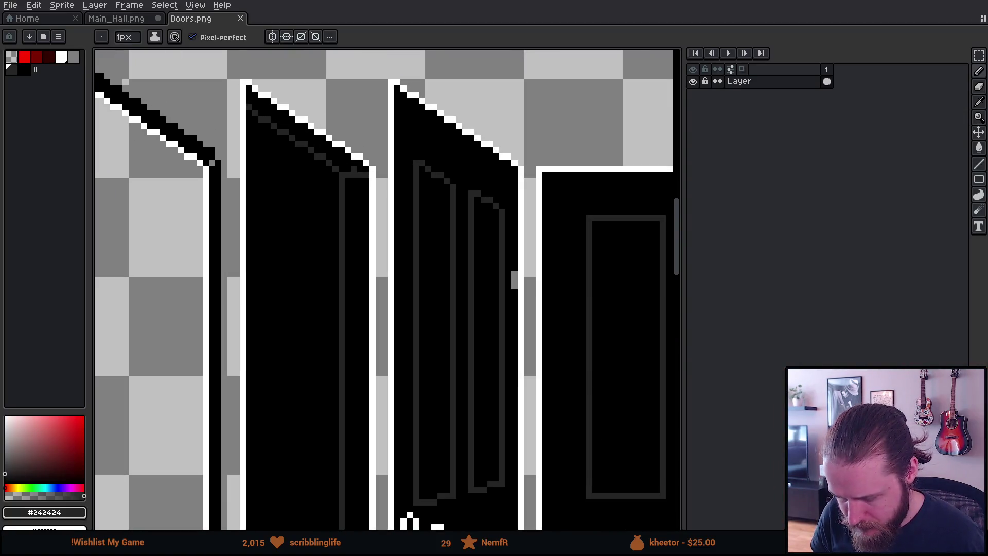
alt+click(338, 175)
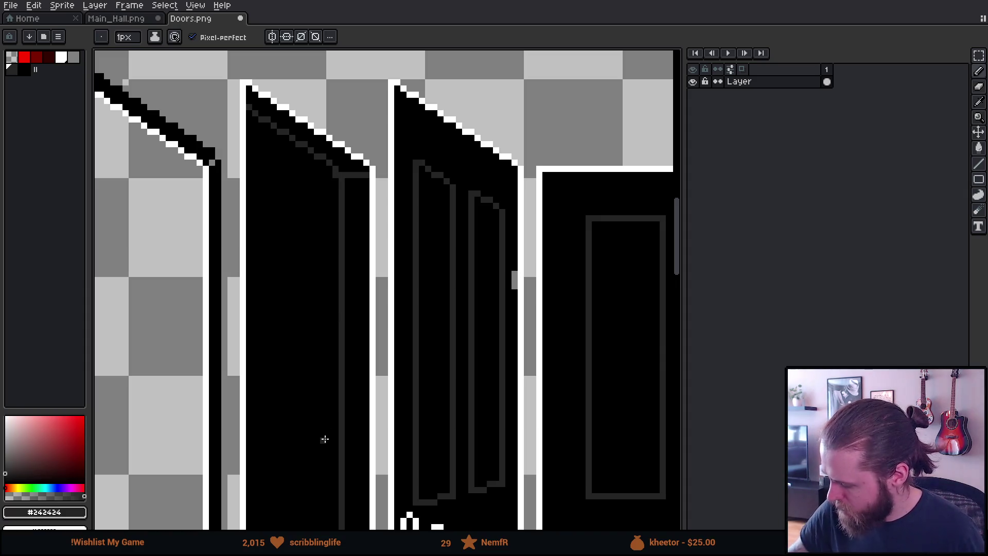
scroll(372, 441, up, 3)
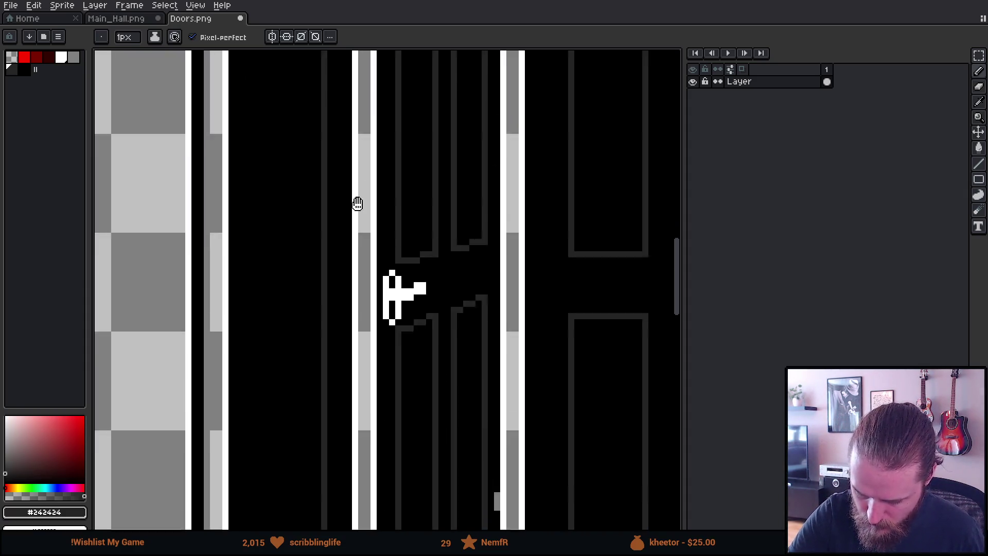
scroll(354, 322, down, 3)
shift+click(355, 332)
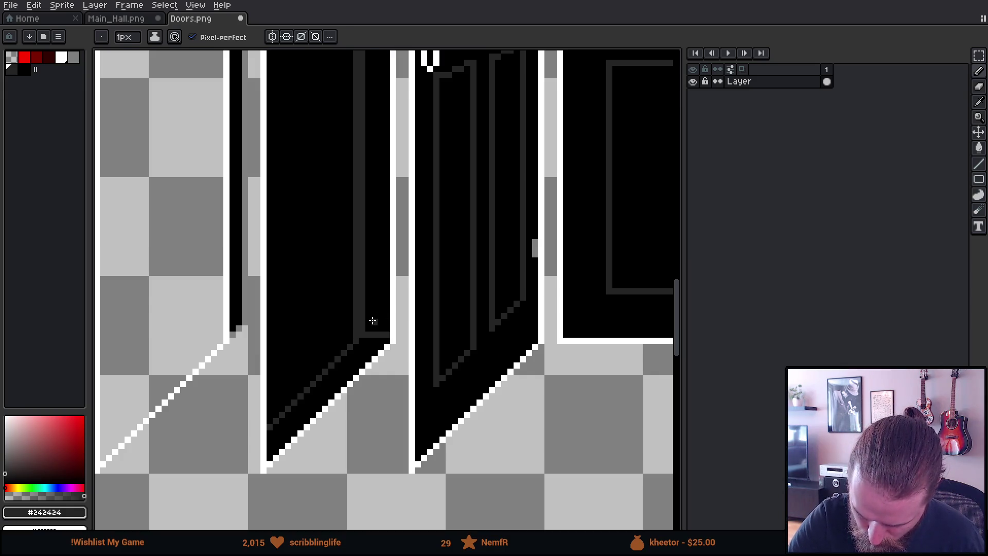
alt+click(362, 327)
scroll(344, 293, up, 1)
scroll(347, 270, up, 2)
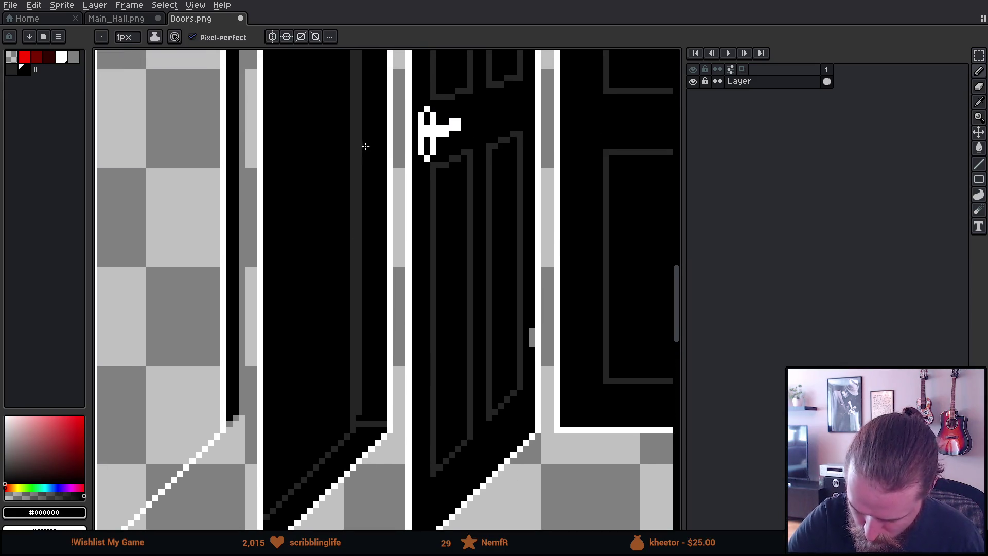
scroll(343, 309, up, 5)
shift+click(332, 151)
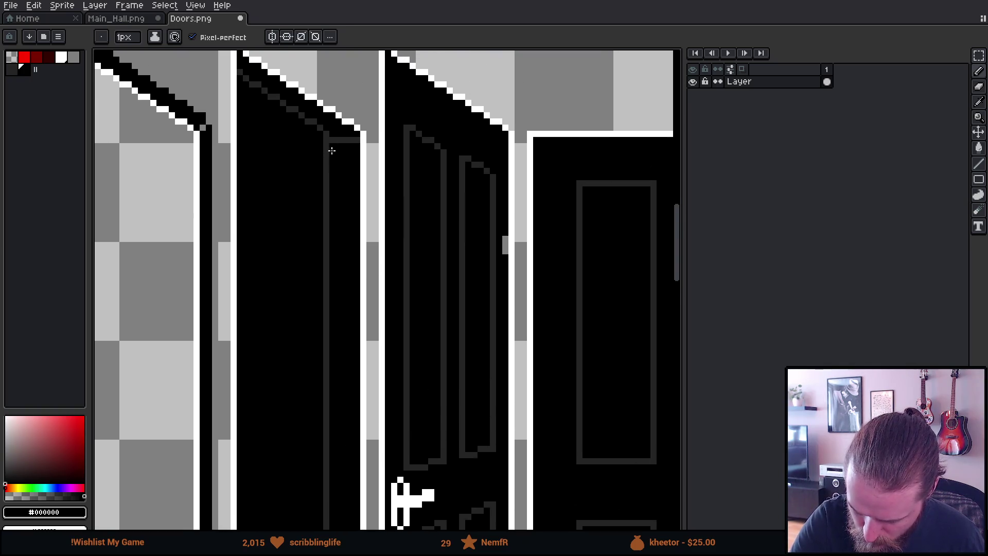
scroll(386, 294, up, 2)
scroll(393, 316, up, 1)
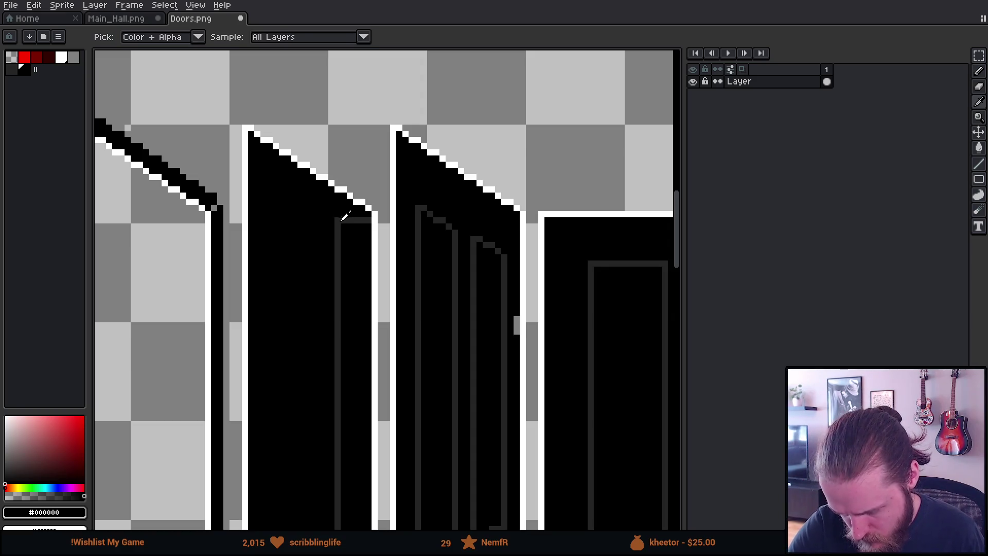
Step: Alternate dark grey and black to clear the old diagonal shading at the door bottom
alt+click(338, 215)
alt+click(342, 230)
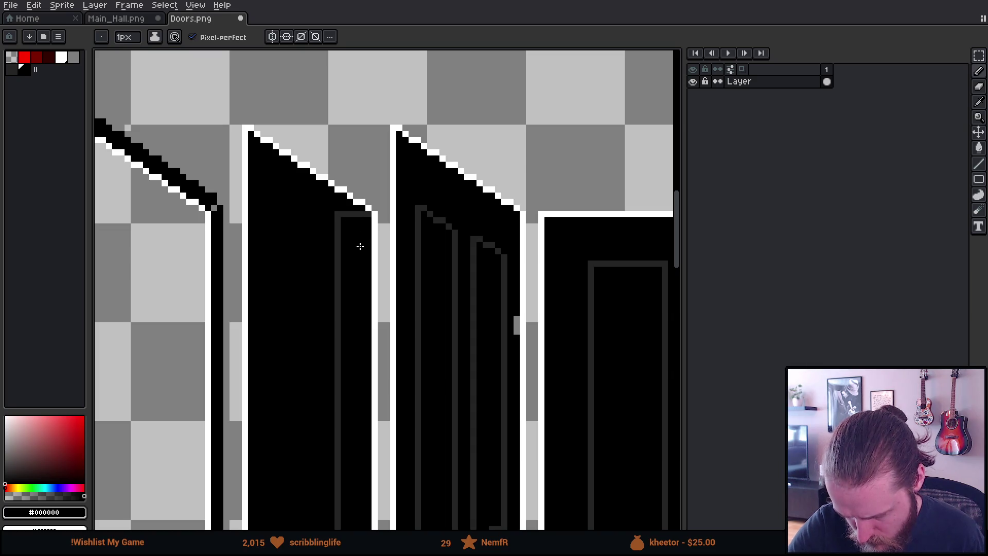
scroll(404, 402, down, 3)
scroll(388, 128, down, 3)
scroll(347, 332, down, 2)
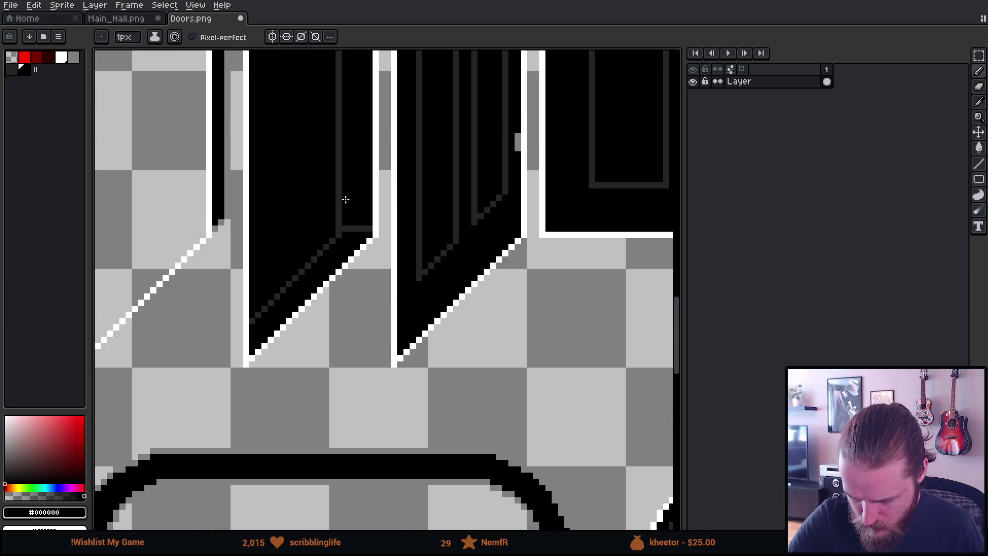
alt+click(351, 231)
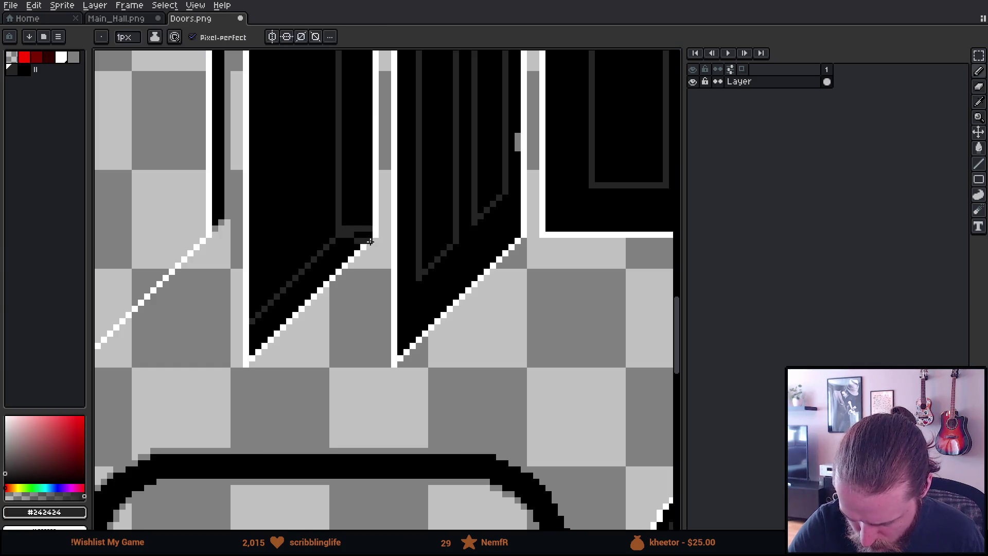
alt+click(345, 220)
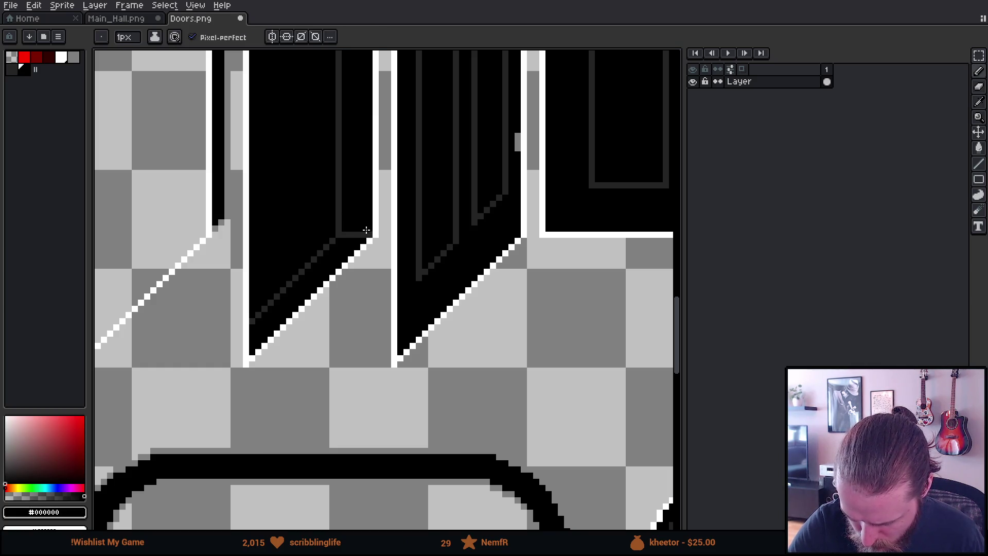
scroll(335, 207, up, 2)
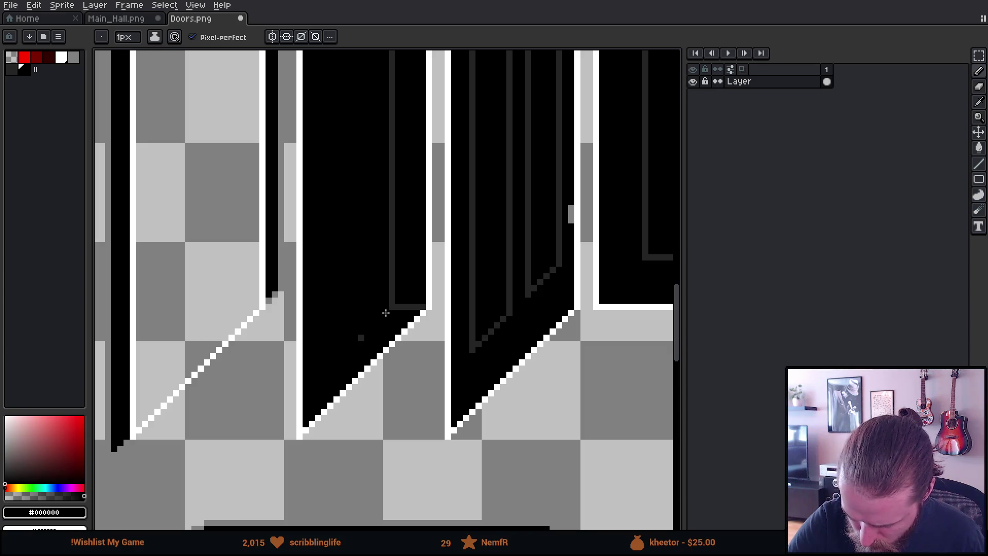
scroll(358, 340, up, 4)
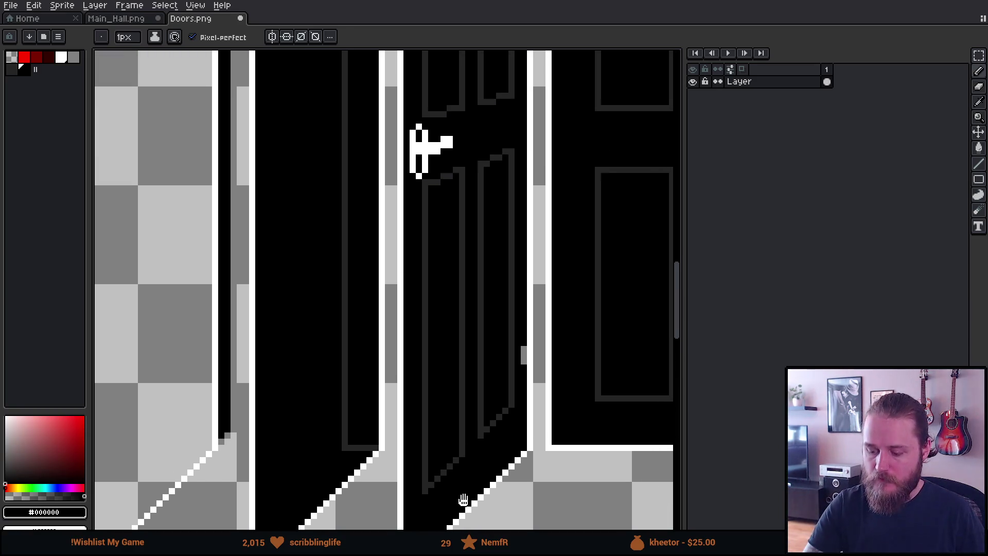
scroll(463, 496, down, 4)
scroll(463, 497, left, 2)
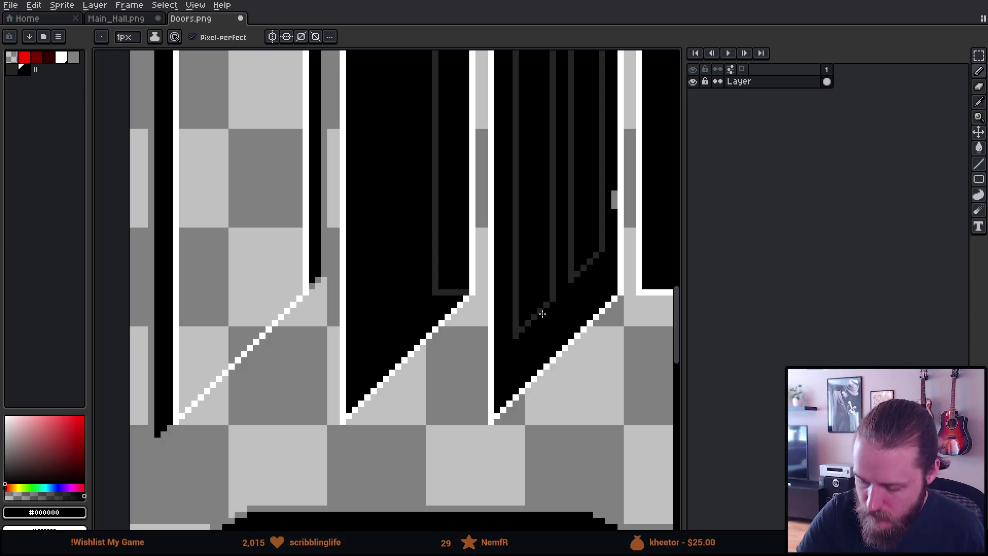
alt+click(438, 291)
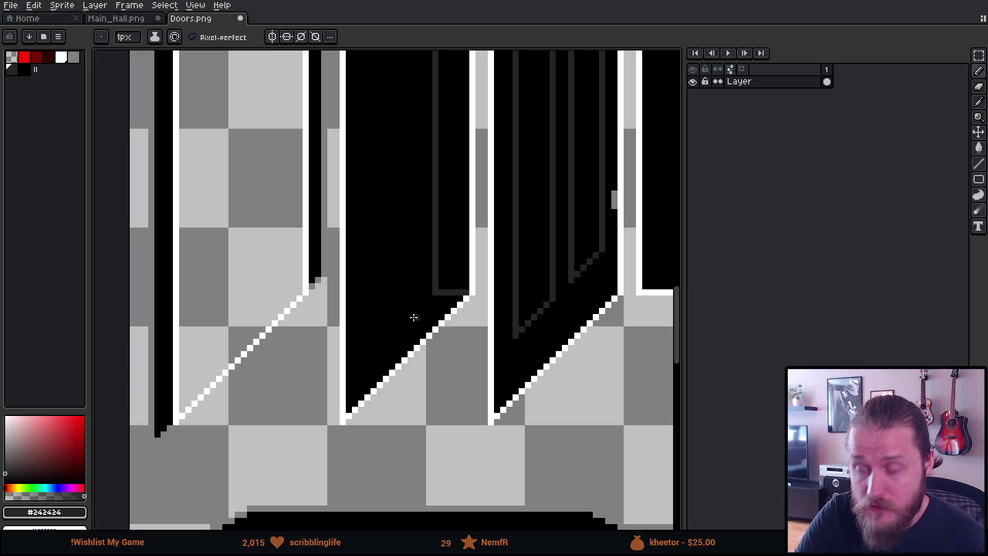
Step: Try a dark grey diagonal across the door bottom, then paint it back to black
drag(394, 336, 355, 364)
key(ctrl+z)
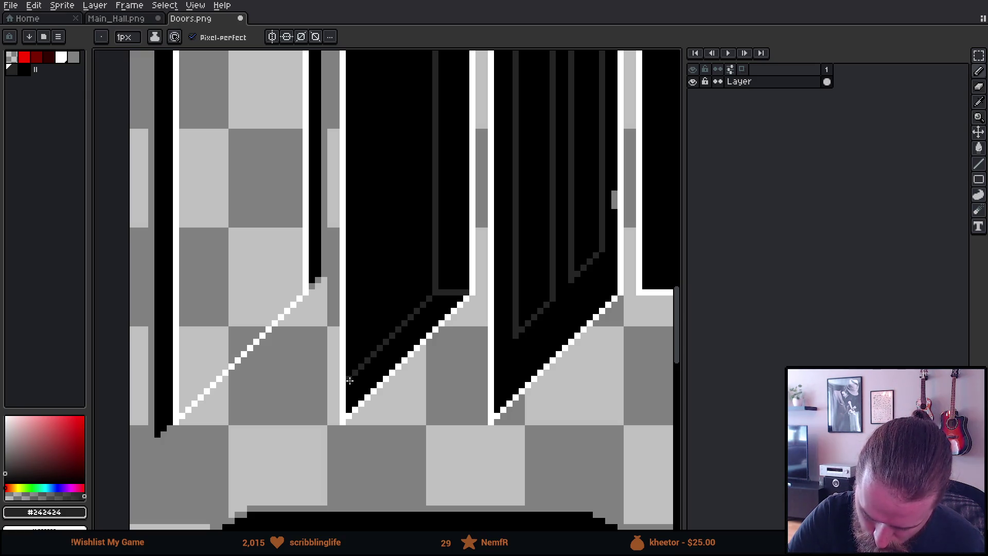
shift+click(349, 365)
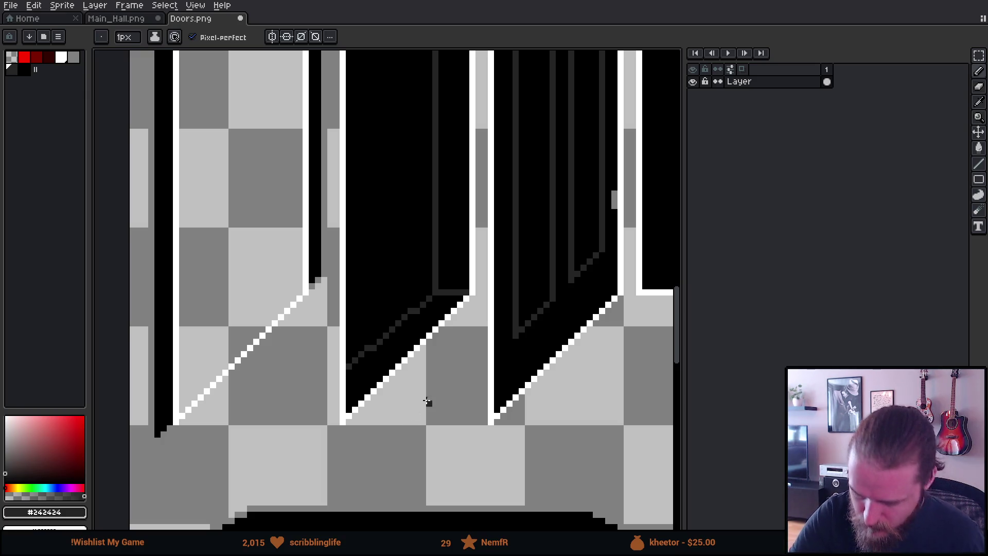
mouse_move(534, 385)
mouse_down()
mouse_move(476, 491)
mouse_move(526, 344)
mouse_up()
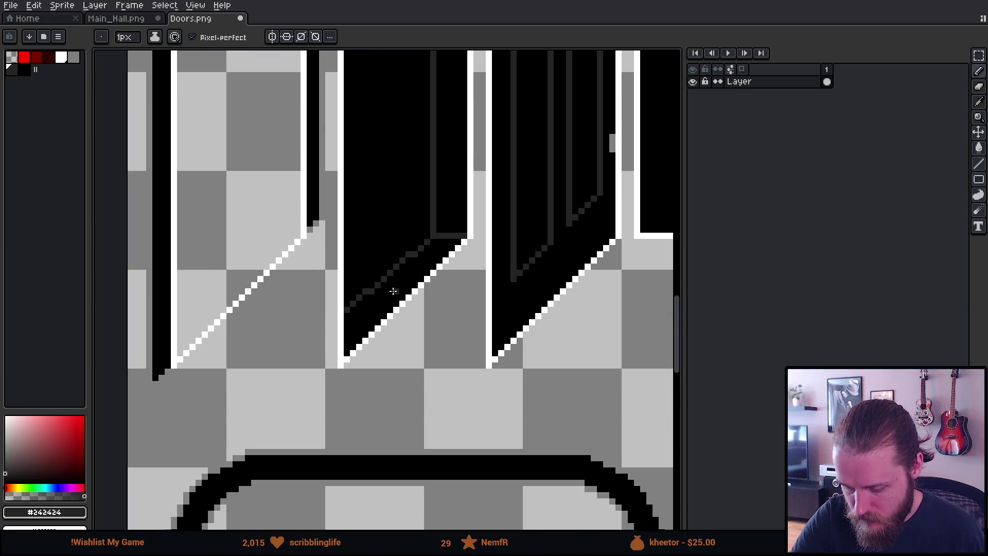
scroll(420, 288, up, 1)
scroll(421, 290, up, 1)
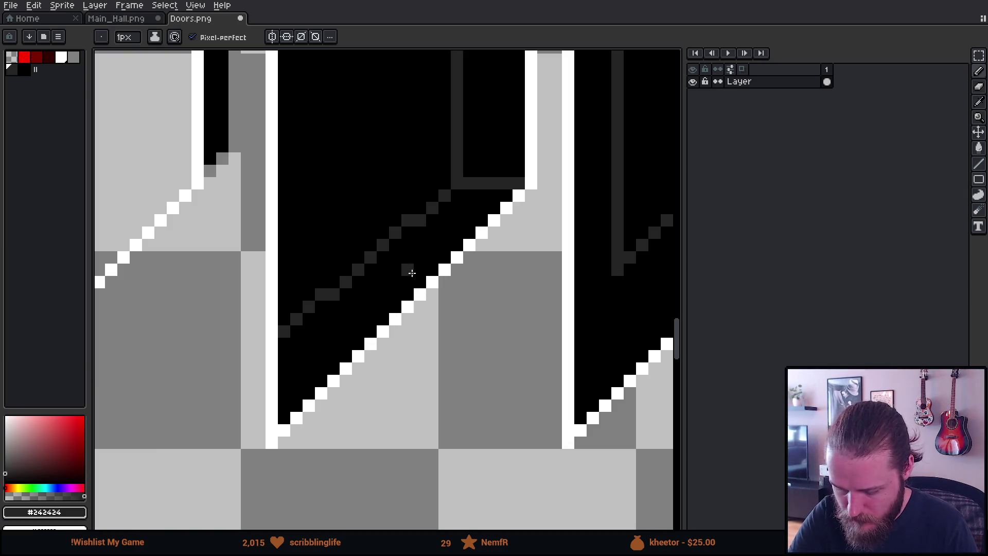
alt+click(432, 199)
drag(427, 215, 282, 332)
Step: Draw a cleaner stepped dark grey diagonal on the door, undoing and redoing to compare
alt+click(432, 196)
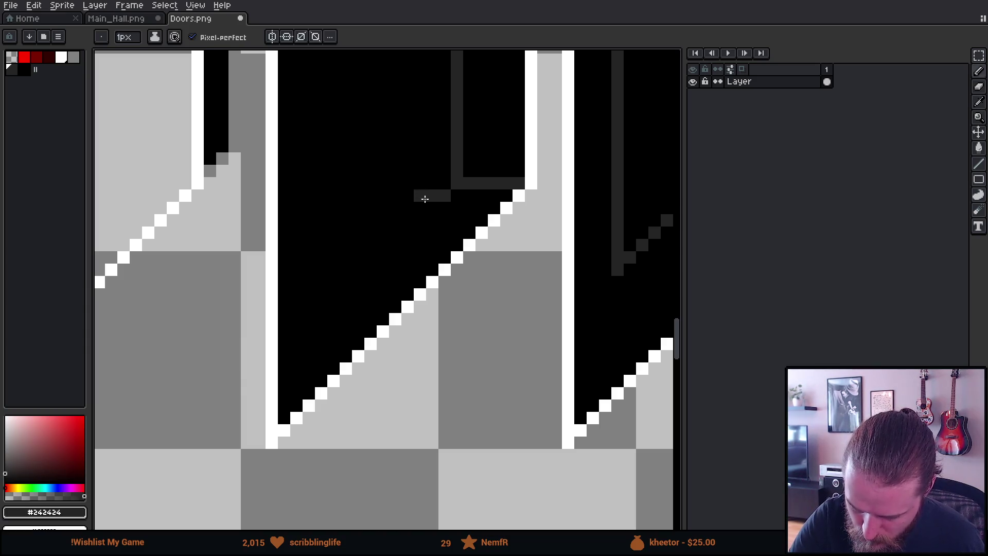
drag(401, 213, 297, 317)
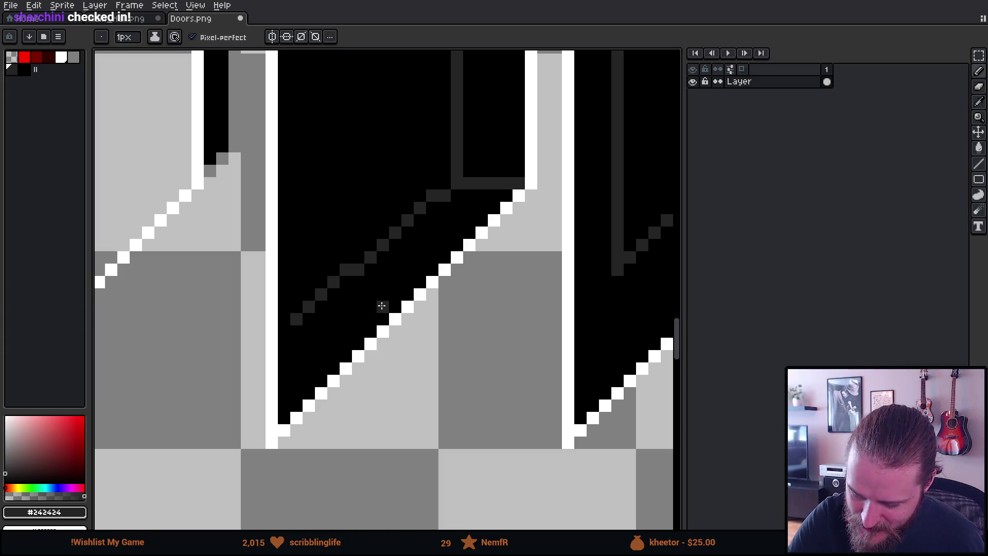
key(ctrl+z)
drag(418, 209, 296, 334)
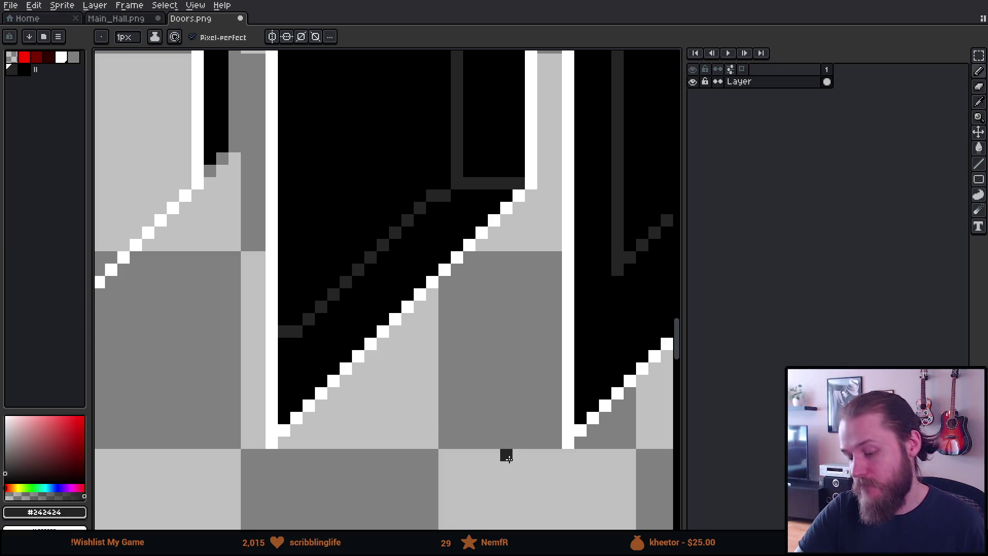
scroll(463, 421, up, 2)
scroll(465, 430, up, 1)
key(ctrl+z)
key(ctrl+z)
key(ctrl+z)
key(ctrl+y)
key(ctrl+y)
key(ctrl+y)
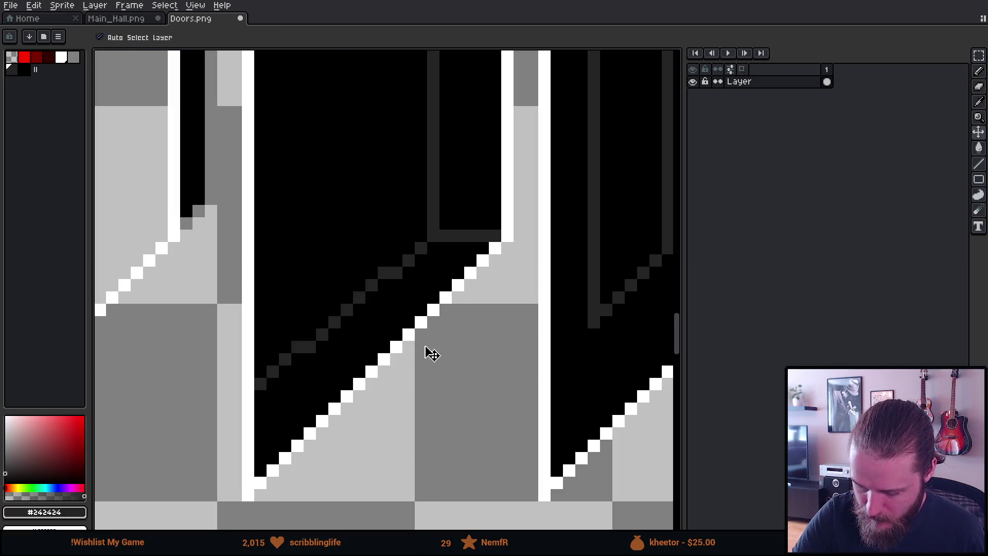
scroll(417, 355, up, 2)
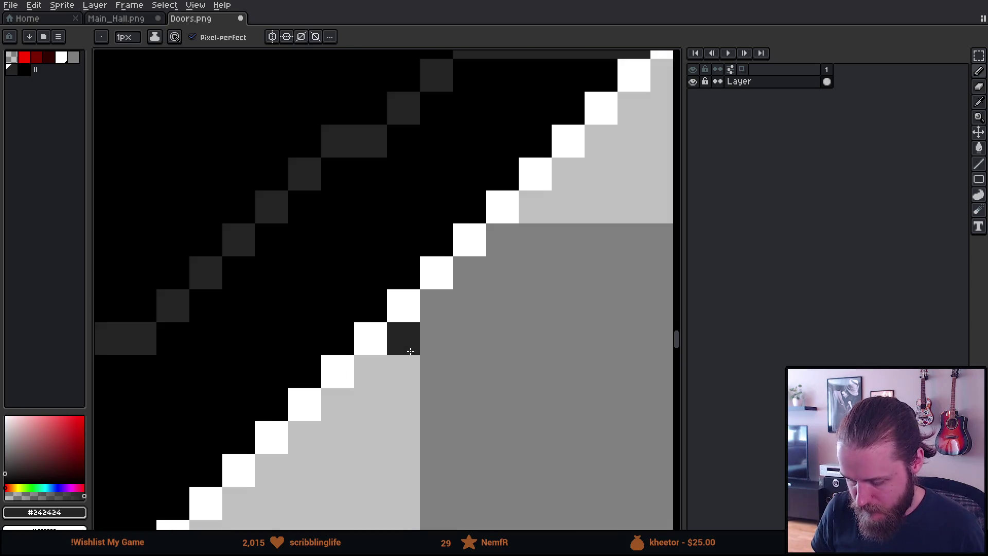
scroll(415, 354, down, 4)
scroll(413, 354, down, 1)
scroll(414, 353, down, 3)
scroll(415, 354, up, 2)
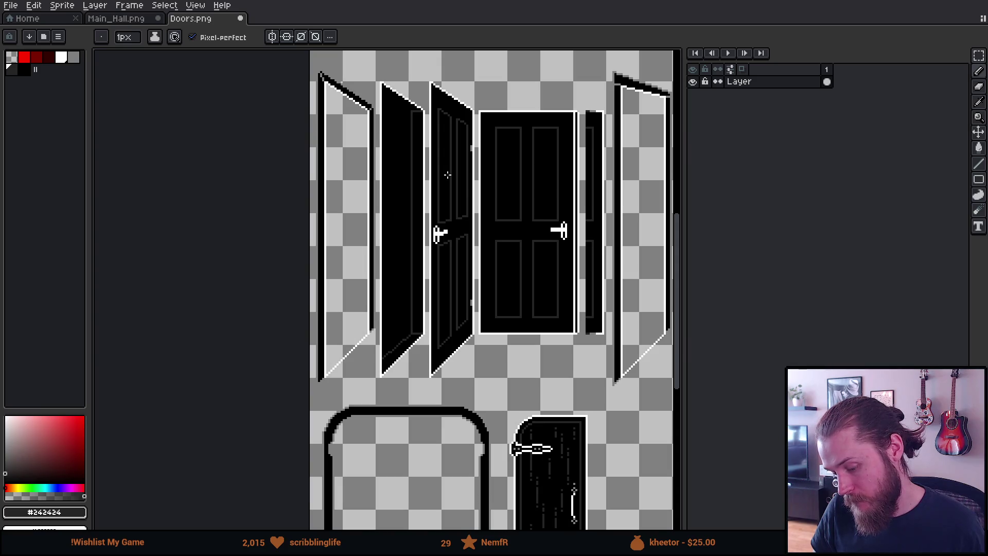
scroll(394, 355, up, 1)
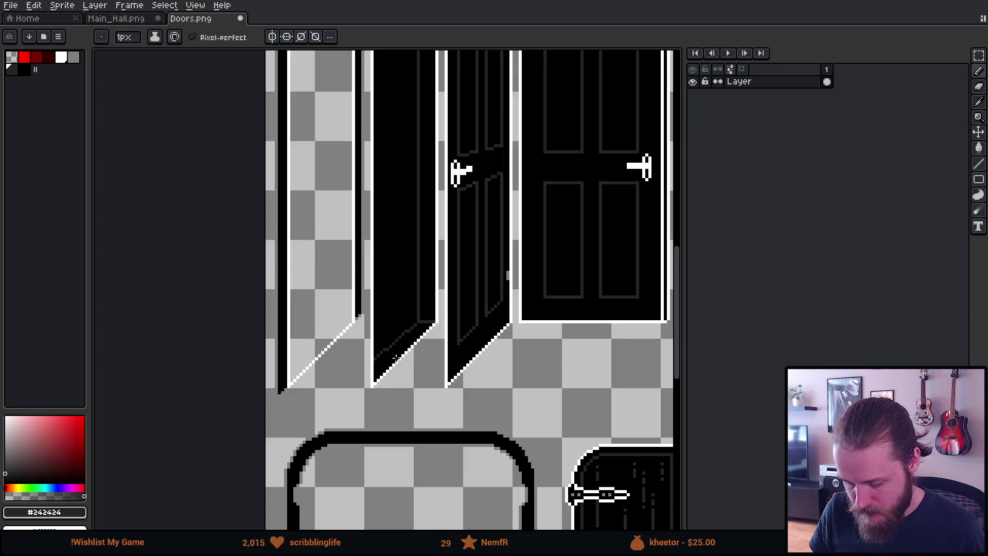
scroll(394, 355, up, 2)
scroll(396, 357, up, 2)
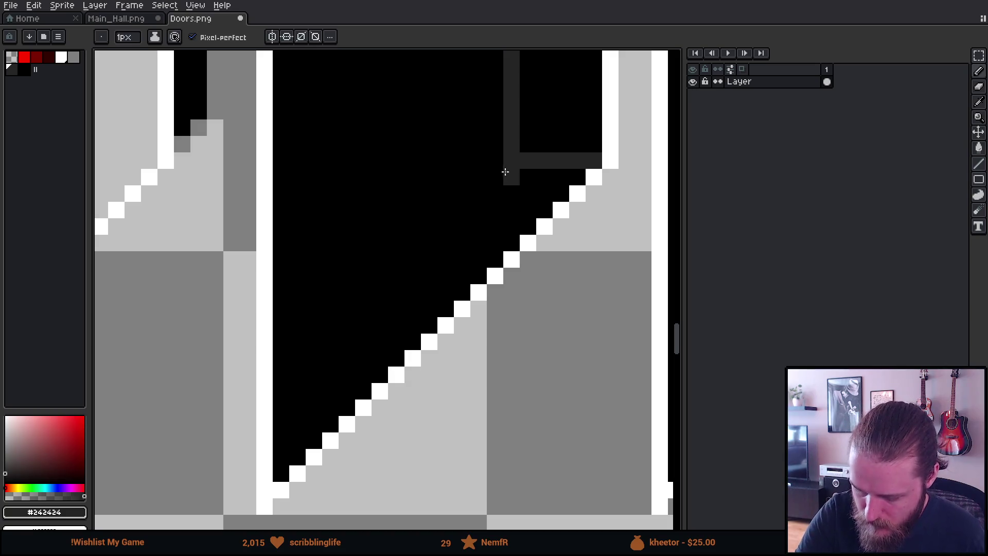
Step: Draw a clean straight stepped dark grey diagonal down the plain black door
mouse_move(494, 177)
mouse_down()
mouse_move(276, 357)
mouse_move(285, 363)
mouse_up()
key(ctrl+z)
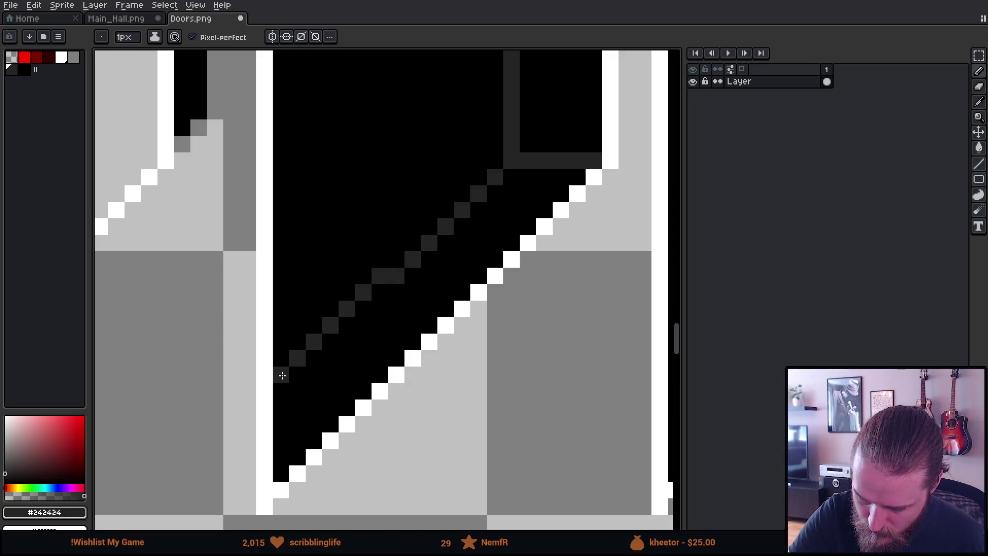
shift+click(278, 390)
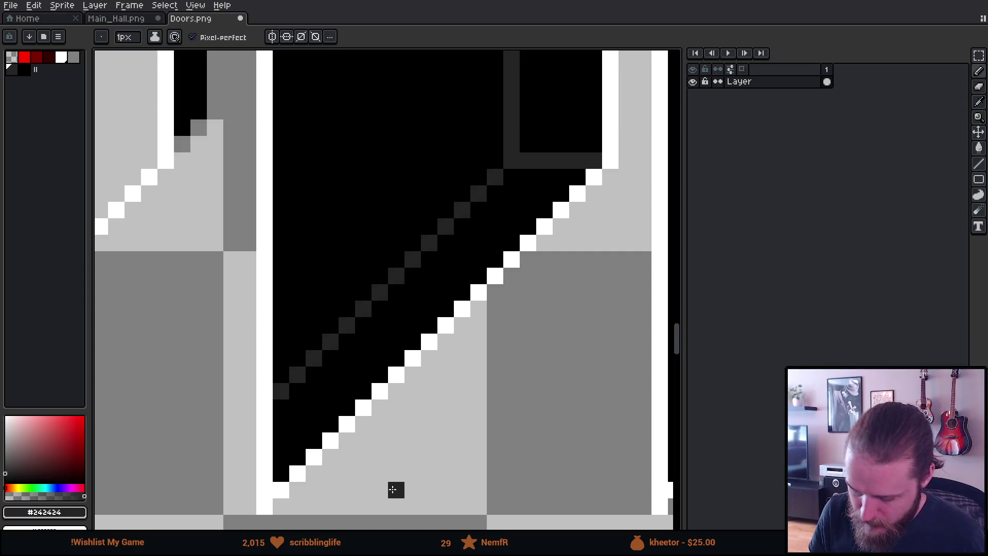
scroll(395, 489, down, 4)
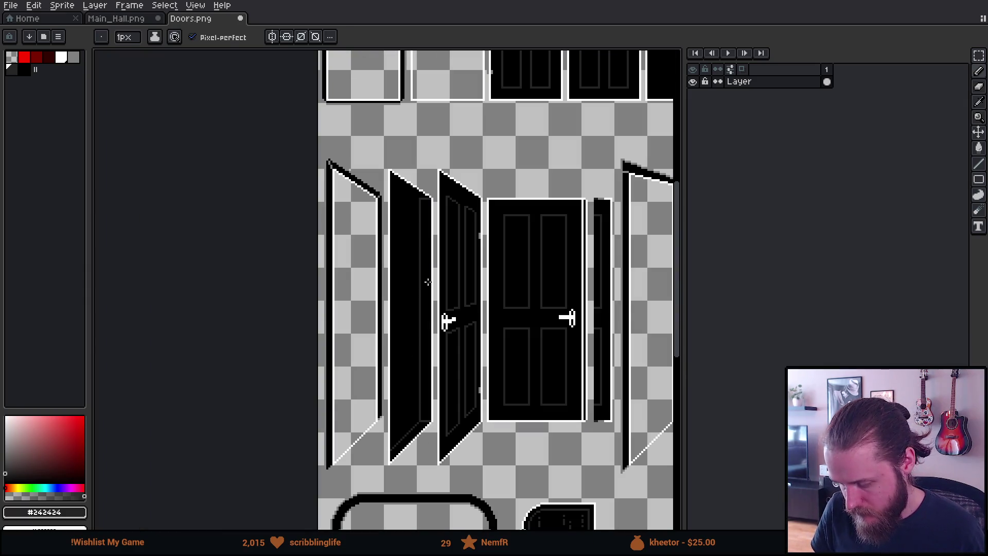
scroll(414, 178, up, 4)
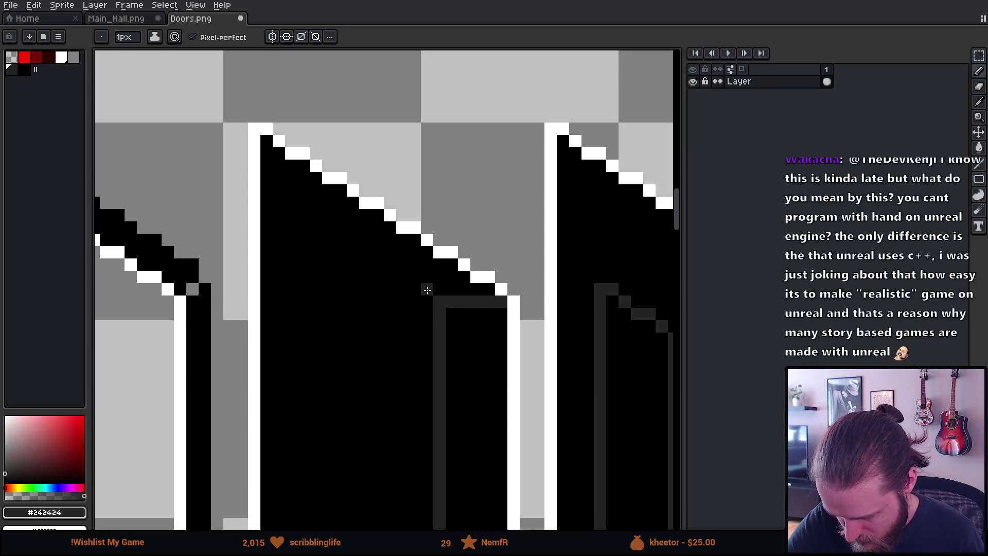
Step: Shade dark grey pixels under the door's slanted top edge, save and switch to Unity
click(391, 264)
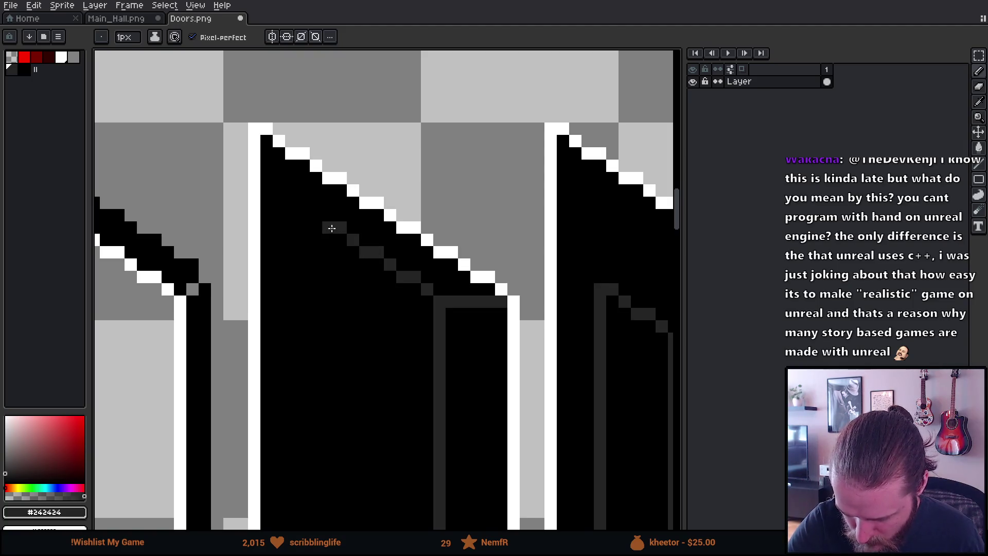
click(315, 216)
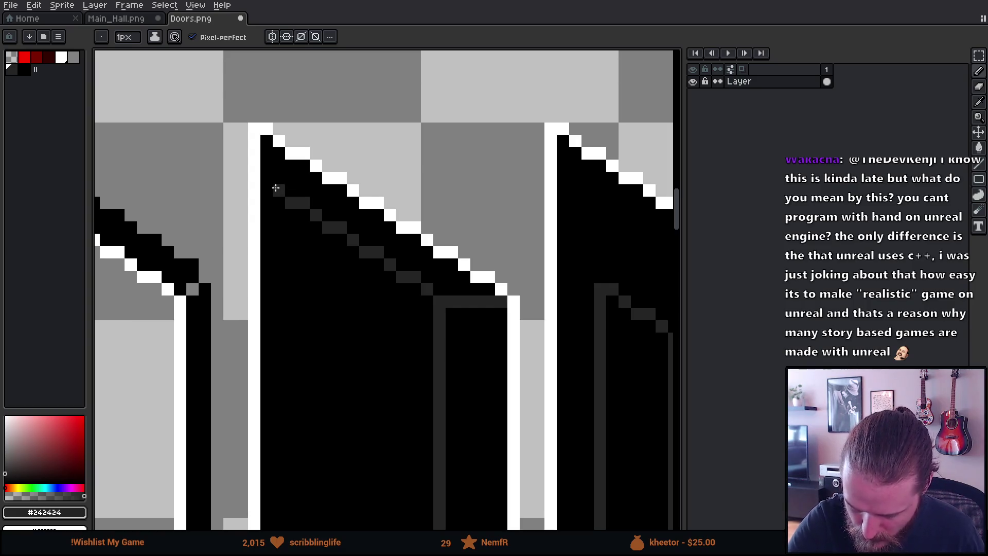
key(v)
key(b)
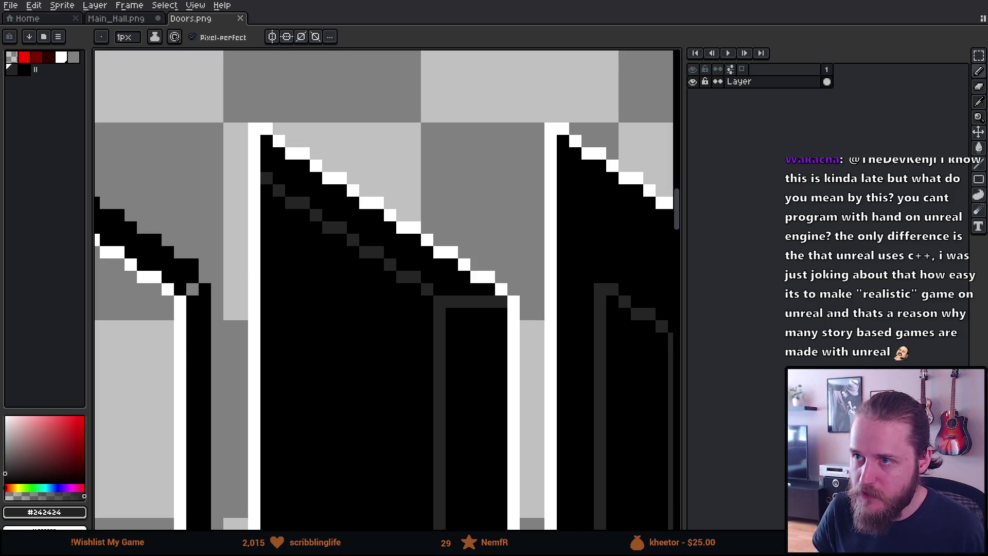
key(alt+Tab)
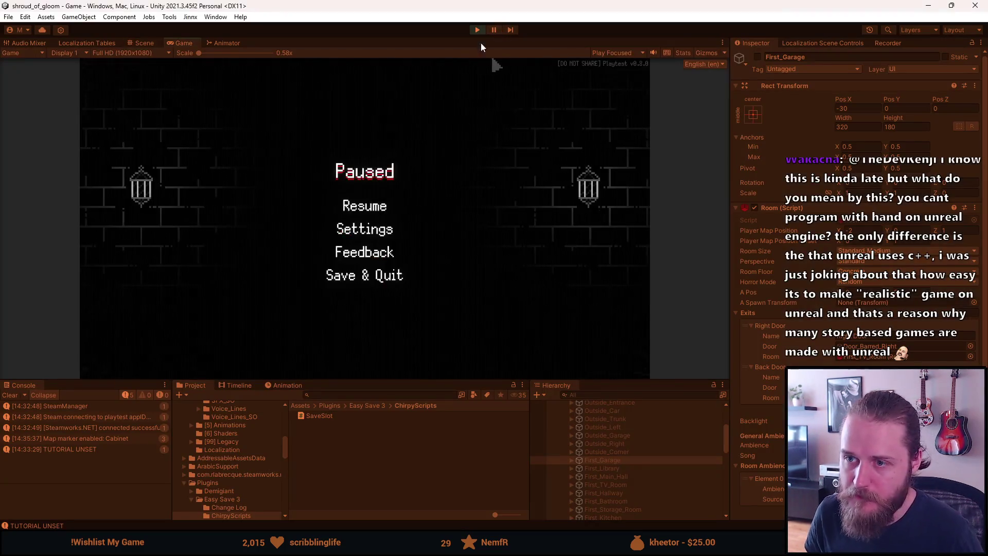
Step: Resume the game and walk through the right and left doors to check the updated sprites
click(373, 207)
click(610, 232)
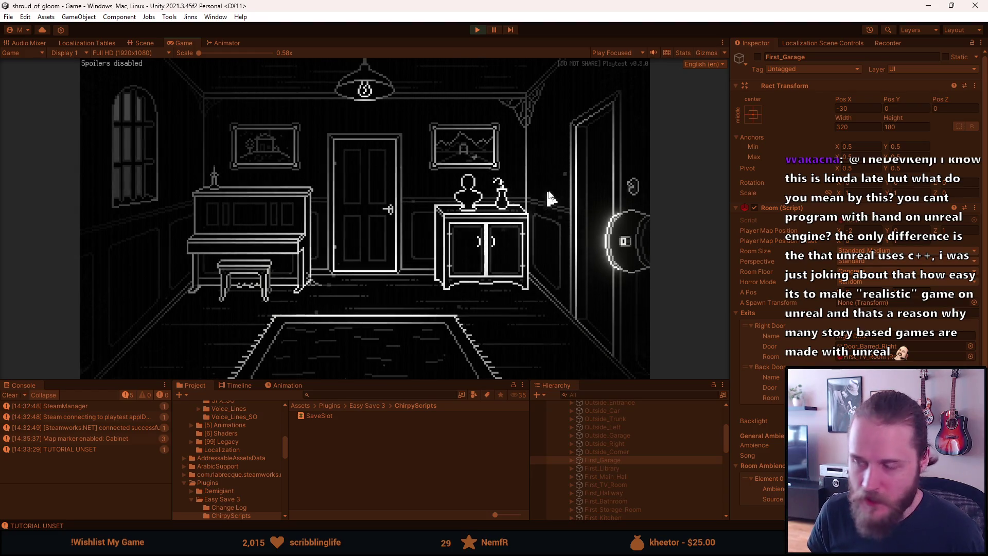
click(585, 178)
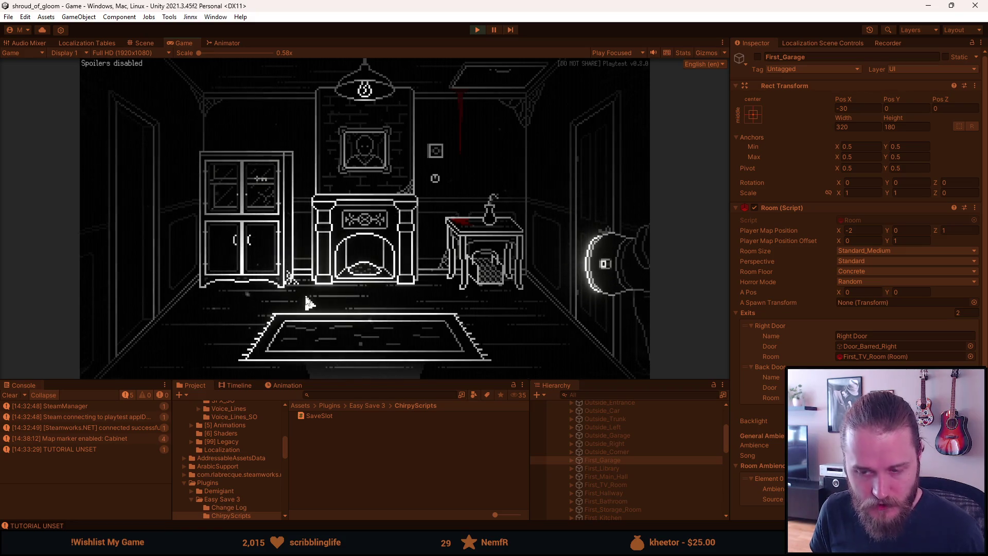
Step: Pause the game and editor play mode, then return to the door sheet in Aseprite
key(Escape)
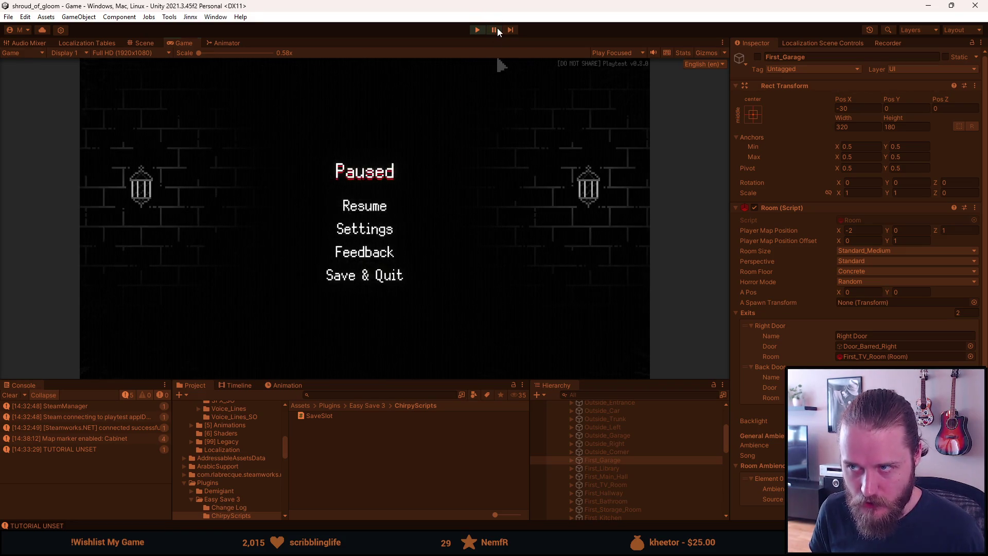
click(495, 30)
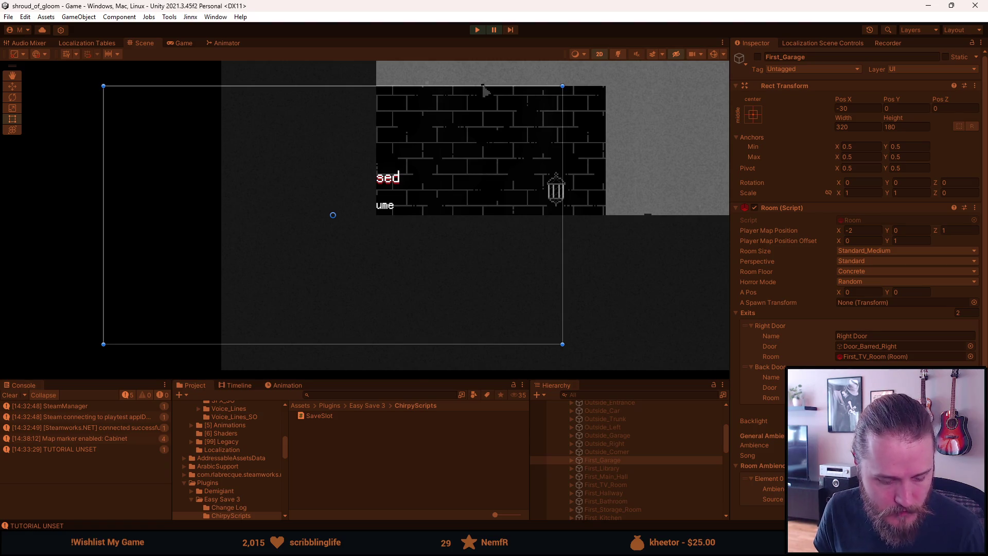
key(alt+Tab)
scroll(341, 240, up, 1)
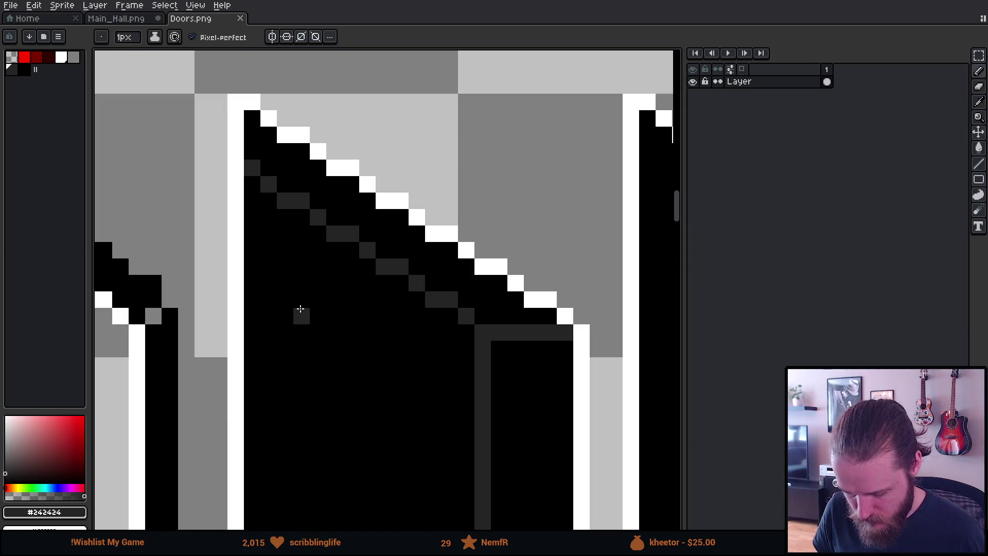
Step: Select the shading steps along the door's top slope and nudge them down one pixel
key(m)
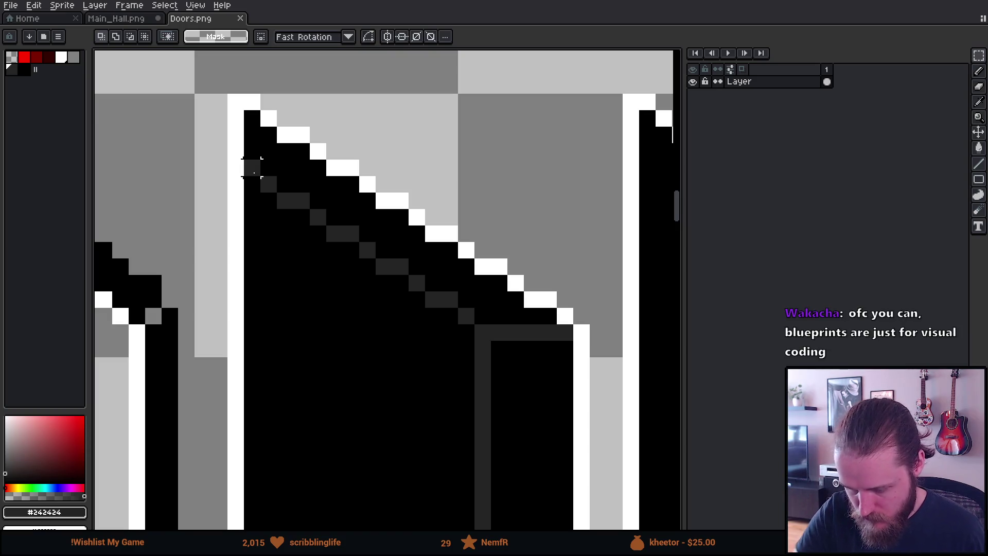
drag(242, 156, 294, 243)
key(Down)
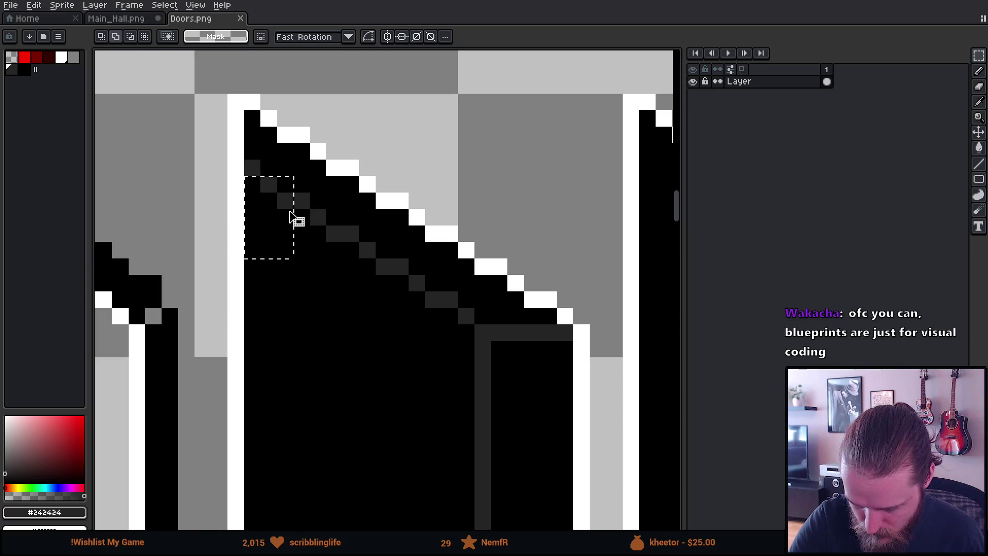
mouse_move(294, 193)
mouse_down()
mouse_move(344, 258)
mouse_move(442, 324)
mouse_move(474, 327)
mouse_move(459, 330)
mouse_up()
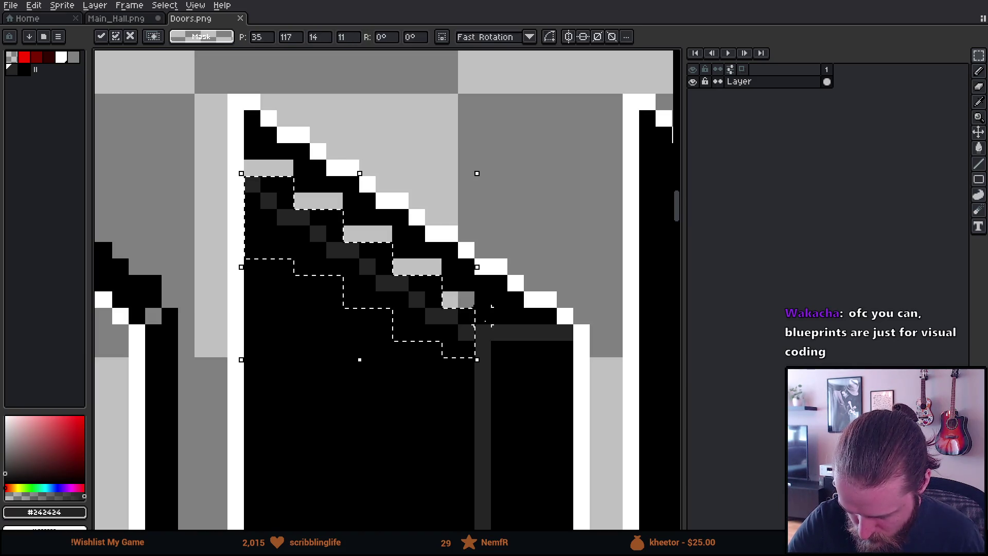
key(Return)
Step: Fill the four light-grey gaps left behind with black, save Doors.png, and return to Unity
key(g)
click(409, 266)
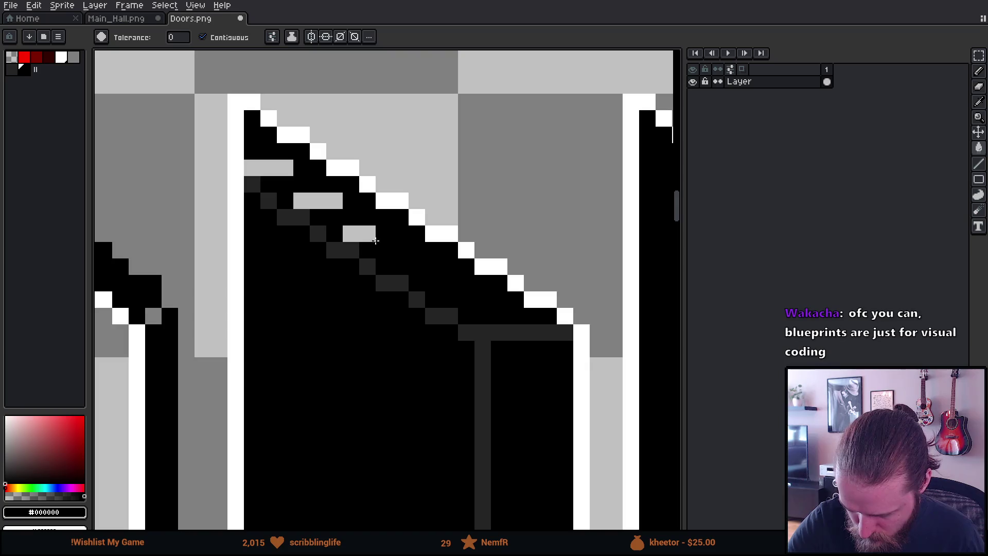
click(367, 233)
click(319, 201)
click(275, 167)
key(ctrl+s)
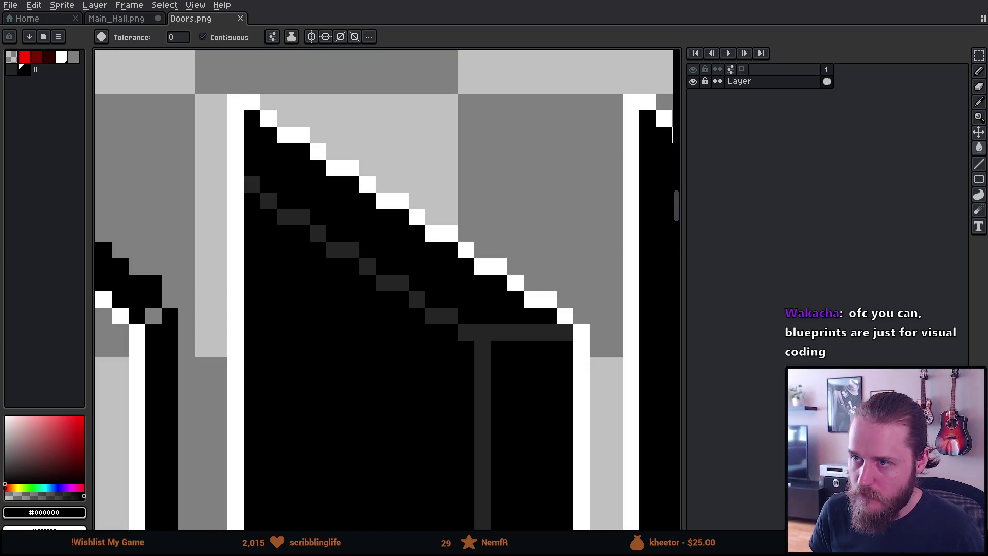
key(alt+Tab)
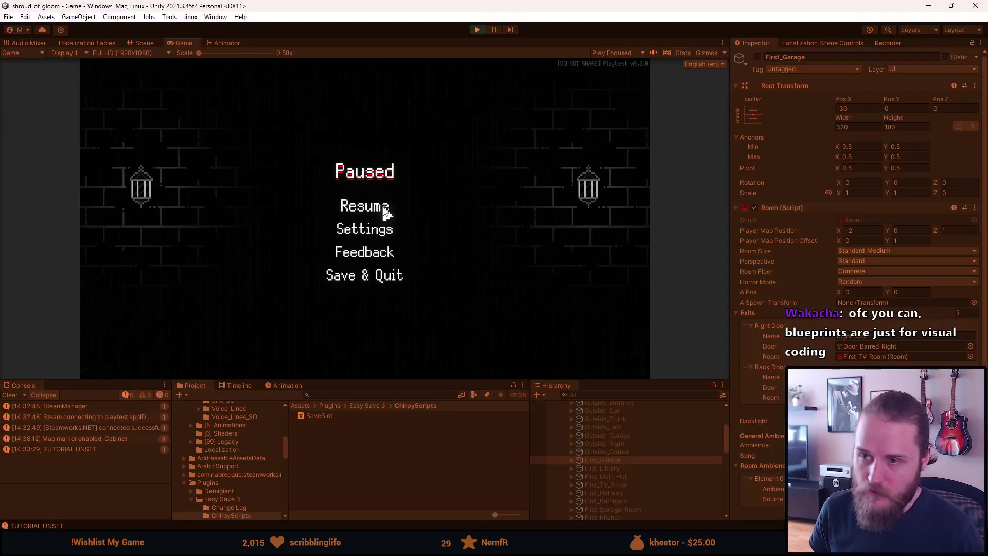
Step: Resume the paused game and walk through the piano room's doors on toward the Main Hall
click(386, 209)
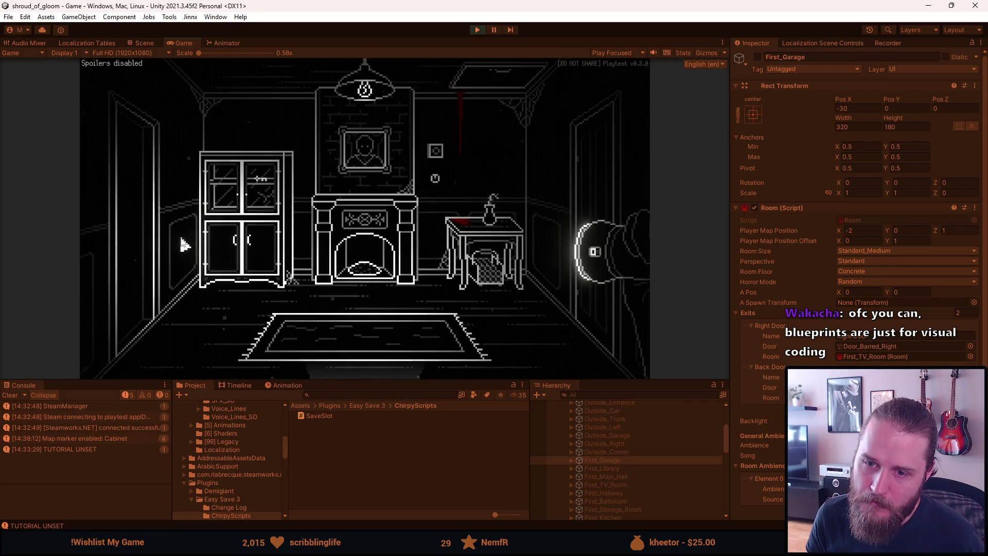
click(140, 232)
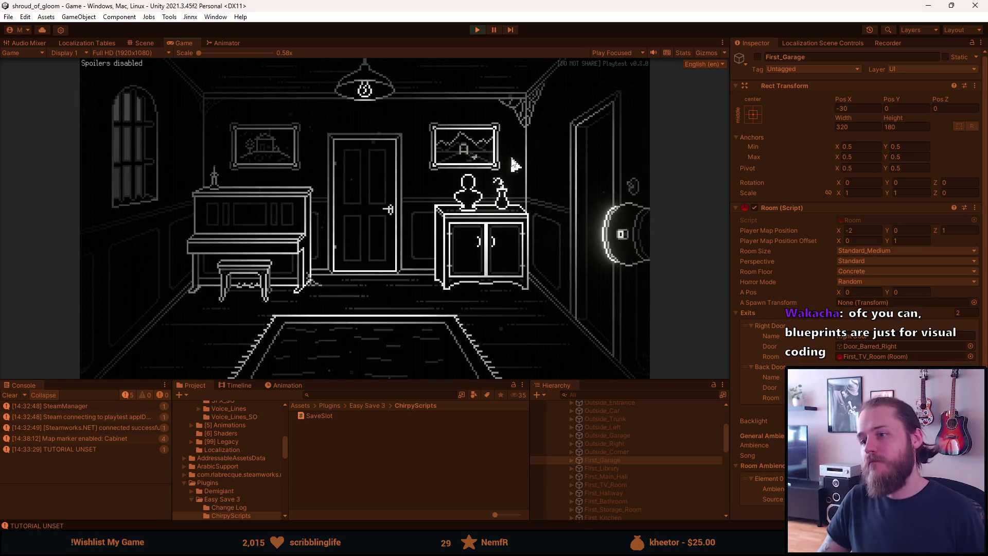
click(611, 151)
click(380, 367)
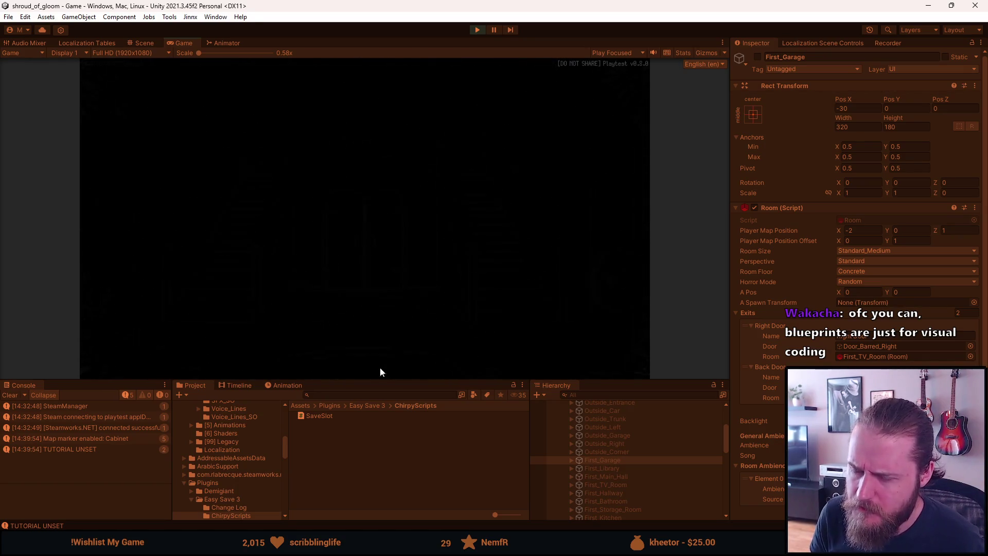
Step: Walk back to the garage, grant the master key from the dev tools, and roll up the shutter
click(126, 226)
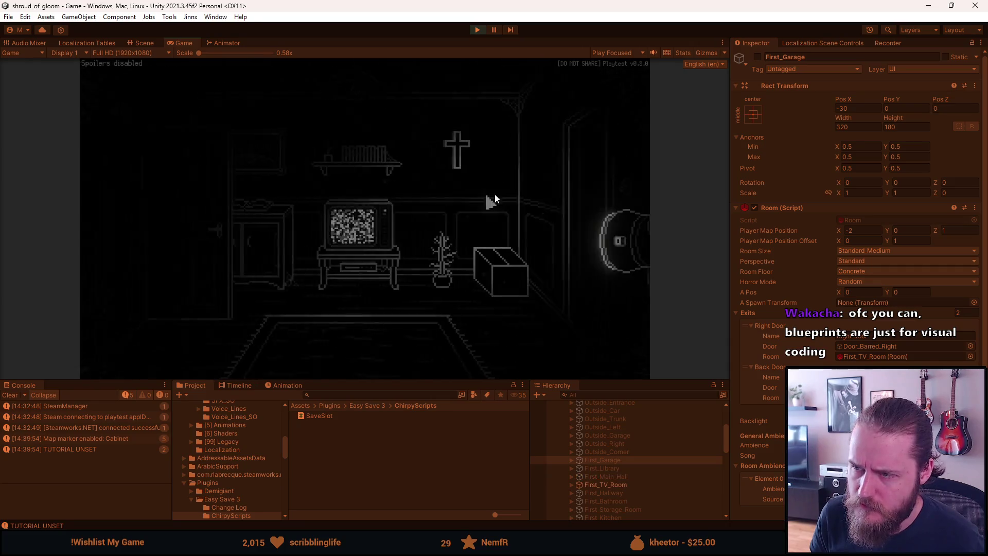
click(139, 324)
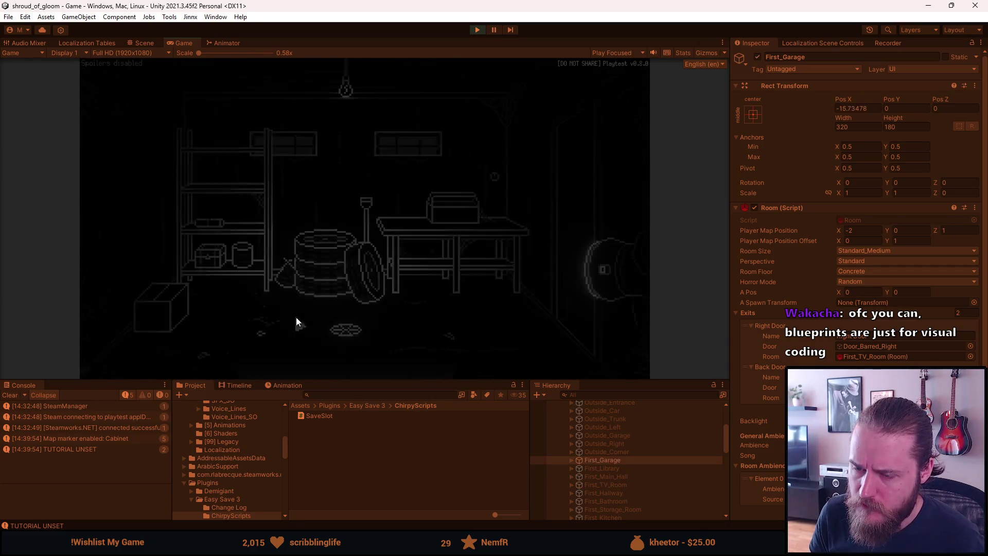
click(332, 369)
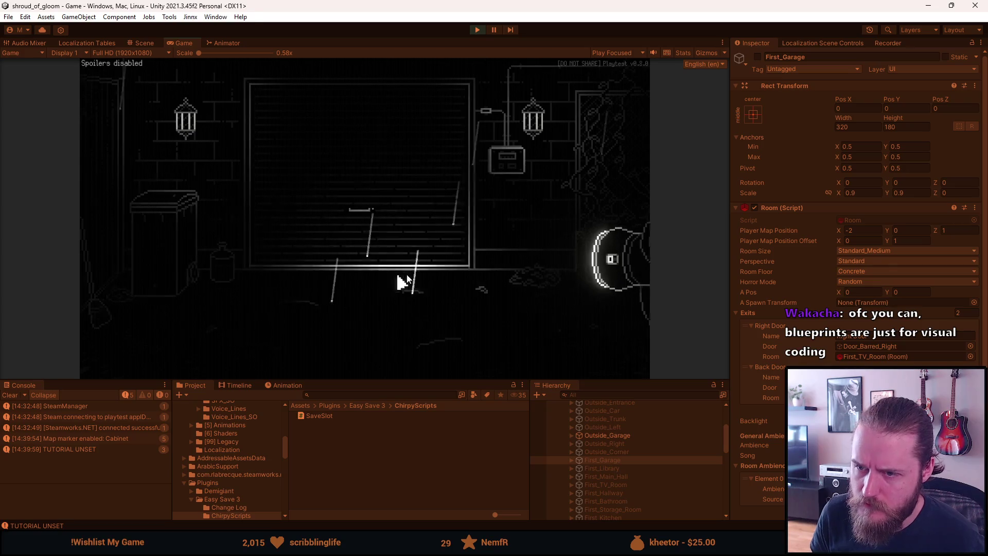
key(F1)
click(490, 145)
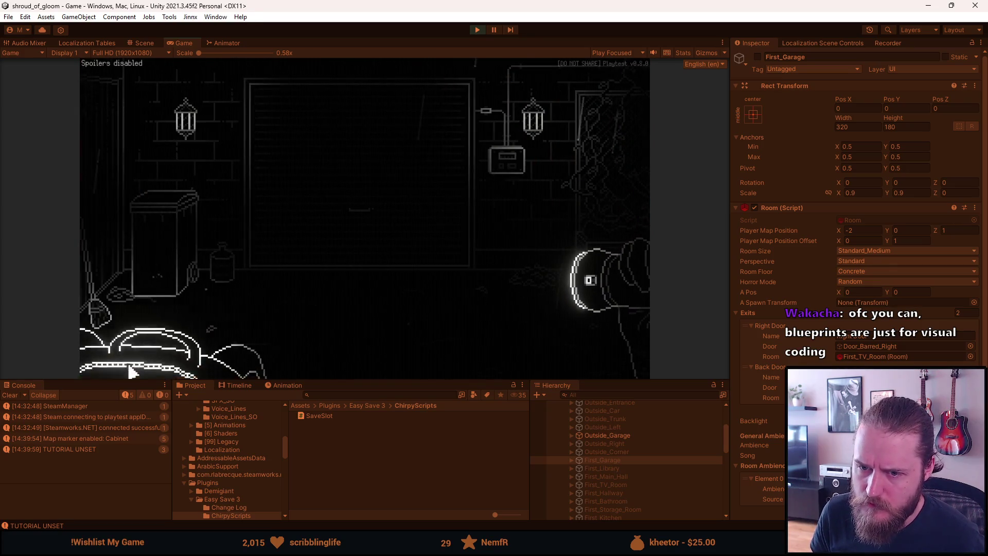
click(265, 212)
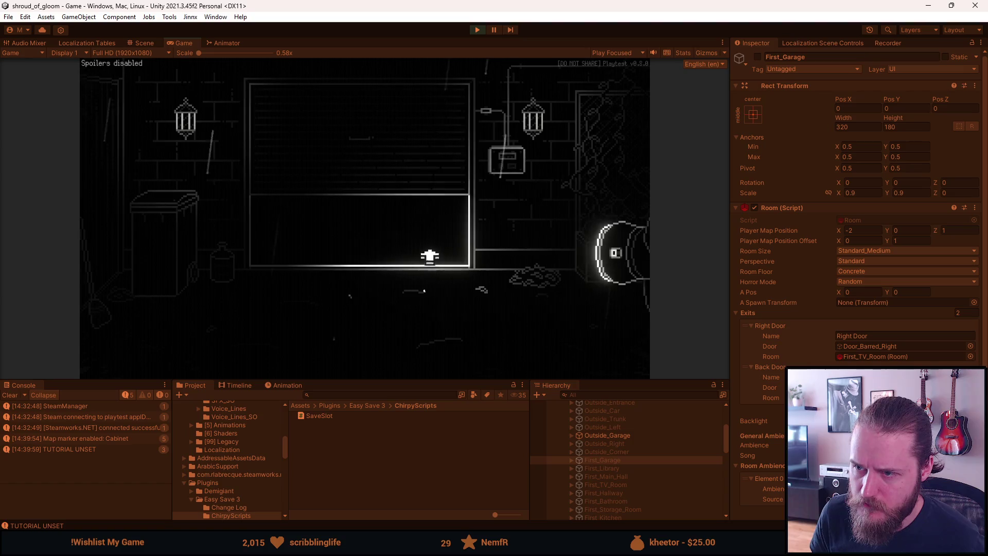
Step: Walk through the garage, TV room and main hall double doors into the hallway, then pause
click(426, 259)
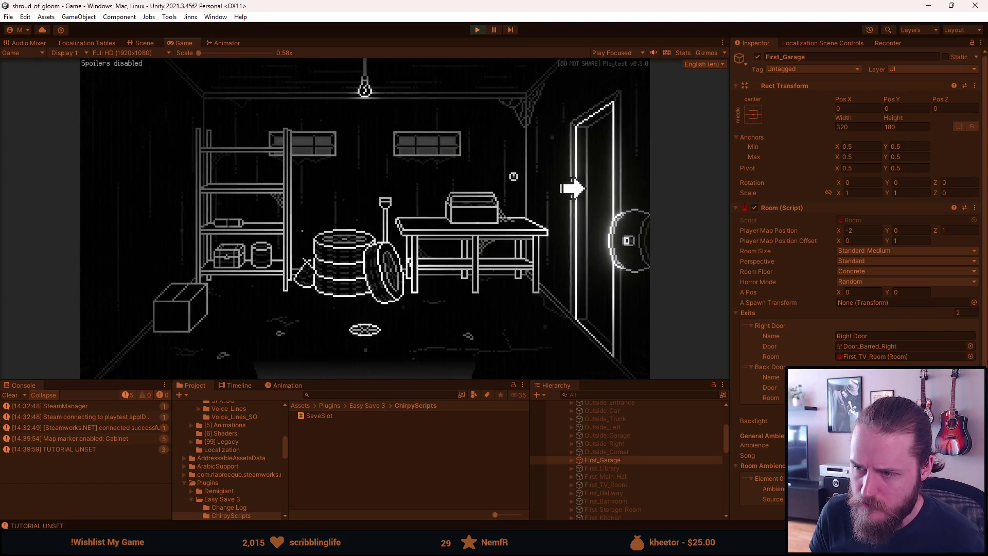
click(578, 191)
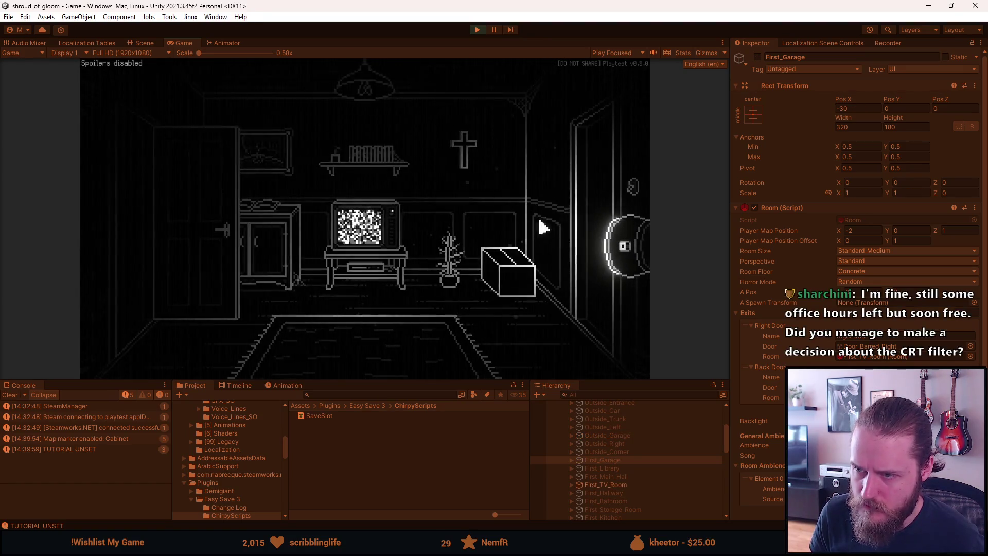
click(582, 216)
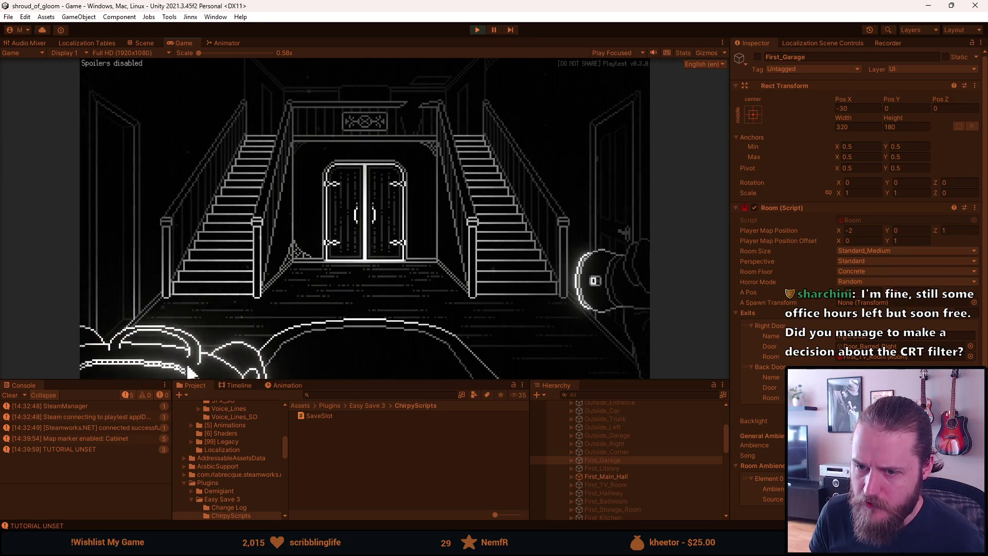
click(191, 372)
click(150, 254)
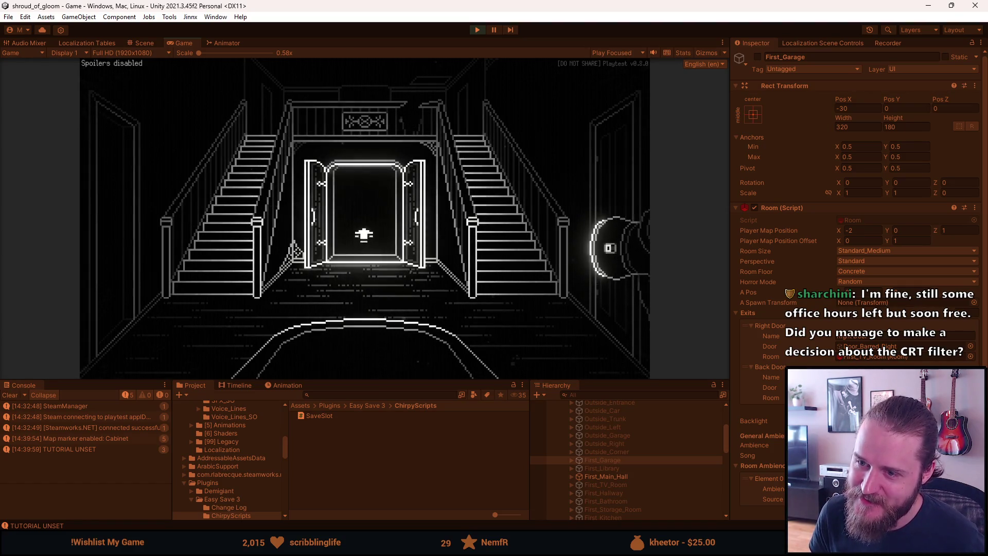
click(364, 235)
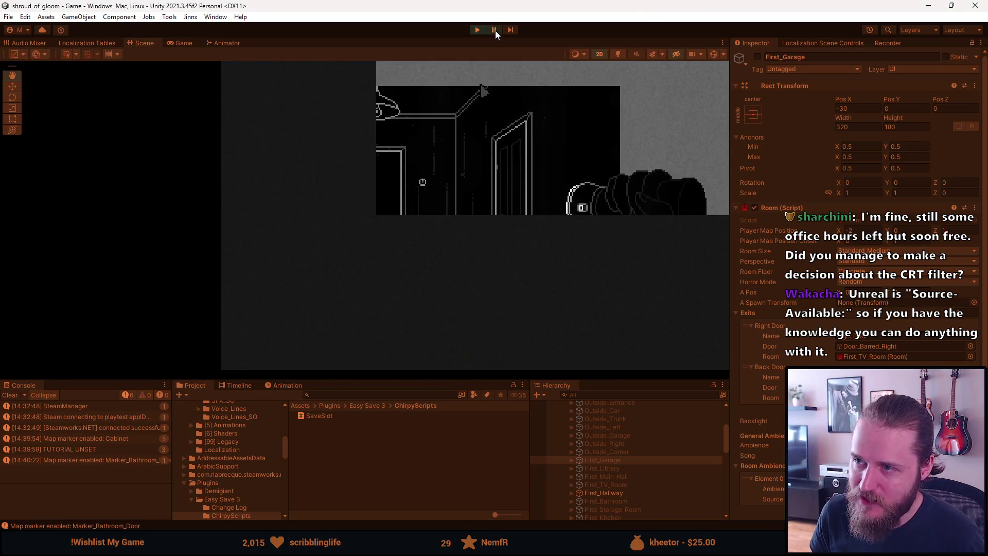
click(495, 31)
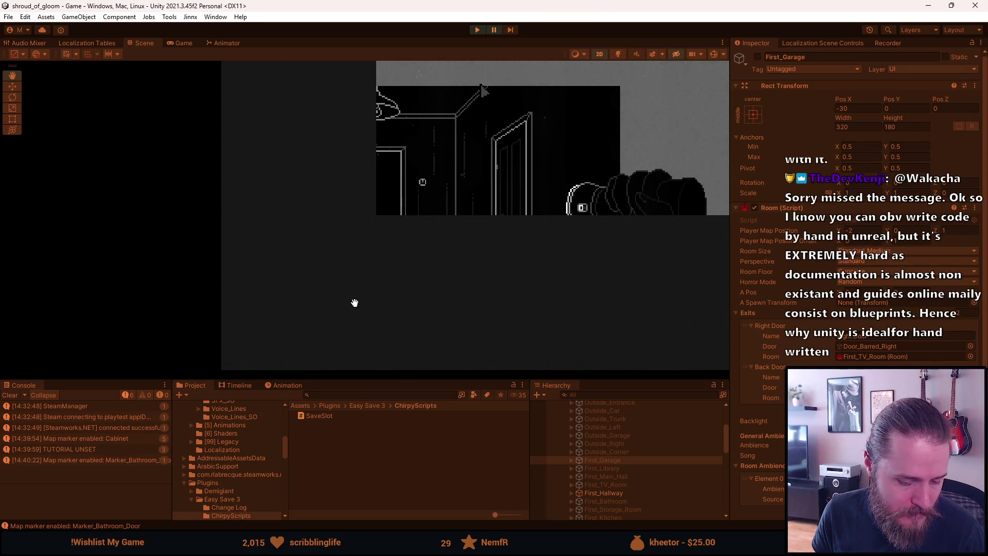
Step: Switch to Aseprite and pan Doors.png so the top row of doors is in view
key(alt+Tab)
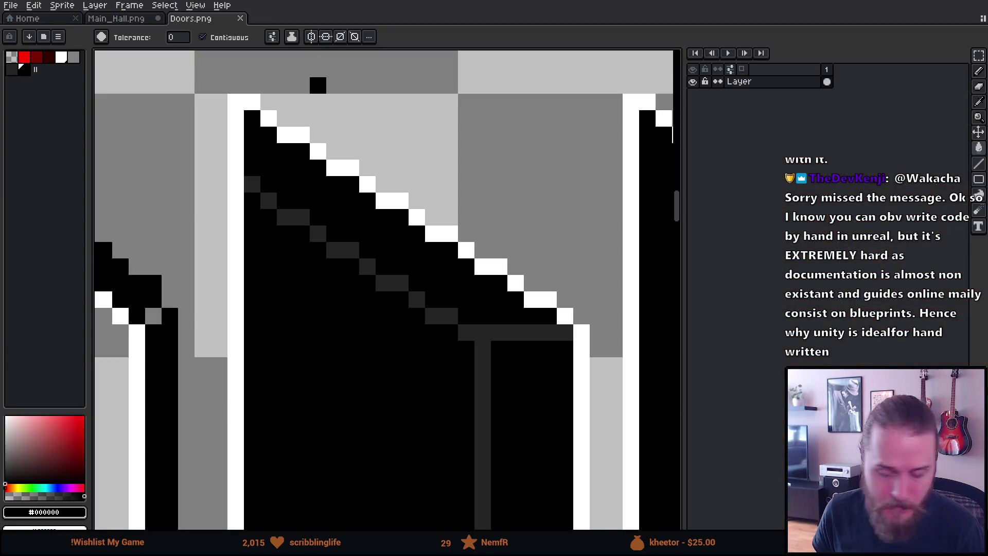
scroll(386, 289, down, 2)
scroll(387, 289, down, 2)
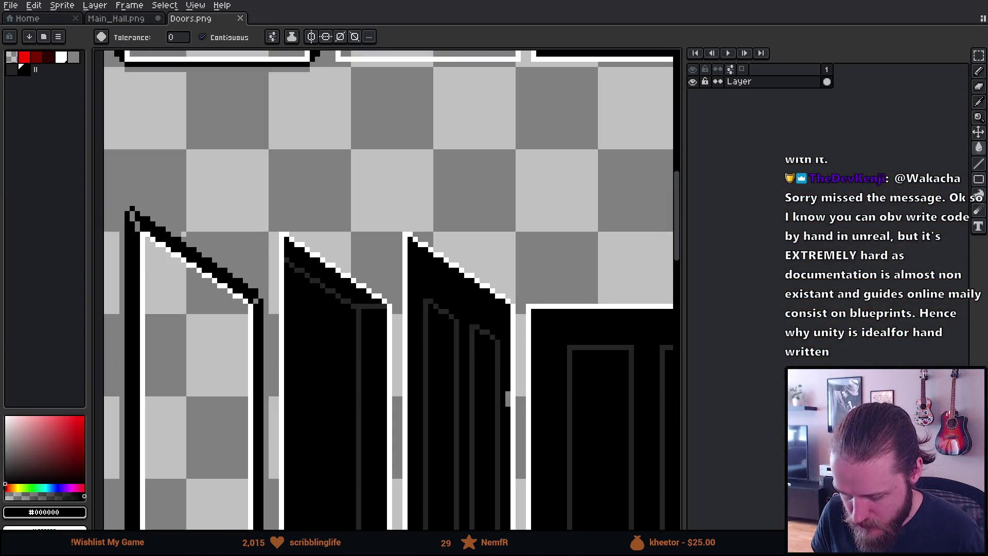
scroll(306, 301, down, 2)
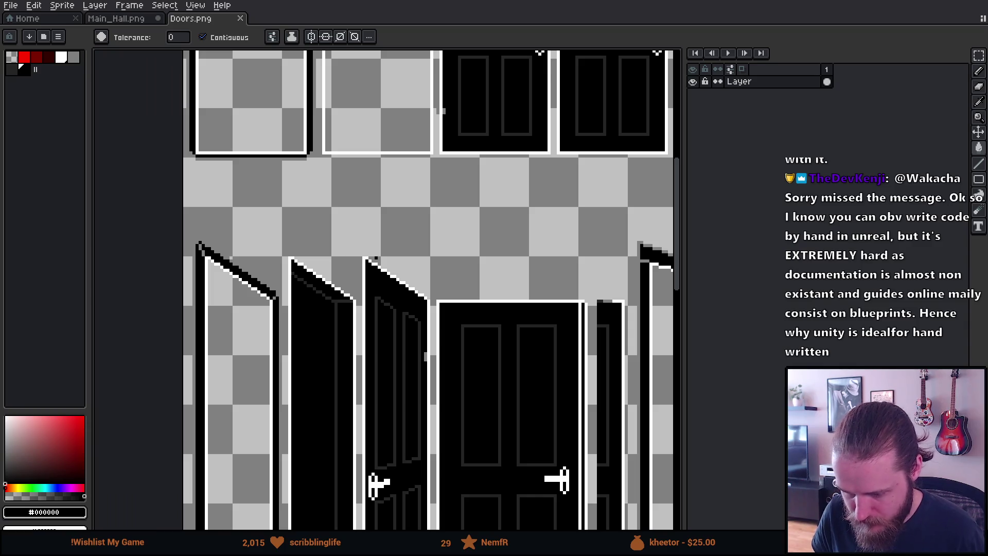
scroll(373, 251, down, 1)
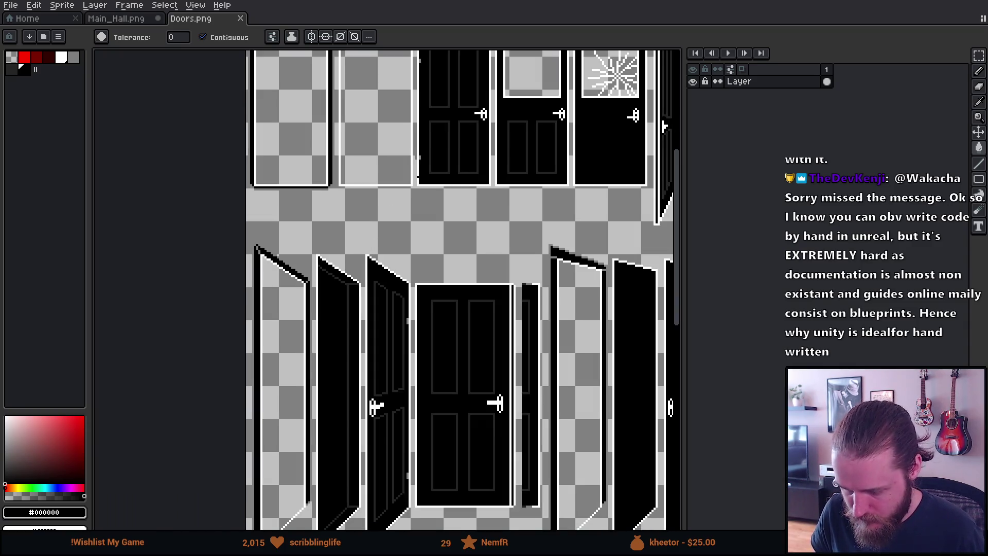
drag(418, 178, 404, 321)
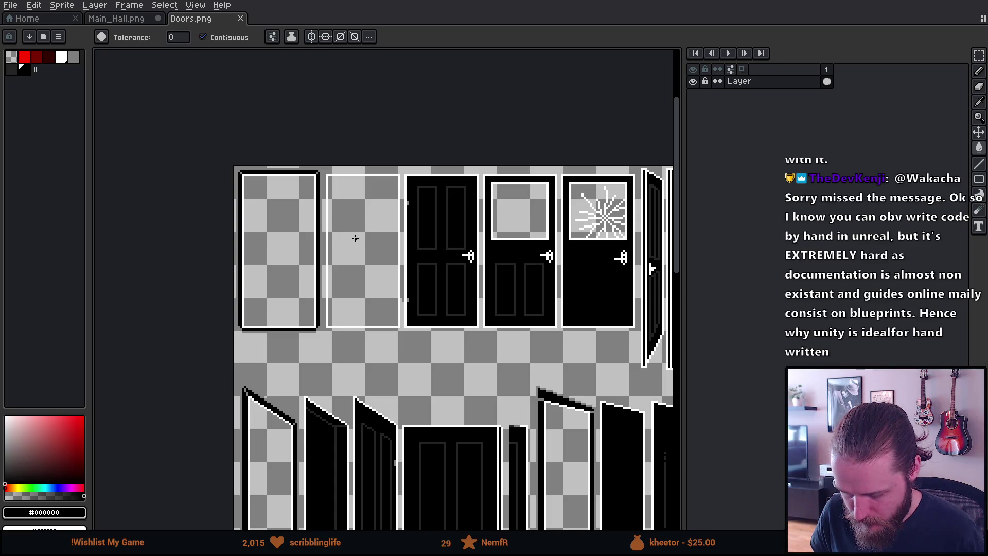
scroll(355, 239, up, 2)
scroll(358, 235, up, 1)
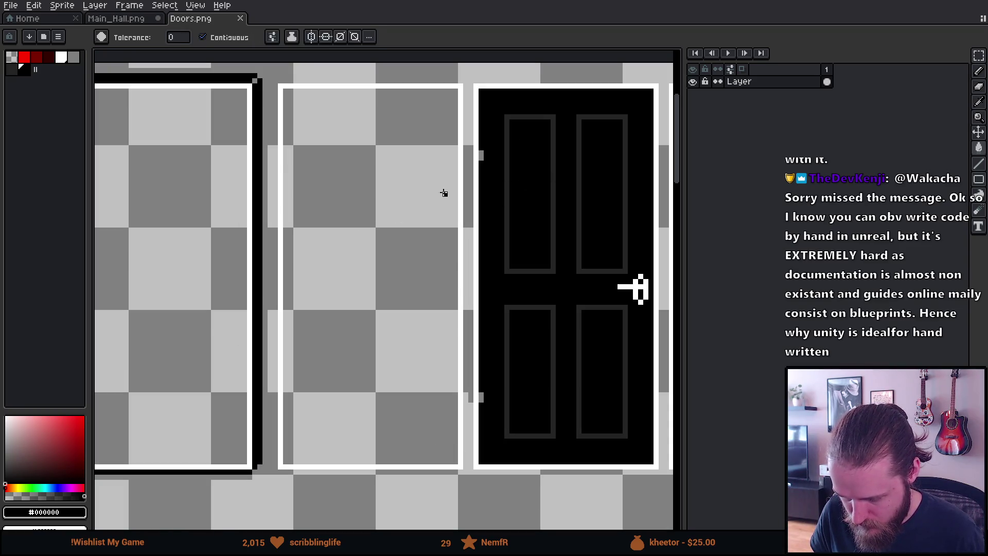
Step: Fill the empty second door solid black and pick the #242424 dark grey from the neighbouring frame
click(309, 229)
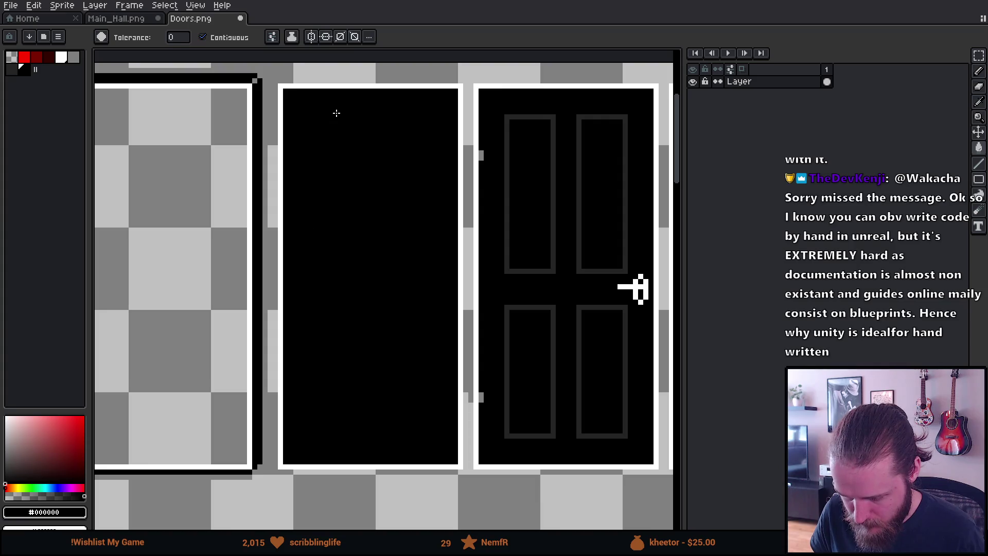
scroll(317, 92, up, 1)
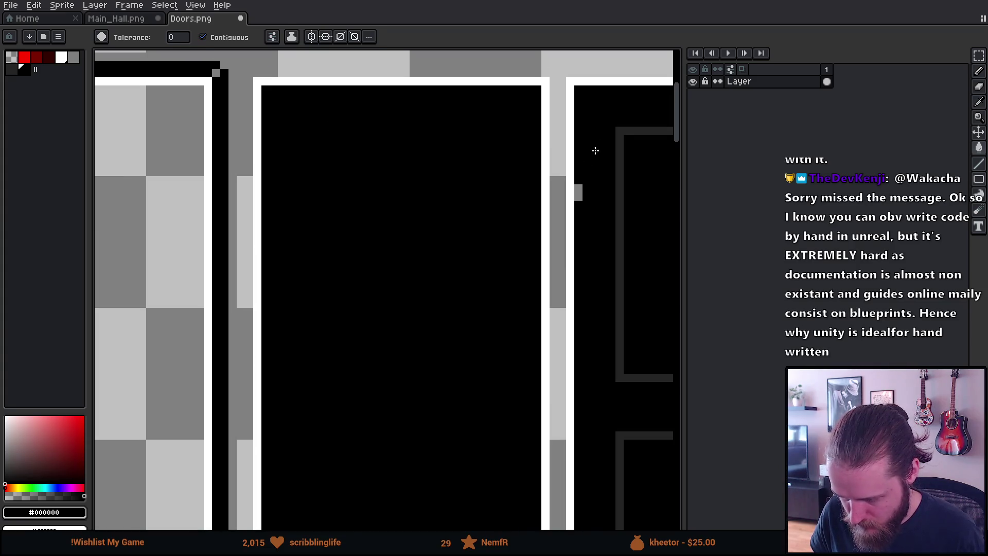
alt+click(625, 130)
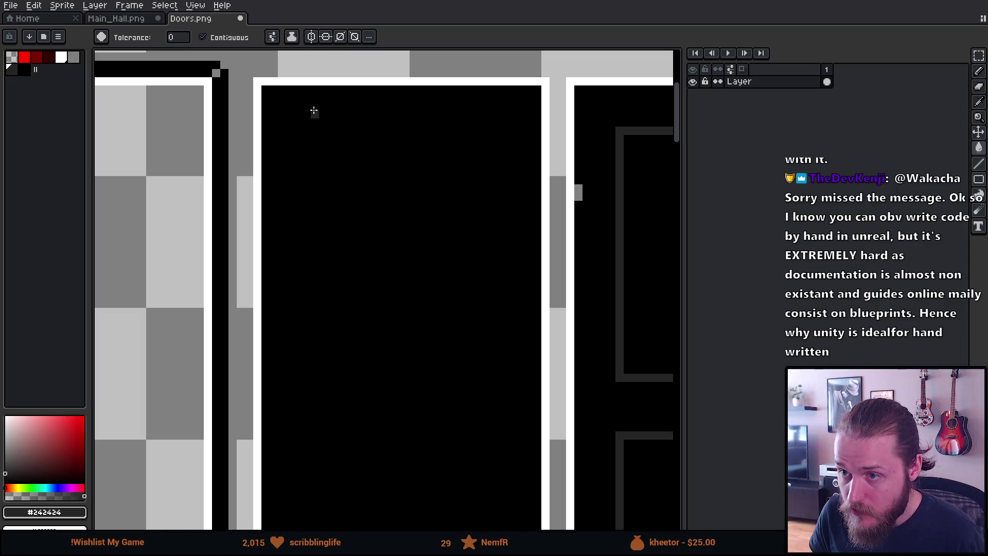
scroll(249, 73, up, 1)
scroll(249, 73, down, 1)
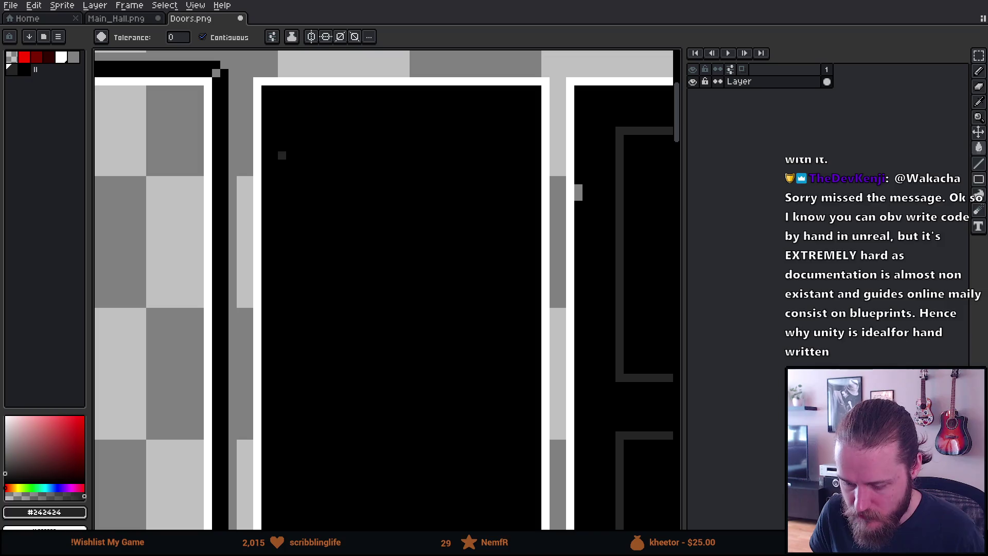
scroll(266, 98, up, 2)
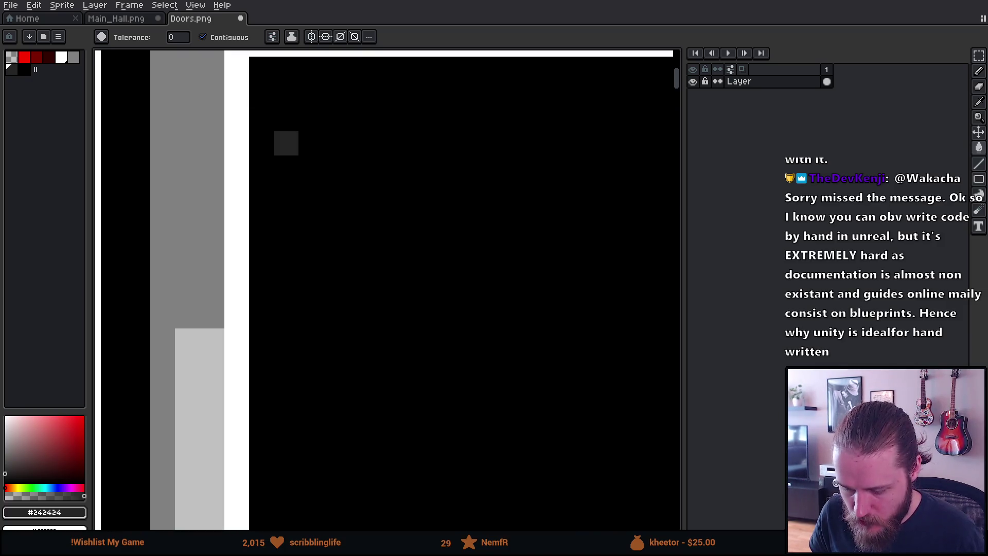
click(285, 154)
key(ctrl+z)
Step: Pencil short dark-grey strokes marking the door's inner left, top and bottom-left corners
key(b)
drag(284, 156, 293, 275)
scroll(334, 194, down, 1)
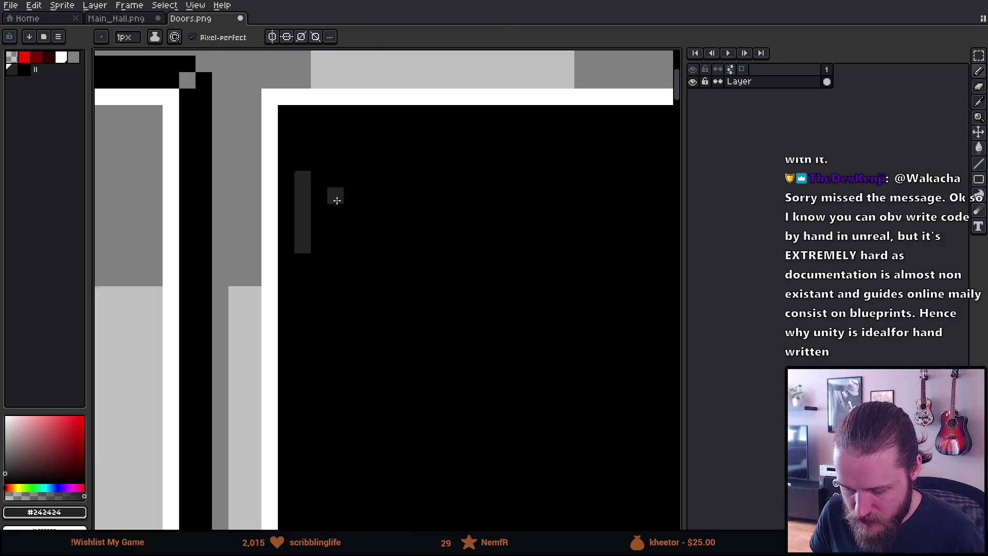
scroll(334, 194, down, 1)
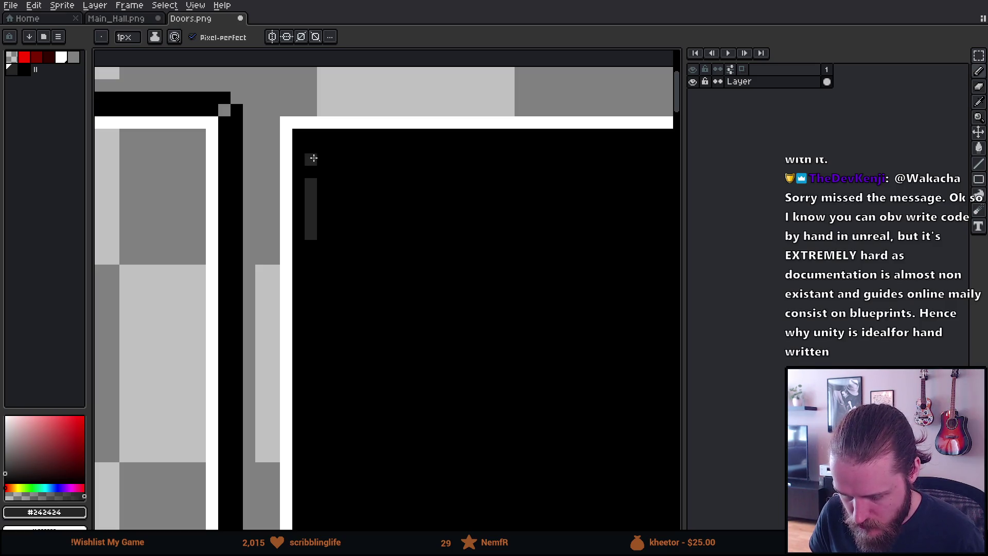
drag(323, 159, 367, 159)
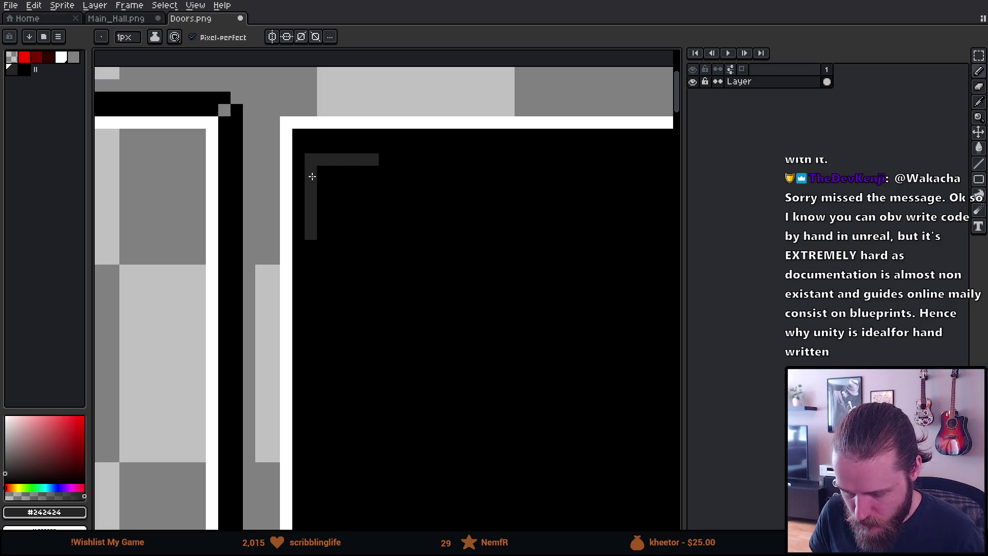
scroll(464, 356, down, 3)
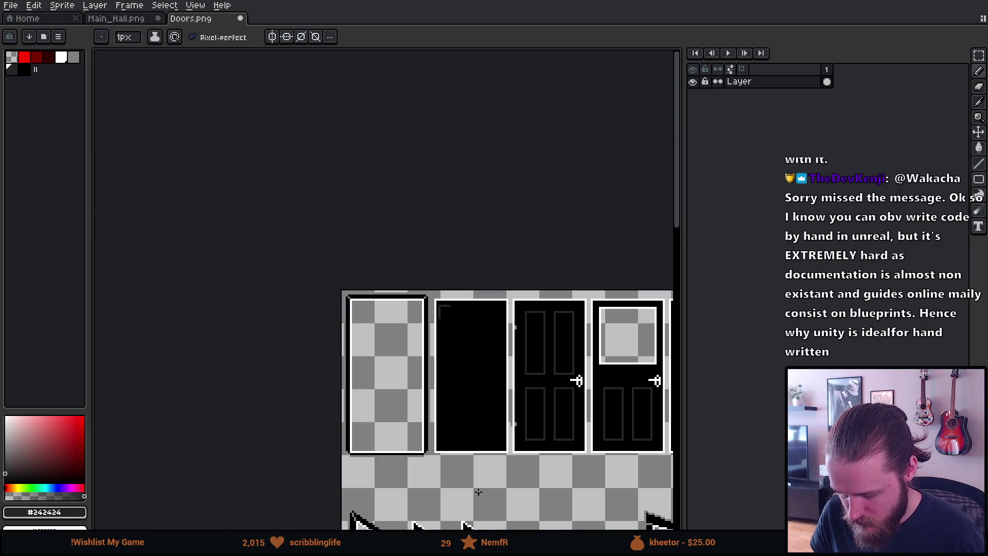
scroll(467, 471, up, 2)
scroll(417, 425, up, 2)
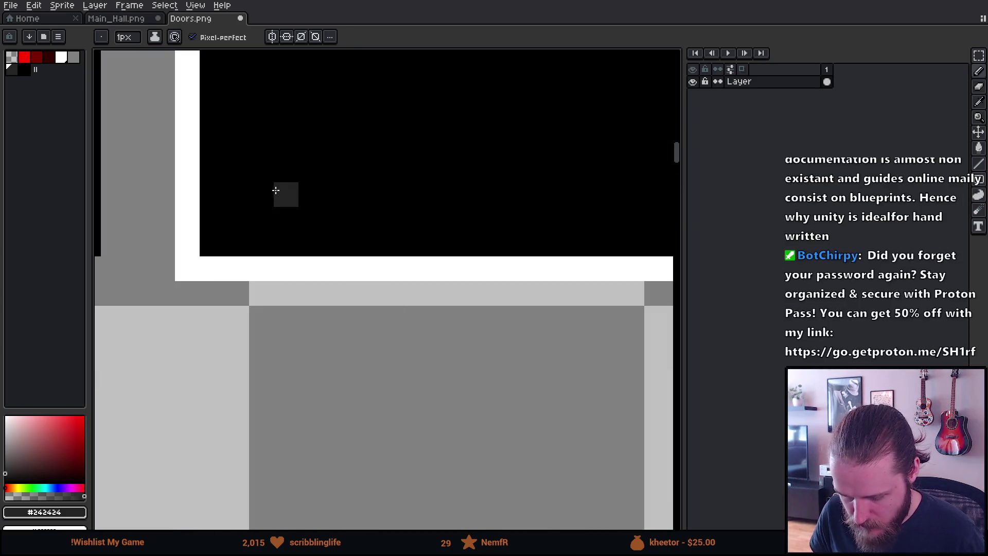
mouse_move(283, 145)
mouse_down()
mouse_move(262, 145)
mouse_move(343, 309)
mouse_up()
scroll(252, 145, down, 4)
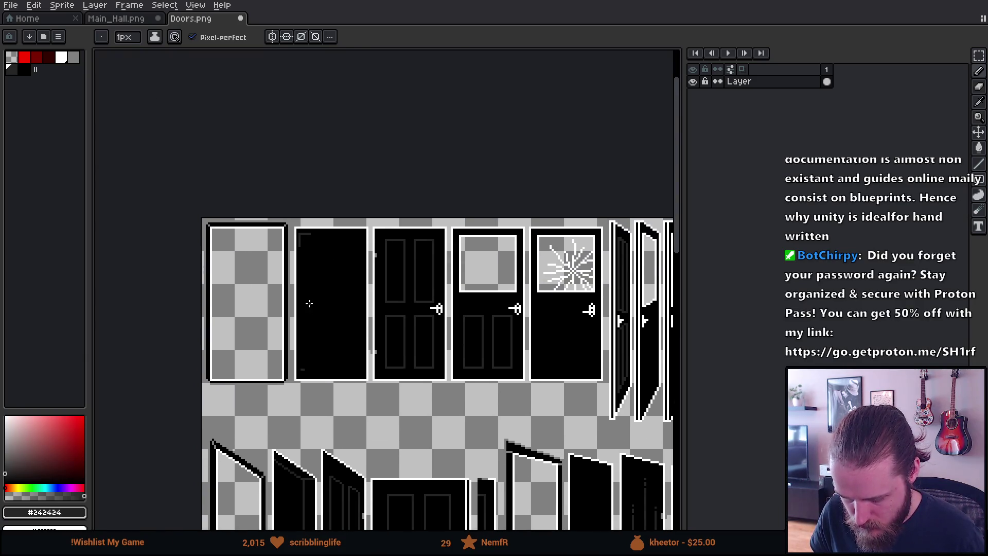
scroll(309, 303, up, 1)
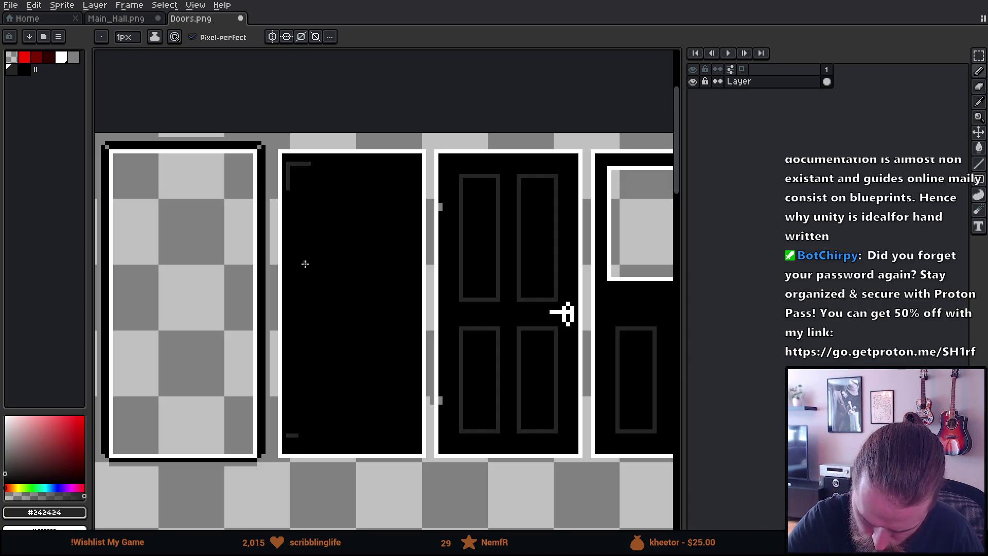
Step: Shift-click straight dark-grey lines along the left, top, right and bottom inner edges
shift+click(288, 187)
drag(310, 163, 407, 165)
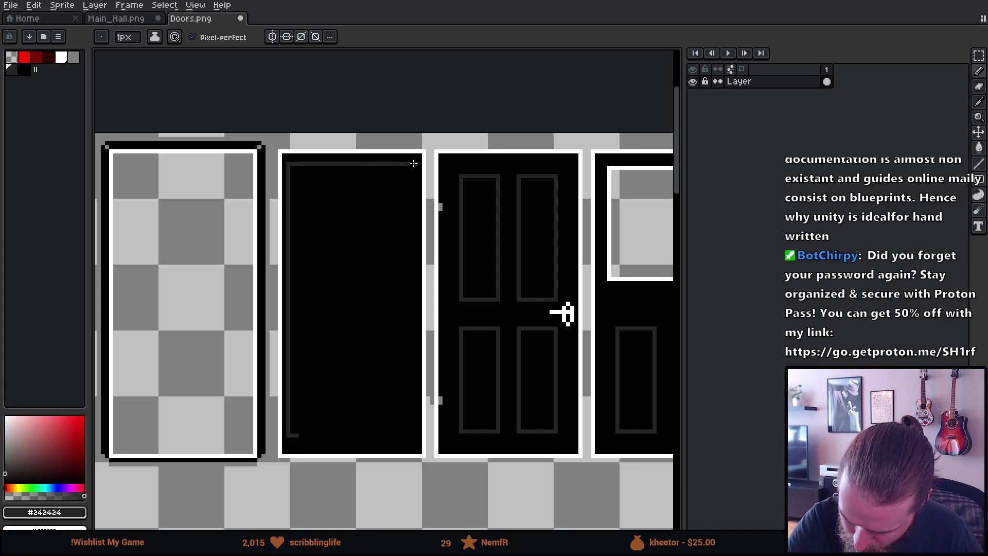
shift+click(416, 435)
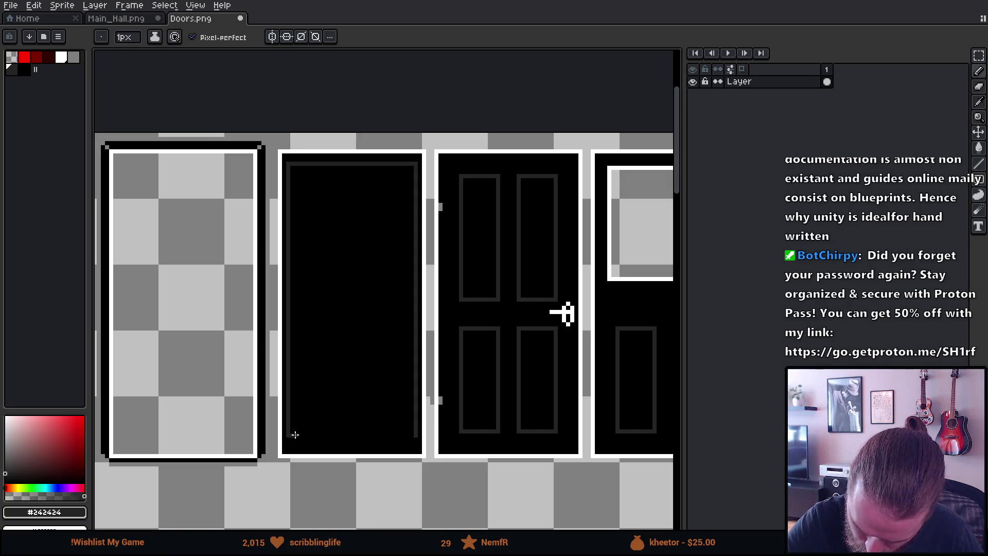
shift+click(414, 436)
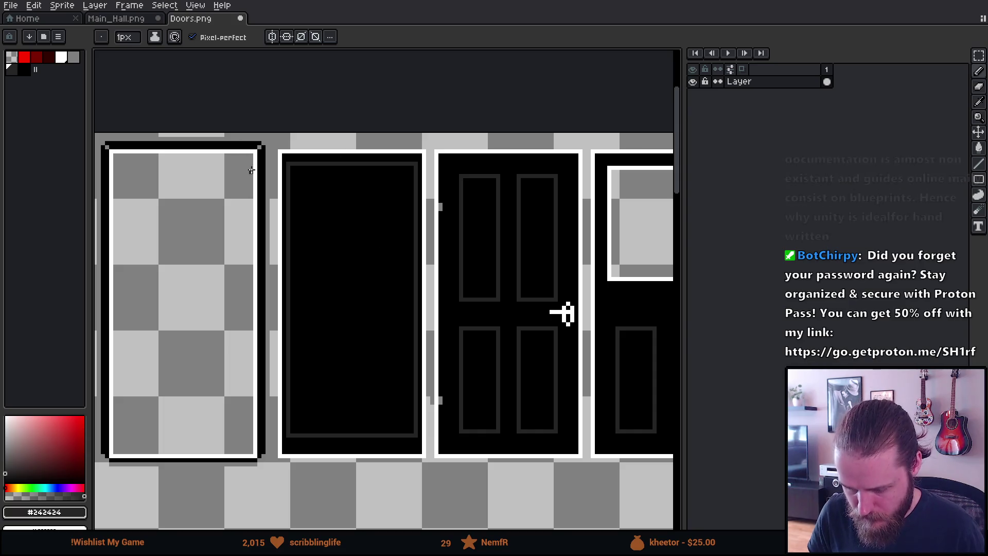
scroll(346, 164, up, 1)
scroll(300, 168, up, 1)
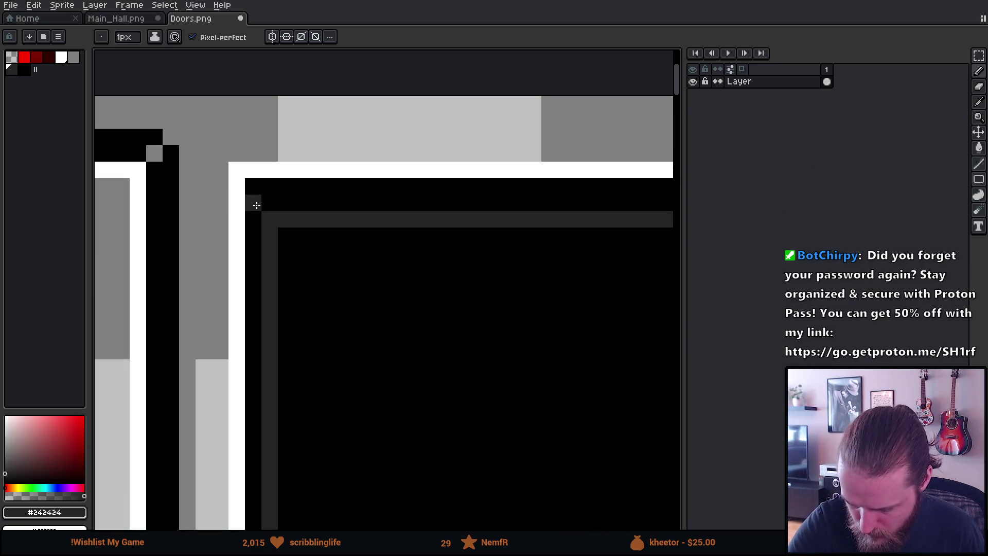
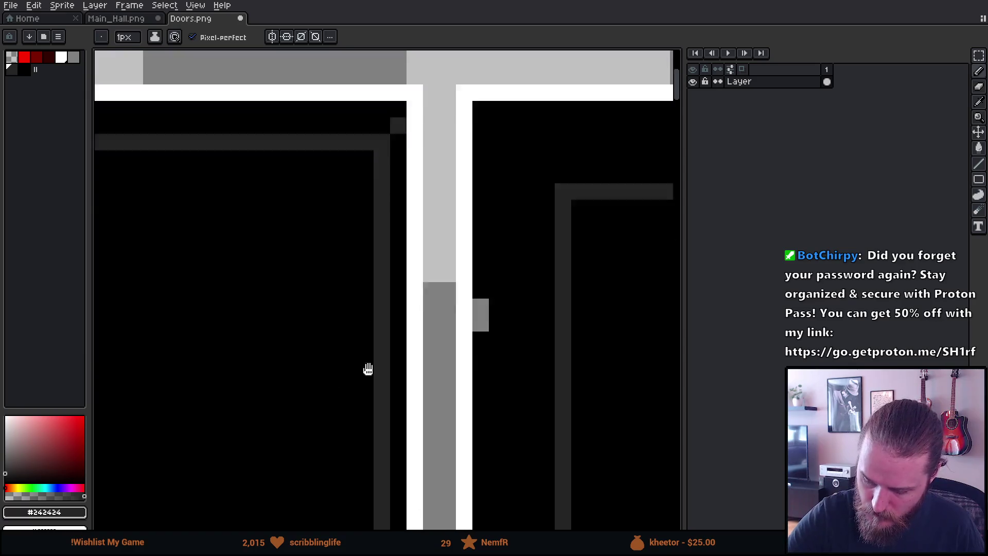
scroll(366, 368, down, 3)
scroll(386, 386, down, 3)
scroll(430, 105, left, 2)
scroll(415, 193, left, 1)
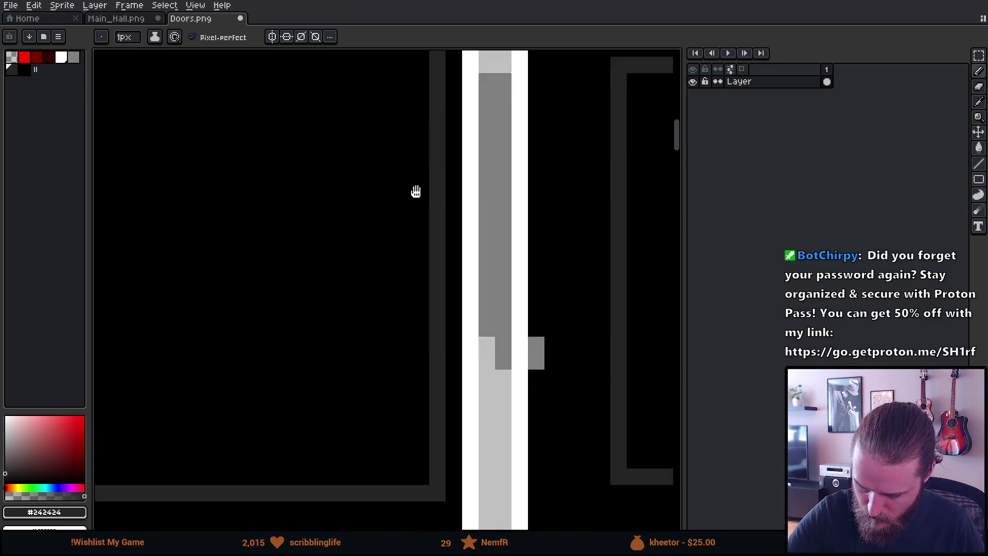
scroll(468, 342, down, 4)
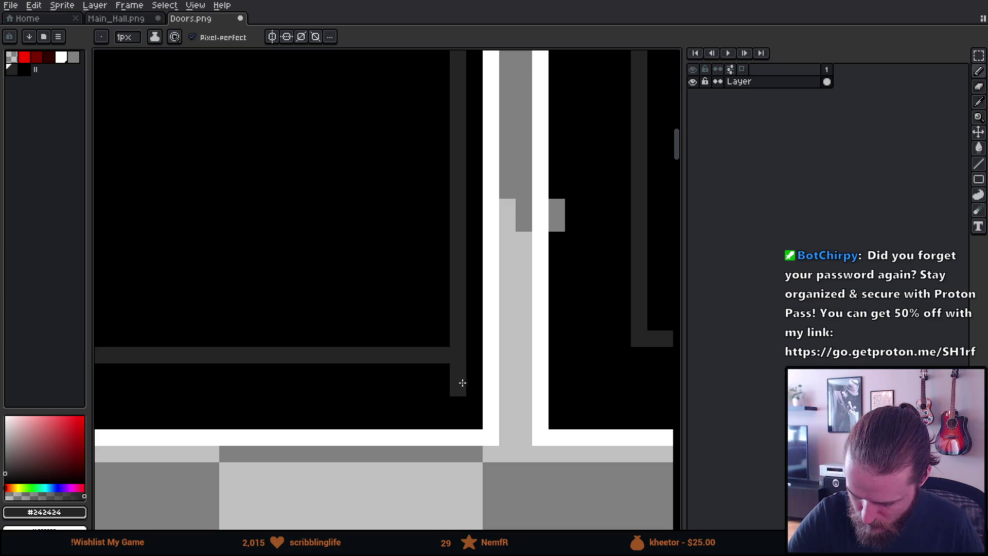
scroll(380, 302, left, 1)
scroll(573, 293, left, 5)
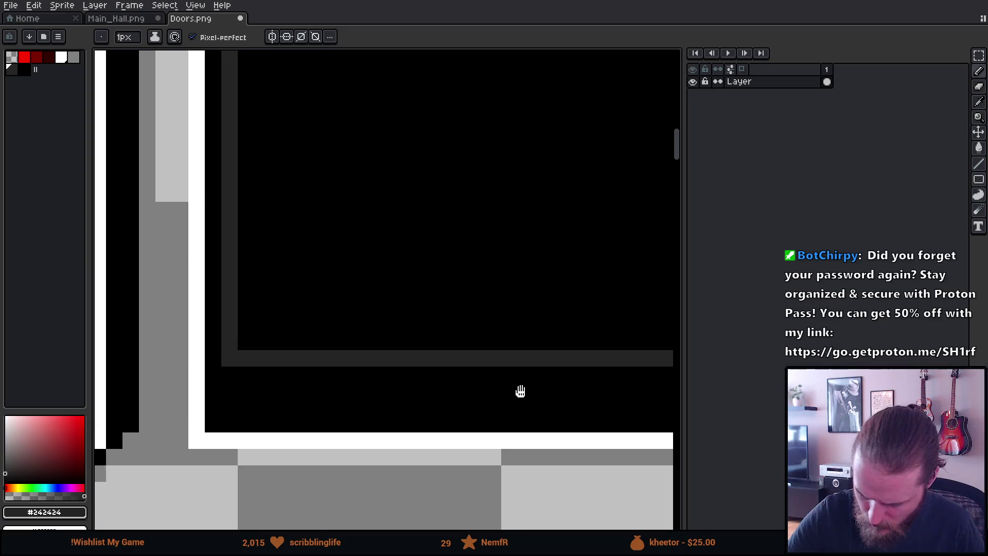
scroll(232, 386, left, 5)
scroll(225, 370, down, 1)
scroll(226, 370, left, 2)
scroll(433, 371, right, 4)
scroll(634, 342, down, 1)
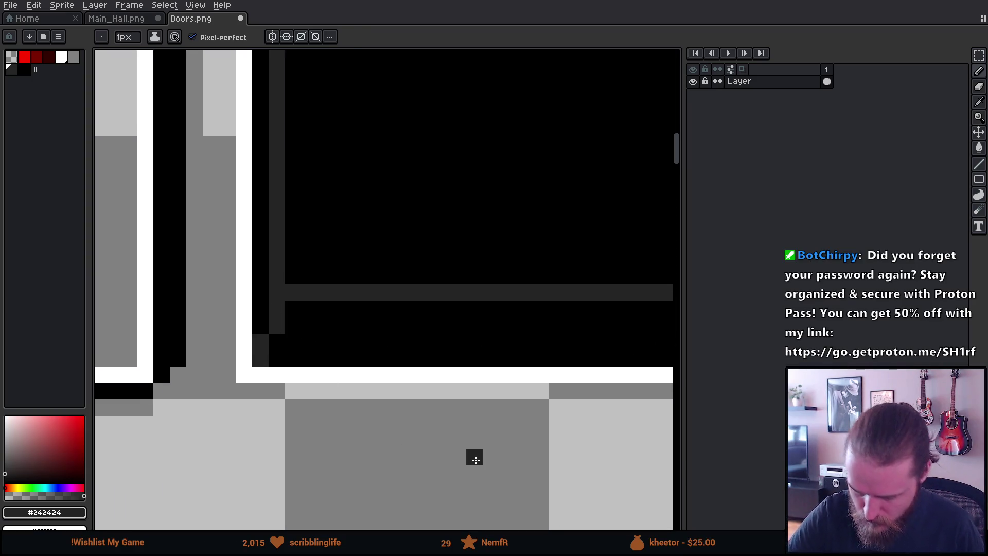
scroll(444, 390, down, 3)
scroll(449, 365, up, 1)
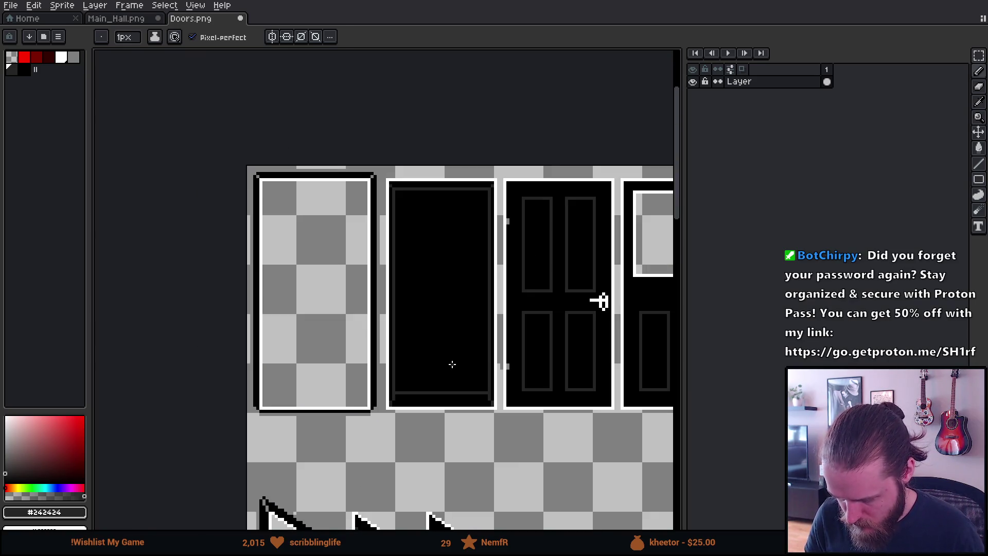
Step: Look over the door sprites, save Doors.png and switch to the Unity editor
drag(453, 360, 437, 370)
key(ctrl+s)
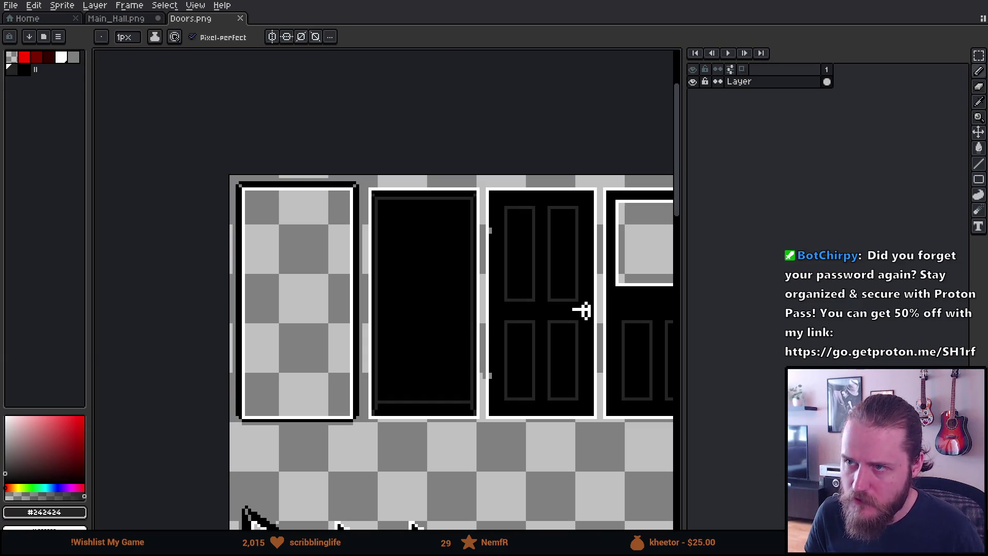
key(alt+Tab)
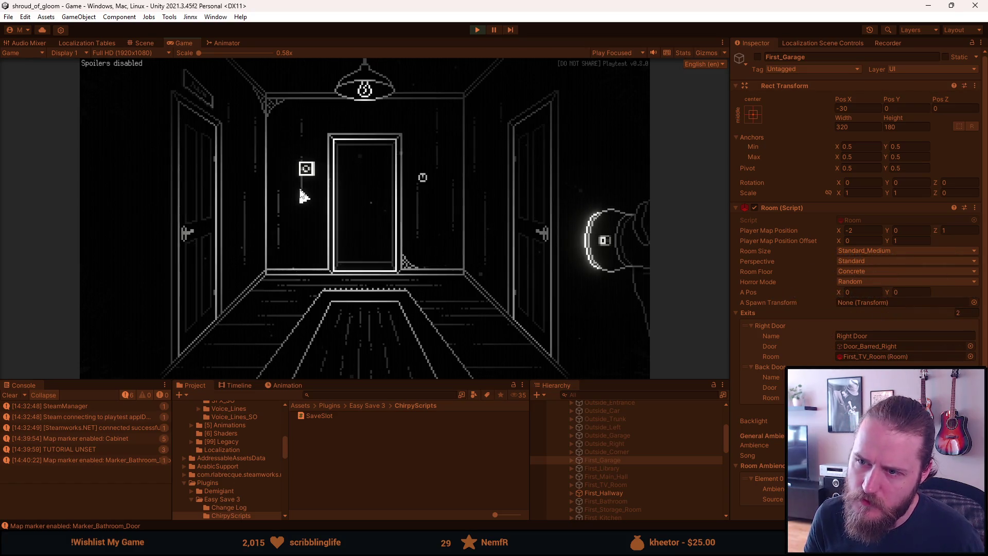
Step: Open and close the right-wall hallway door, bring up the pause menu and freeze the editor playtest
click(527, 205)
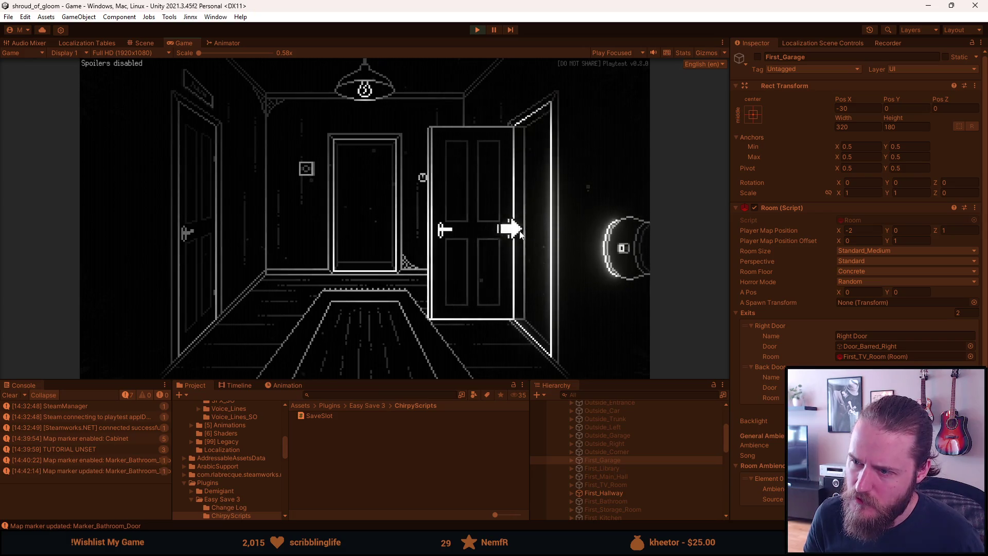
click(520, 234)
click(487, 174)
key(Escape)
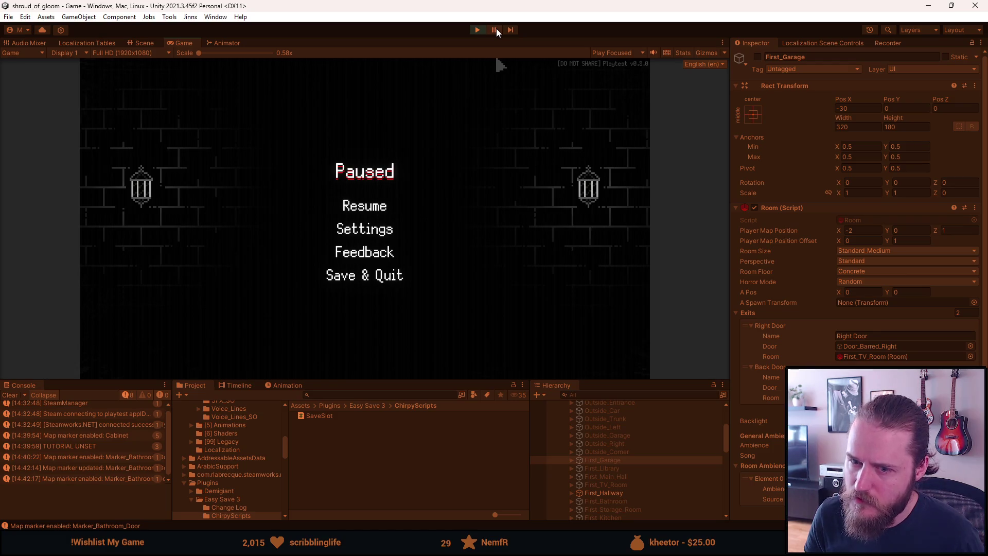
click(496, 29)
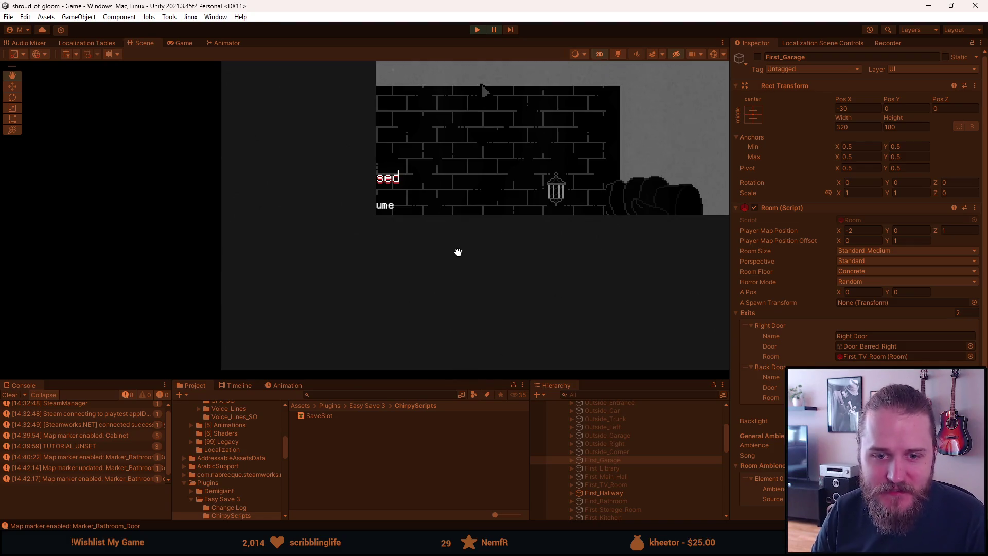
Step: Return to the Game view, enlarge it over the lower panels and resume play
click(497, 30)
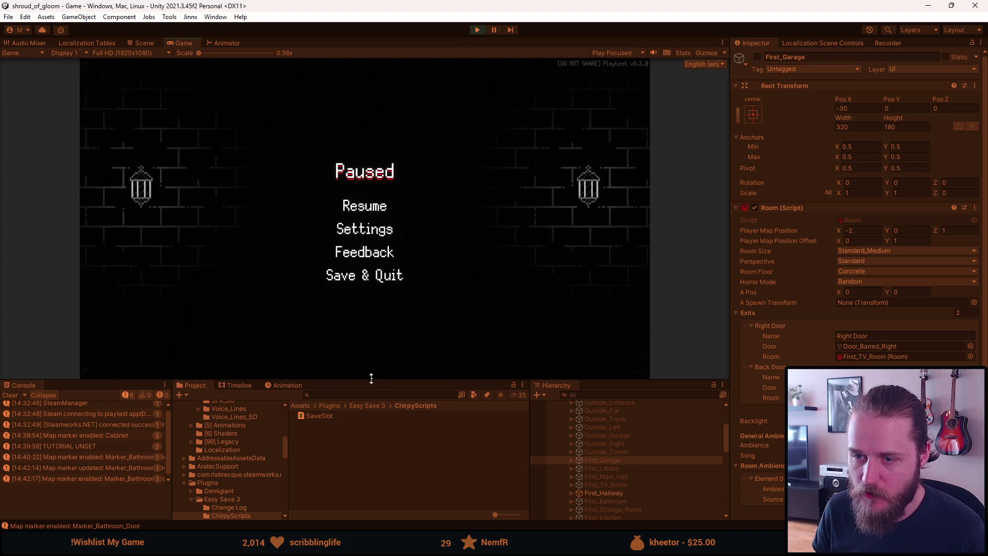
drag(371, 379, 371, 468)
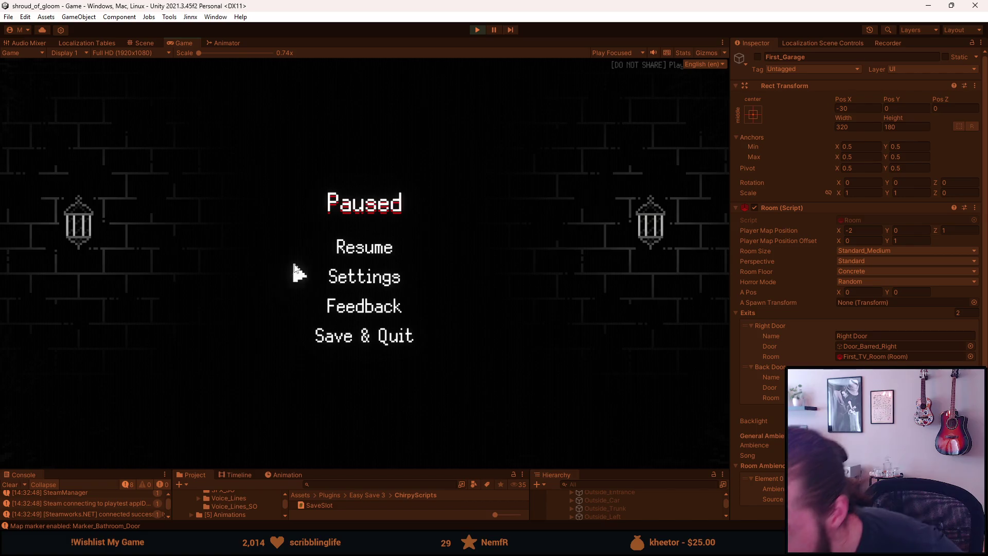
click(354, 248)
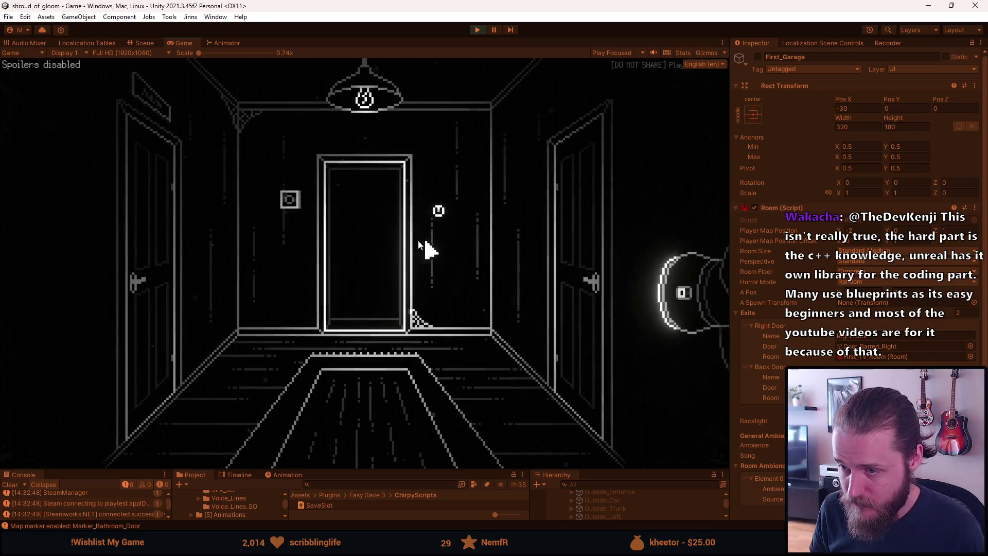
Step: Lower the CRT filter strength in the Video settings, back out to gameplay and open the right-side door
key(Escape)
click(386, 274)
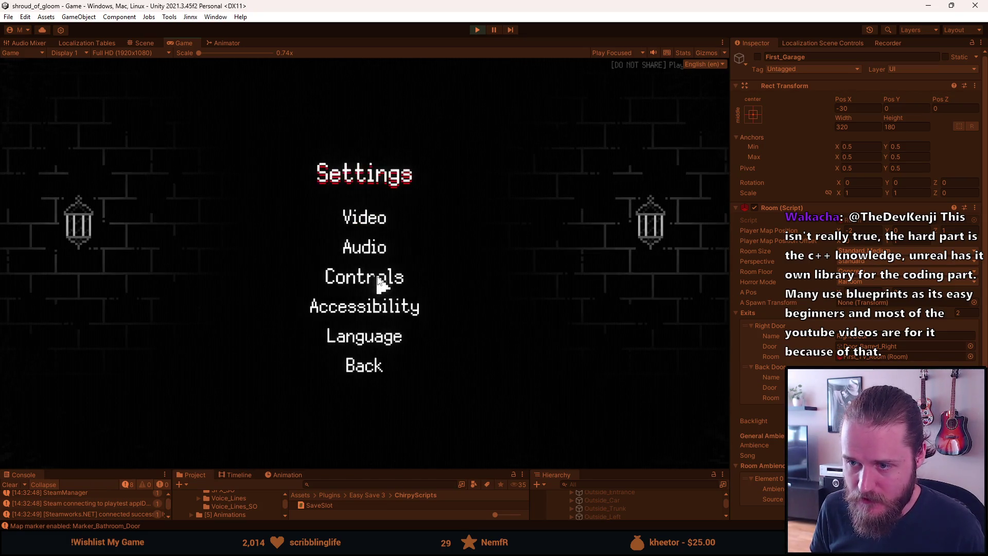
click(374, 227)
drag(402, 330, 392, 336)
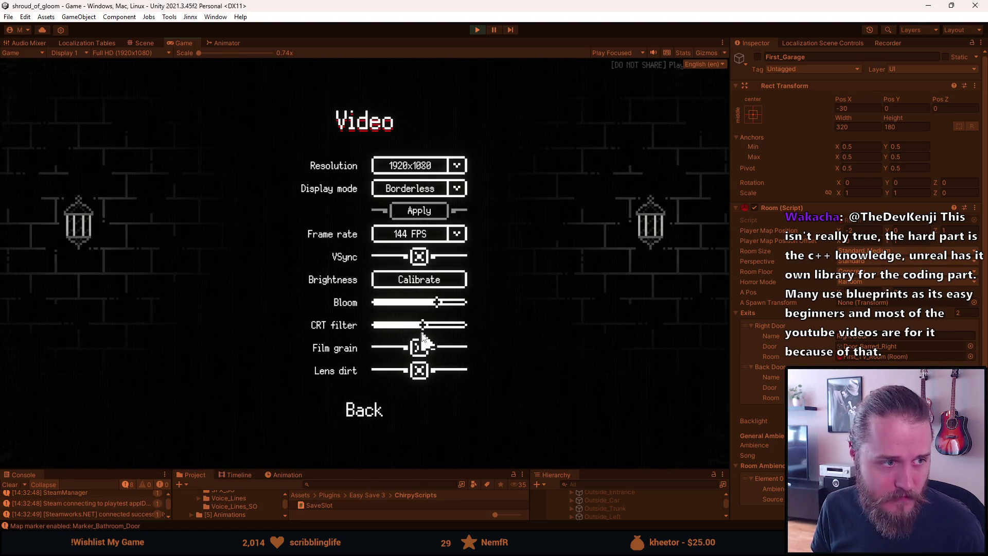
key(Escape)
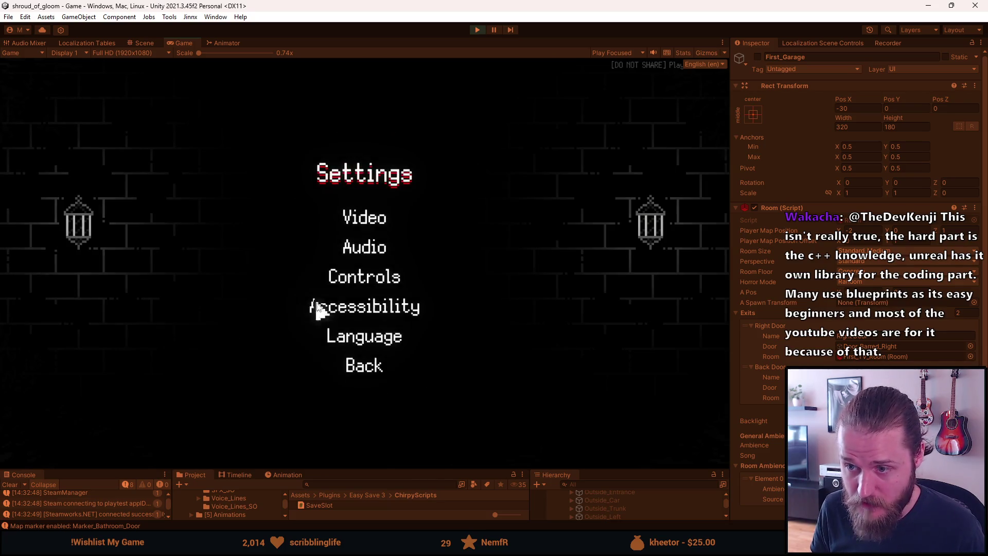
click(367, 221)
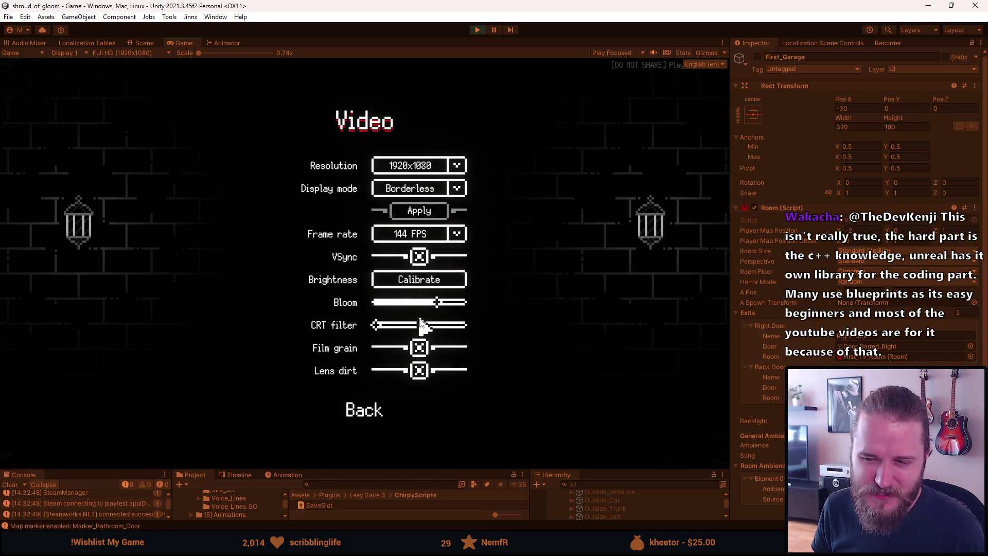
key(Escape)
key(Escape)
key(Escape)
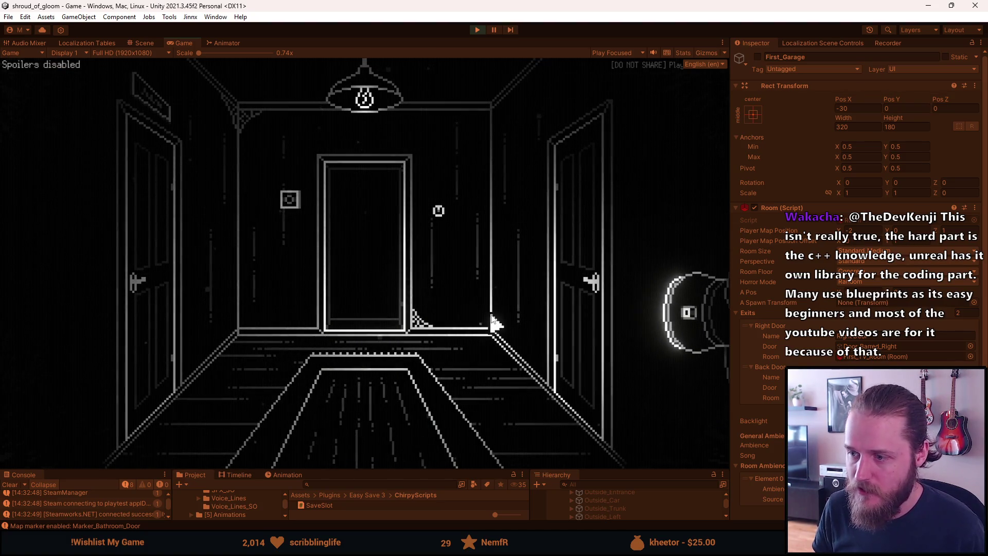
click(552, 248)
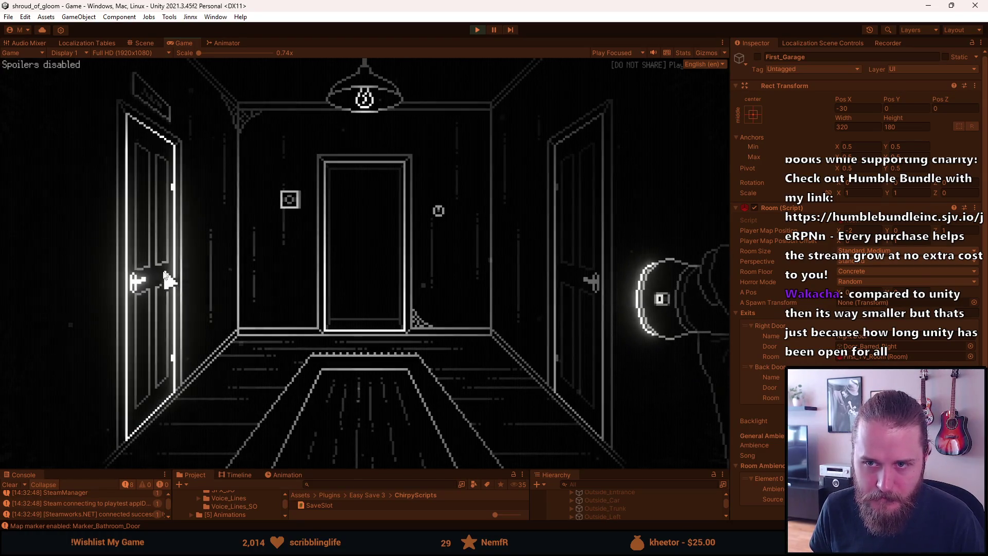
Step: Walk through the right door and bottom exit into the staircase hall, enter the centre door, then return to Aseprite
click(567, 220)
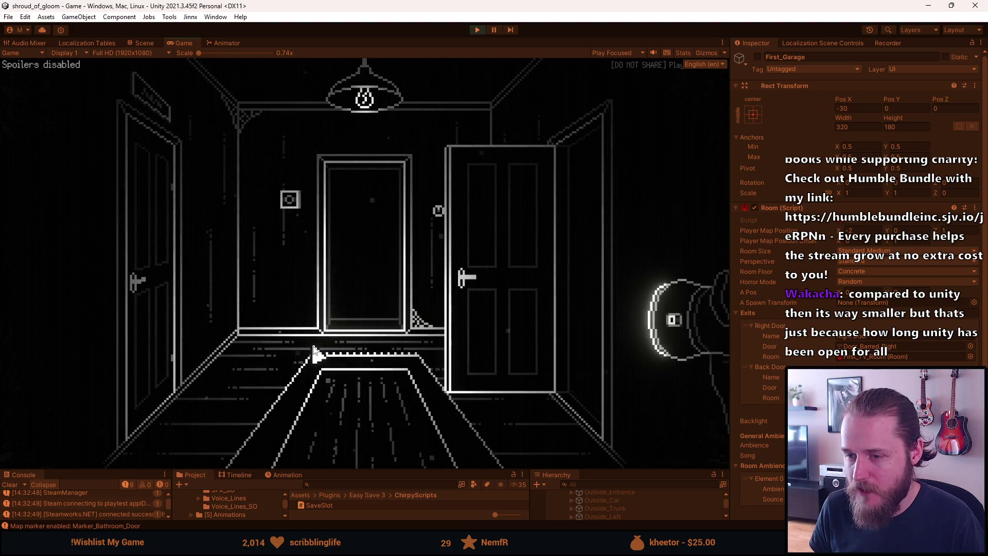
click(353, 464)
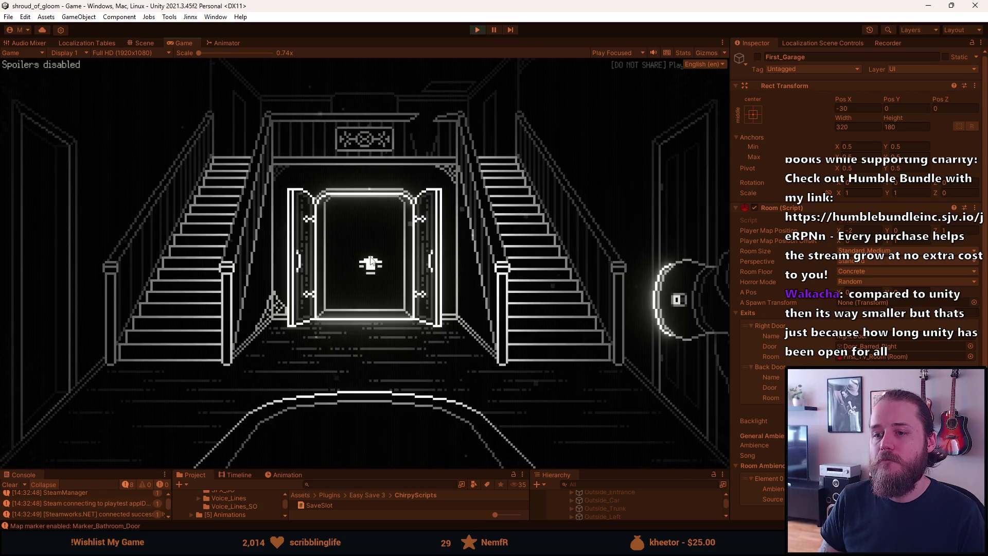
click(370, 262)
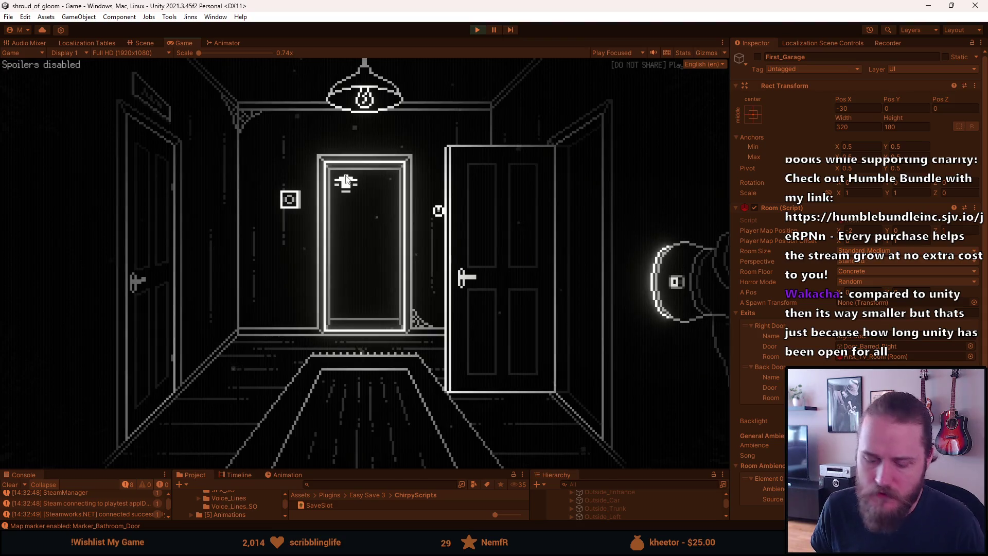
key(alt+Tab)
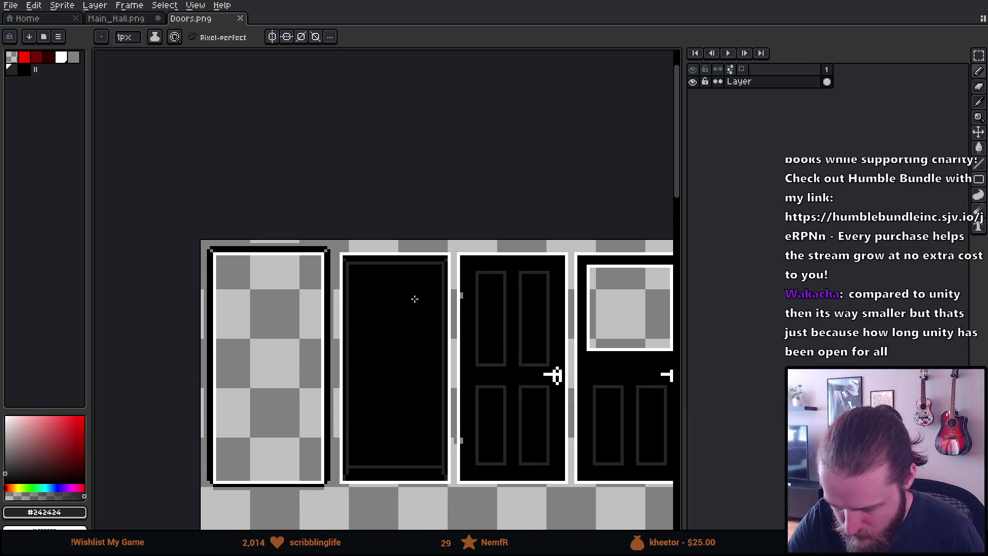
scroll(400, 287, up, 2)
Step: Select the centre door's top strip and panel and stretch them down over the grey bar
key(m)
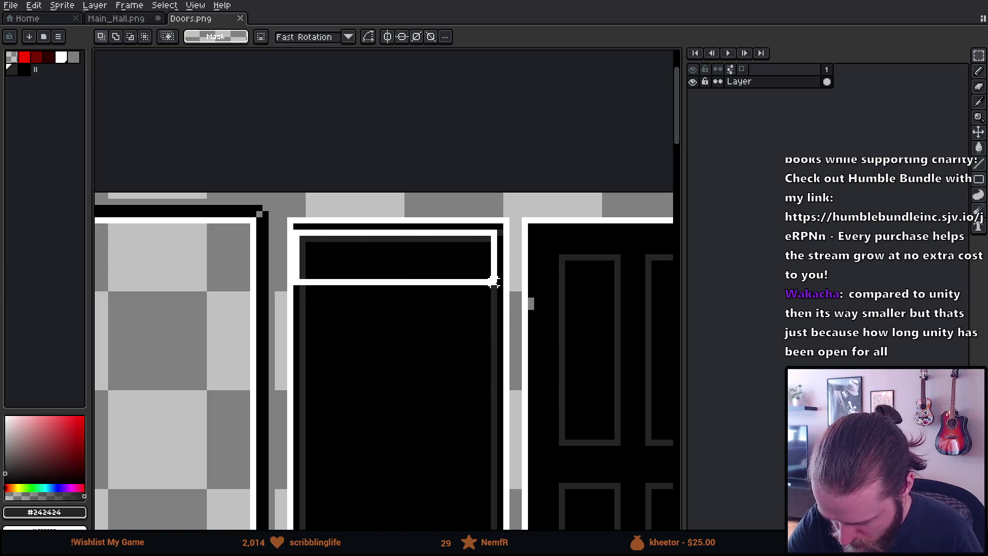
drag(320, 272, 500, 287)
drag(500, 241, 479, 270)
click(469, 304)
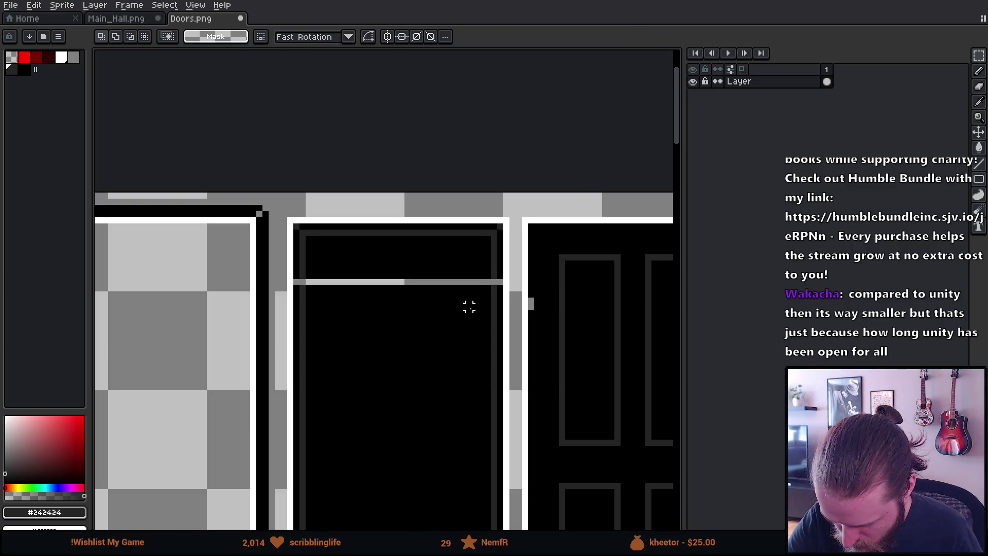
drag(297, 258, 500, 274)
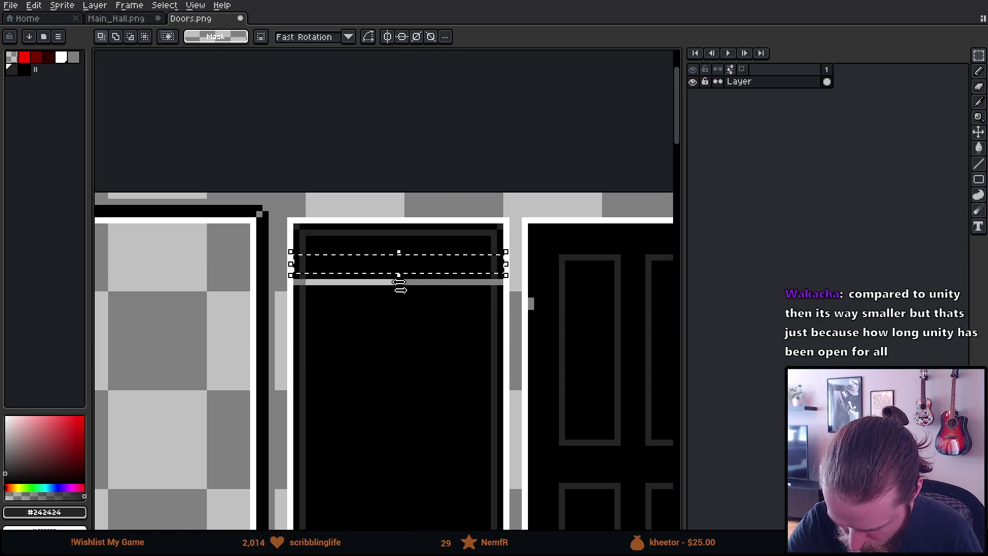
drag(399, 275, 402, 298)
click(421, 386)
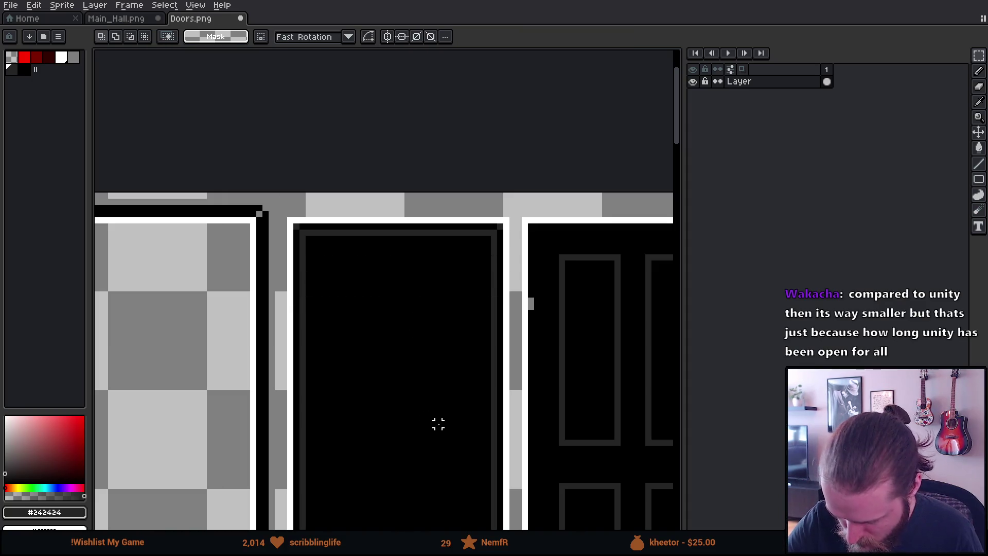
scroll(421, 340, down, 2)
scroll(410, 224, down, 3)
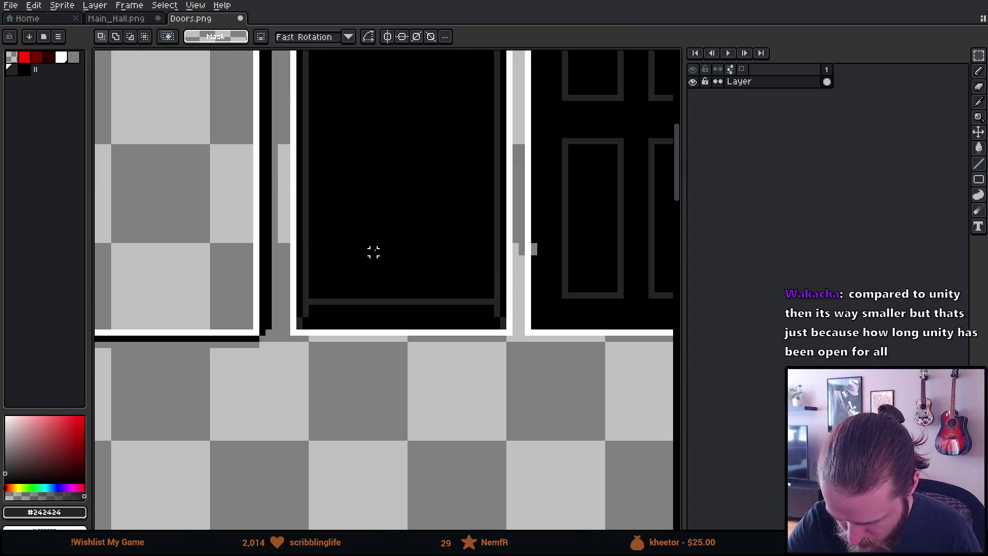
Step: Transform the door's bottom section and stretch a dark lower strip down over the grey bar
drag(304, 283, 490, 306)
click(490, 307)
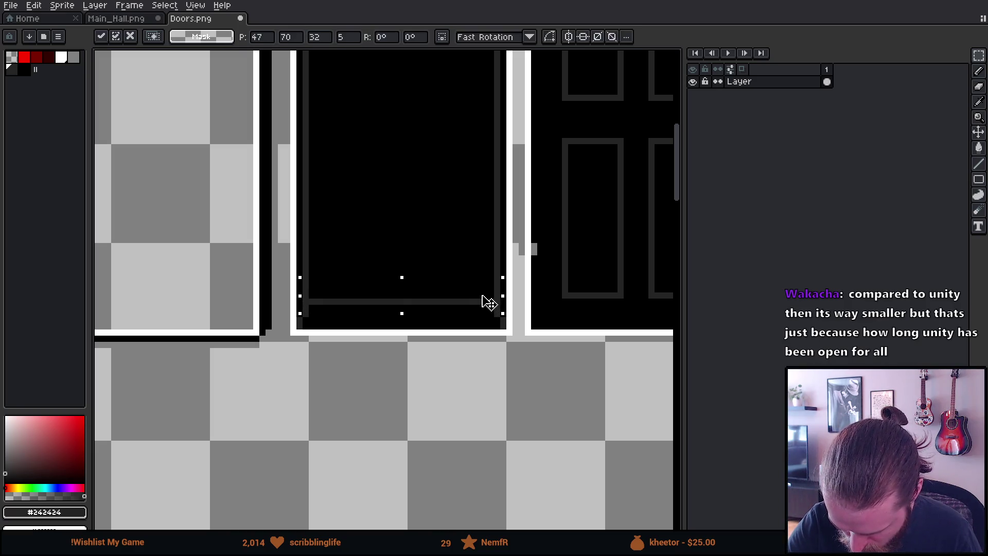
click(466, 252)
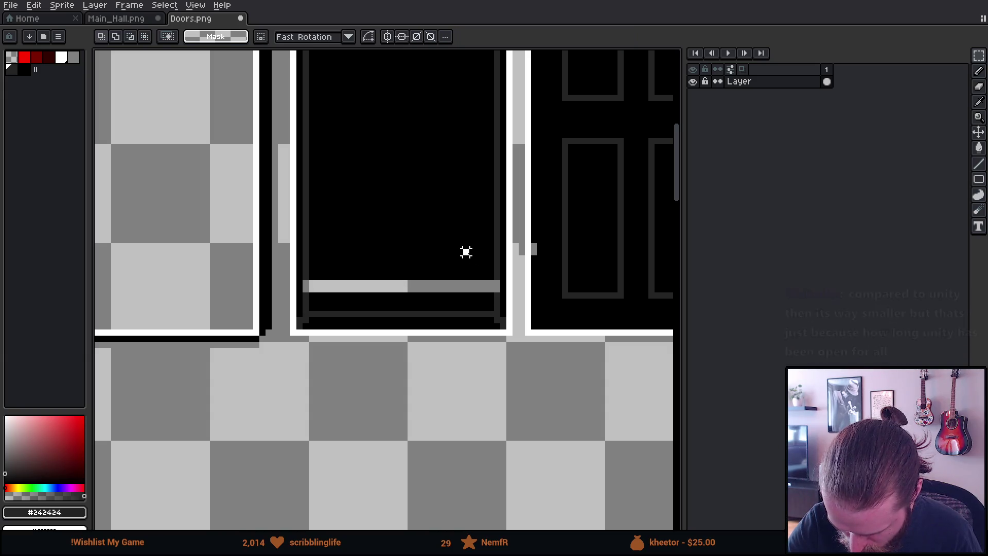
key(i)
key(m)
drag(302, 248, 502, 272)
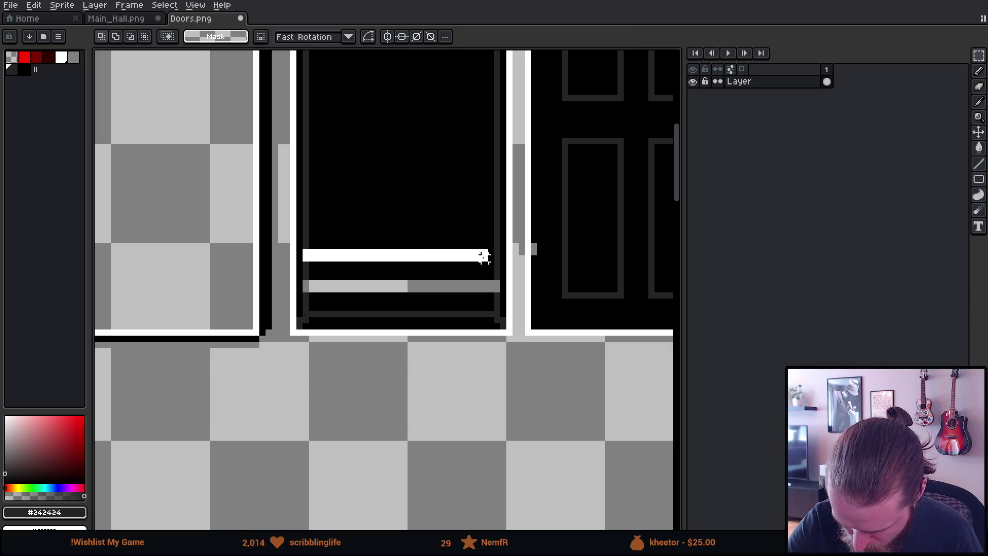
drag(404, 270, 412, 287)
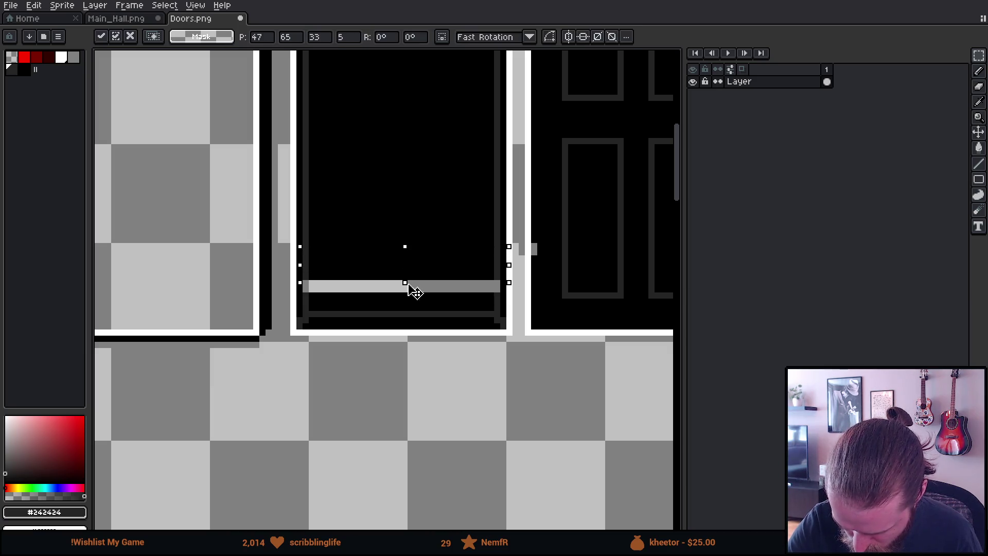
key(ctrl+d)
Step: Sample black and dark grey from the door, save Doors.png and switch to Unity
key(i)
click(302, 319)
key(b)
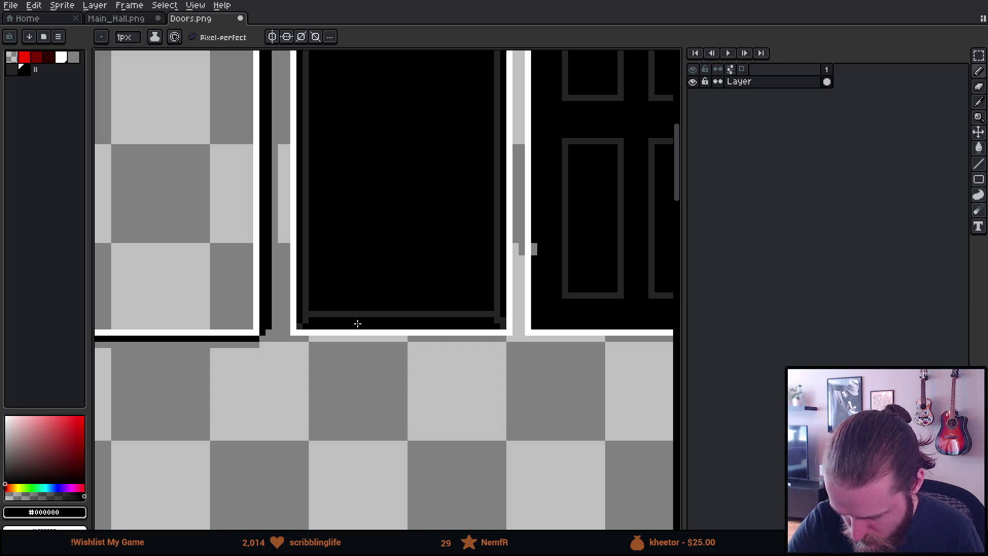
alt+click(300, 318)
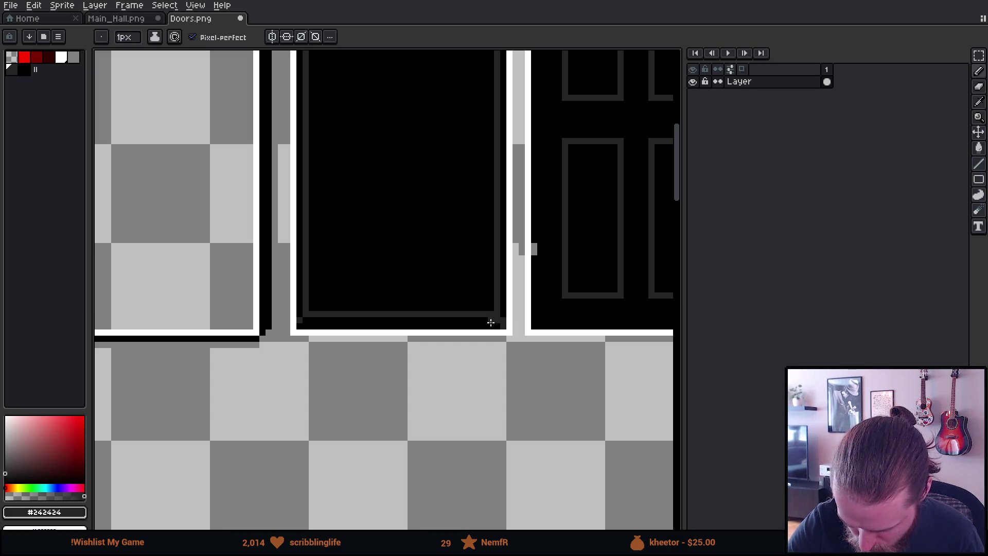
alt+click(497, 330)
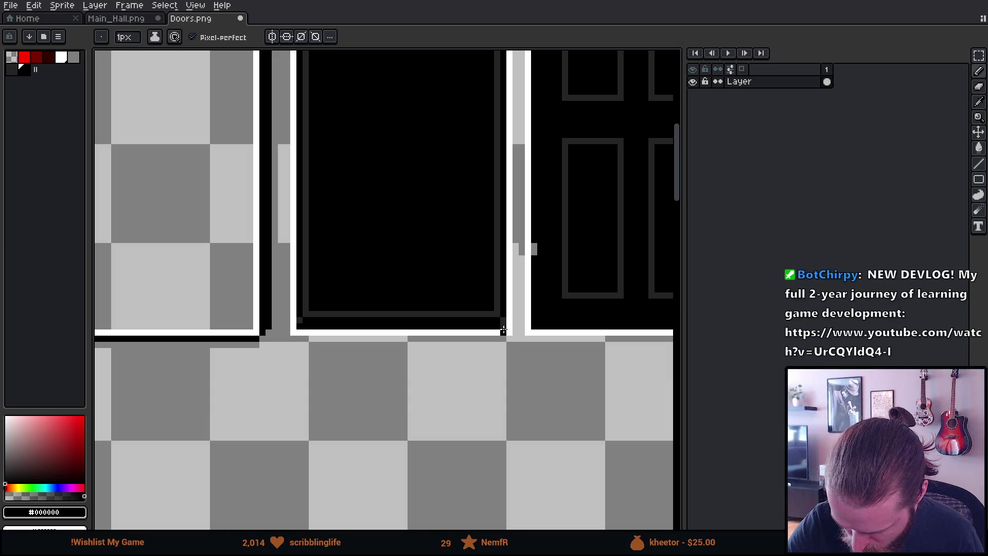
key(ctrl+s)
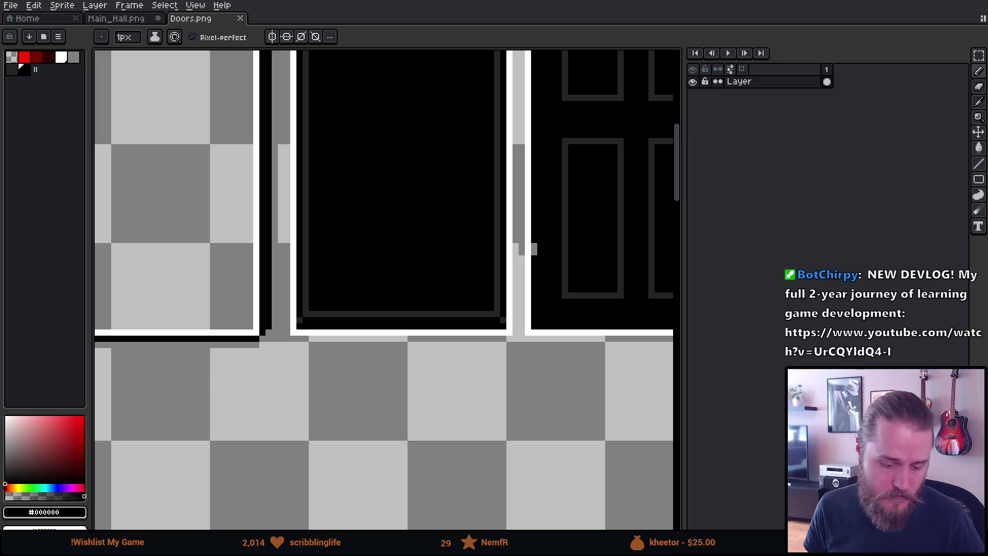
key(alt+Tab)
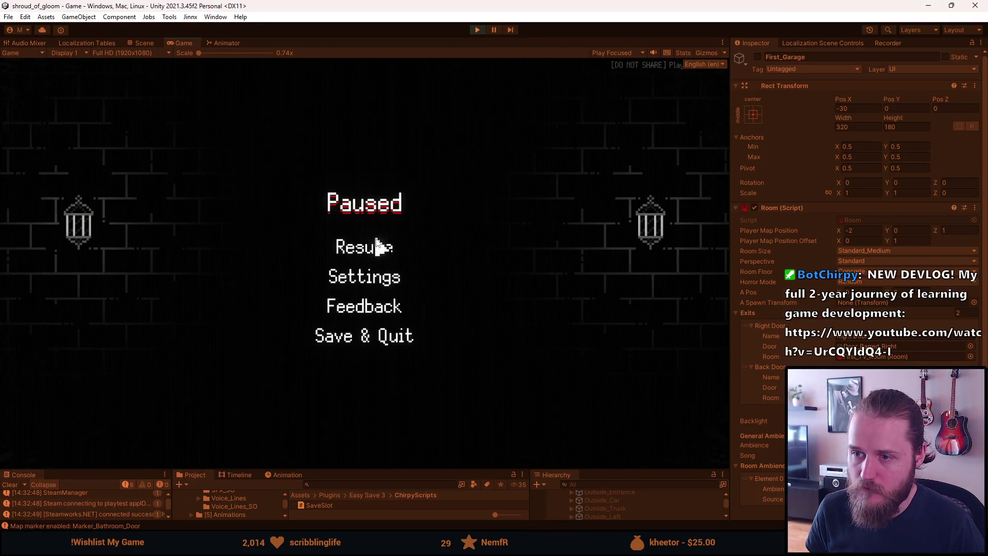
Step: Resume play and walk through the centre door and kitchen, inspecting the sign and dumbwaiter, to the garage
click(379, 246)
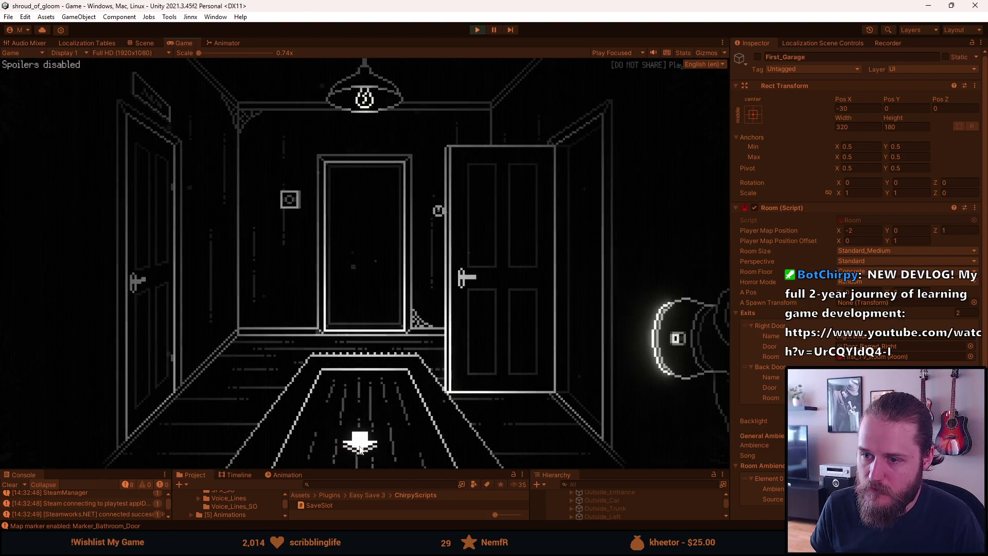
click(364, 324)
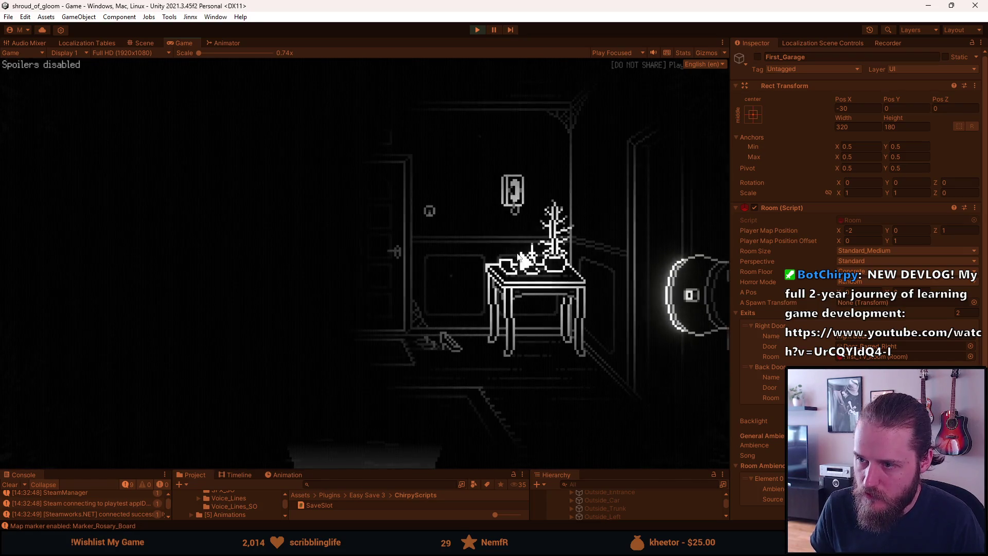
click(379, 150)
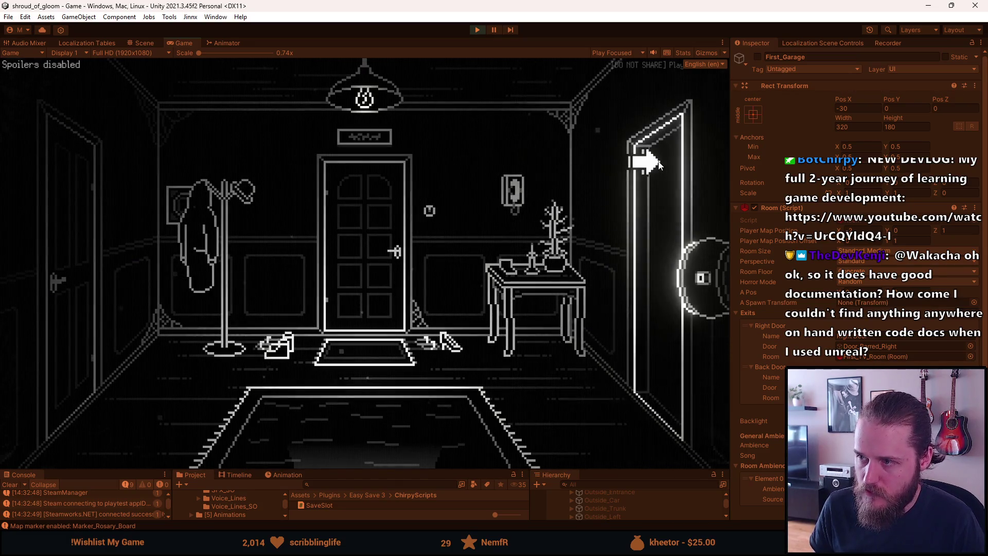
click(630, 191)
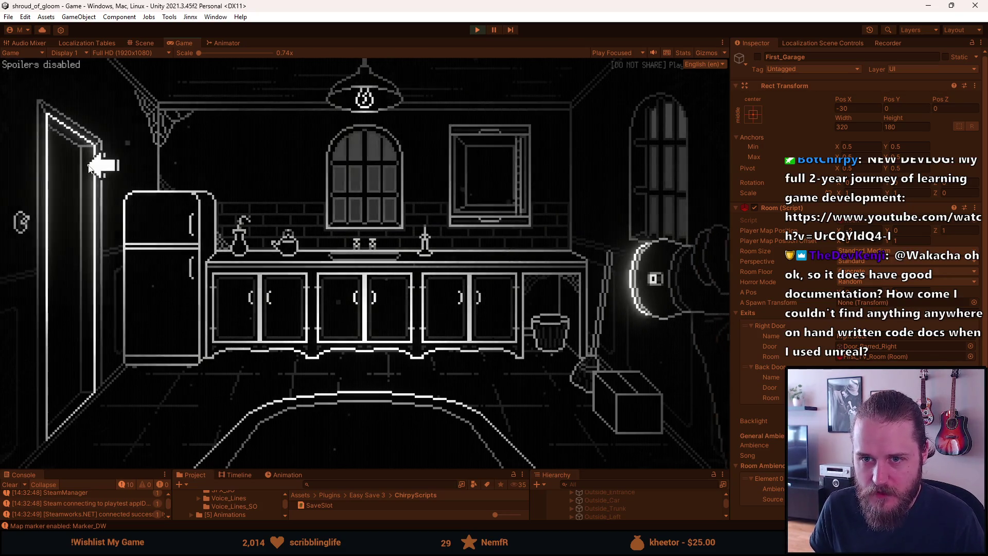
click(496, 172)
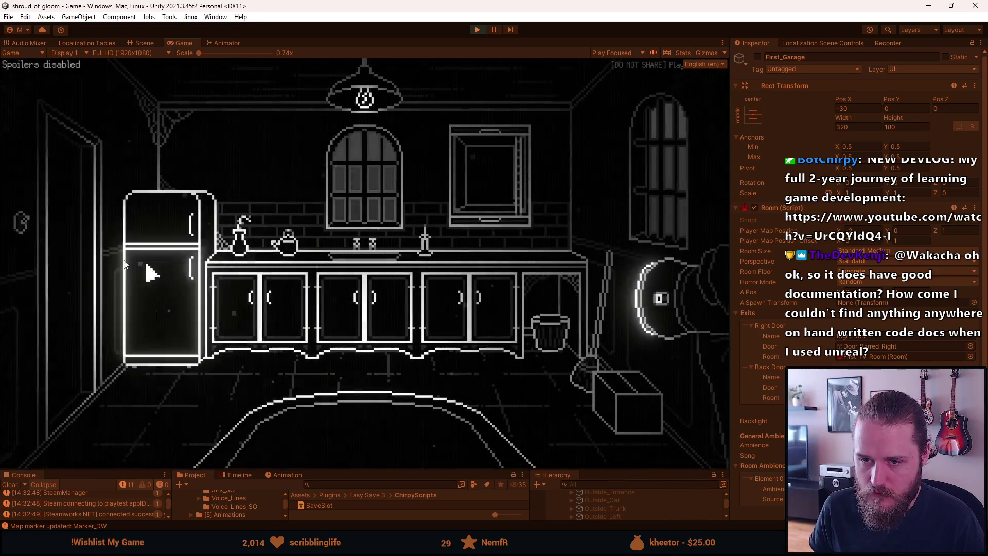
click(99, 243)
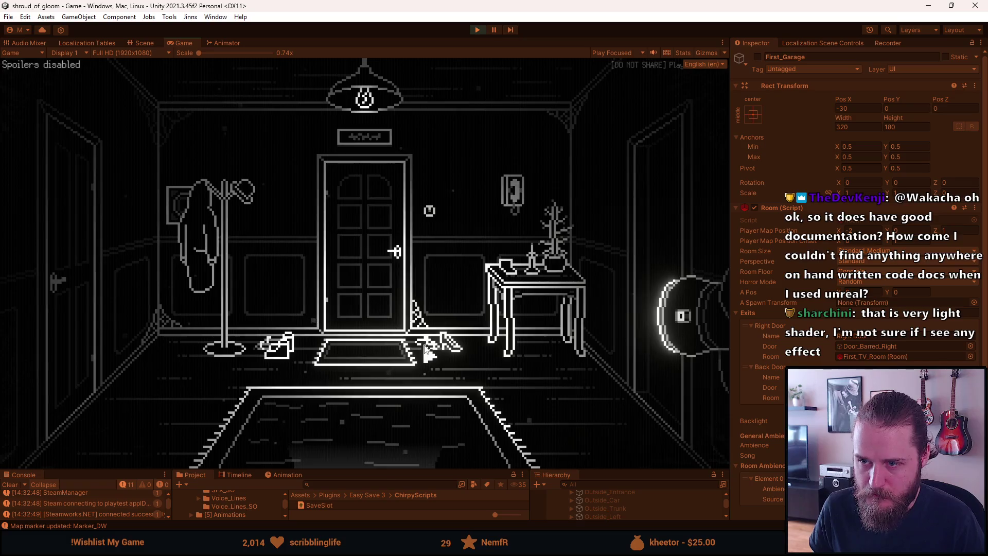
key(Escape)
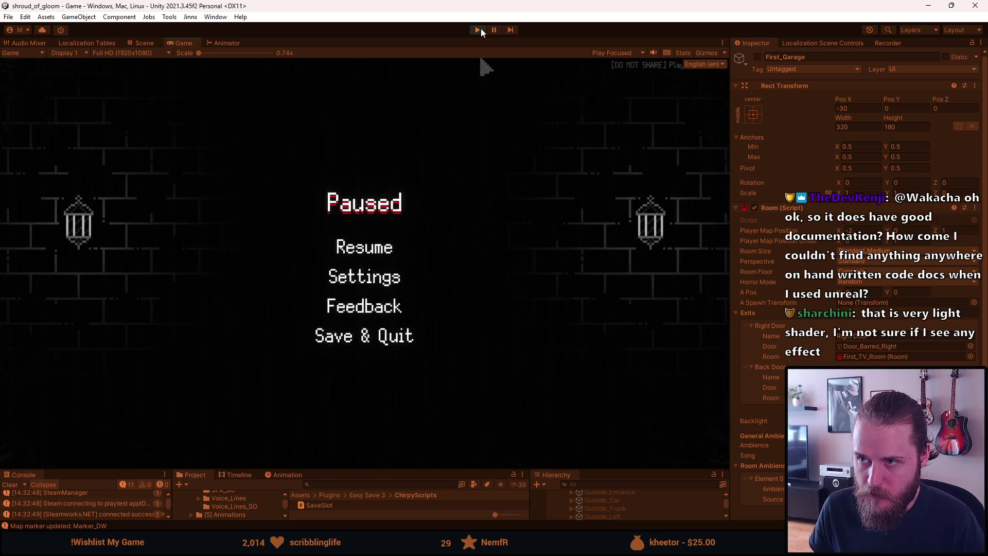
key(Escape)
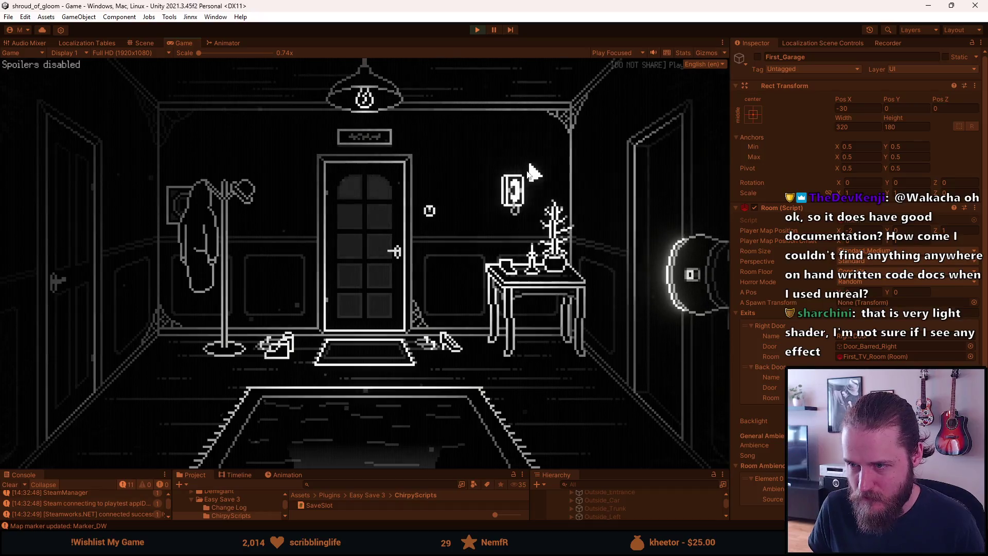
Step: Walk between the garage, kitchen, storage, stairs room and TV room back to the garage door room
click(691, 278)
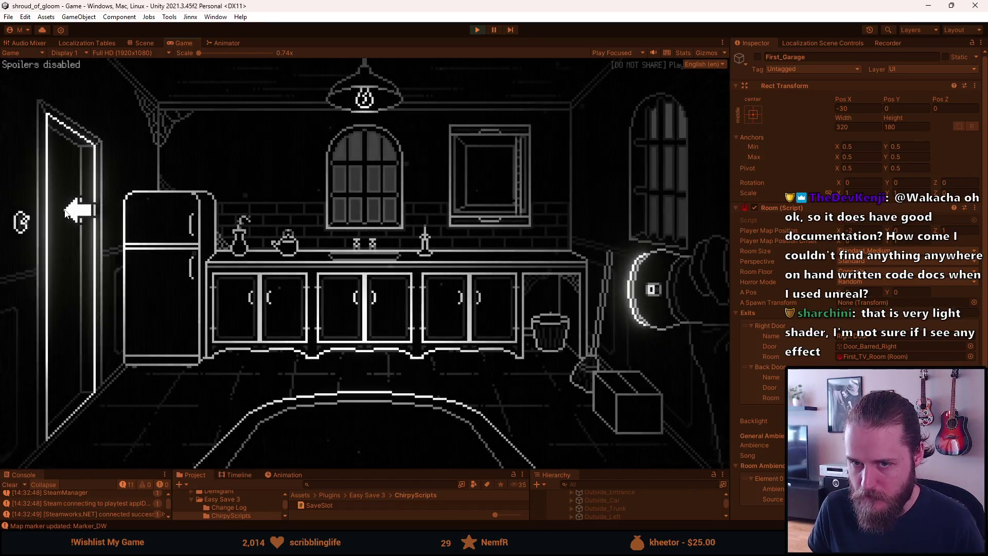
click(78, 263)
click(366, 459)
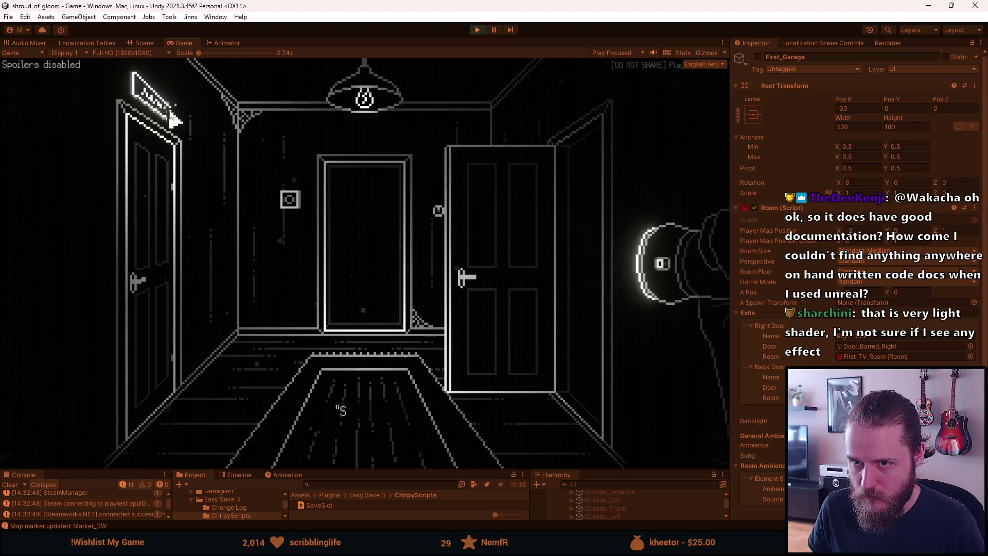
click(351, 462)
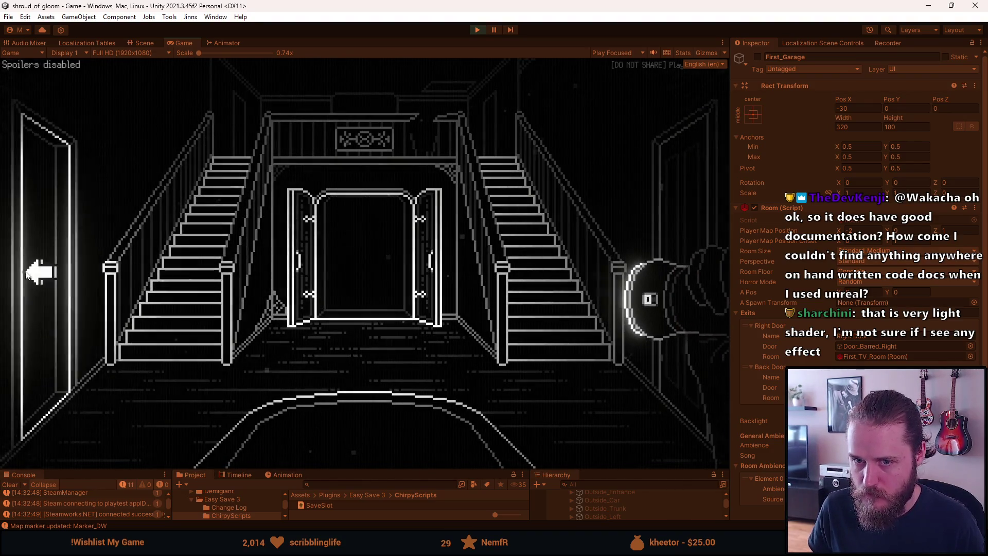
click(349, 262)
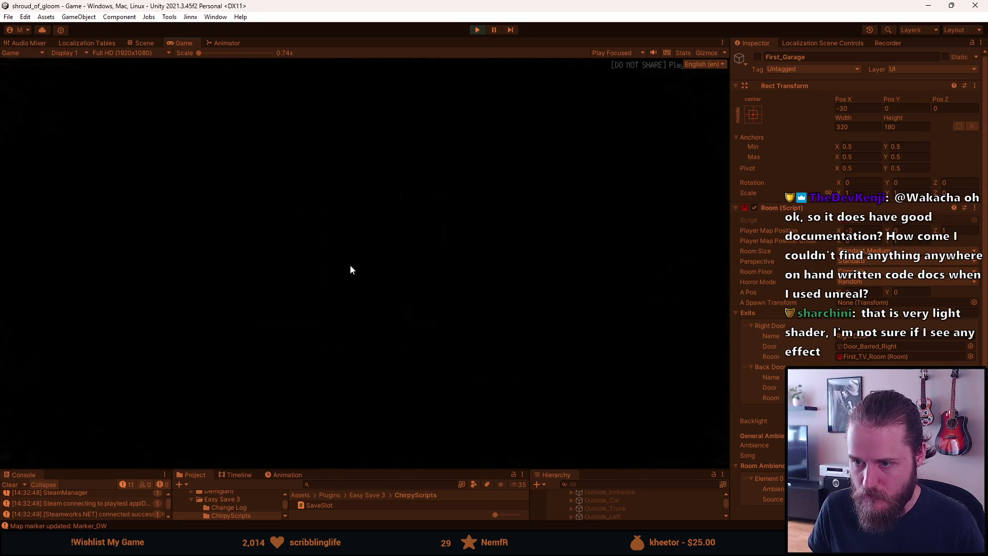
click(353, 440)
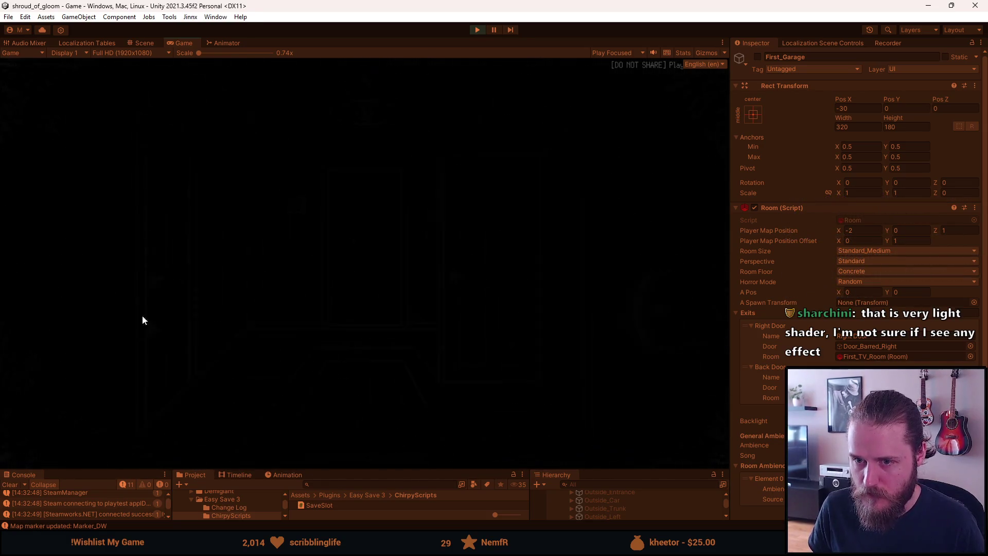
click(75, 270)
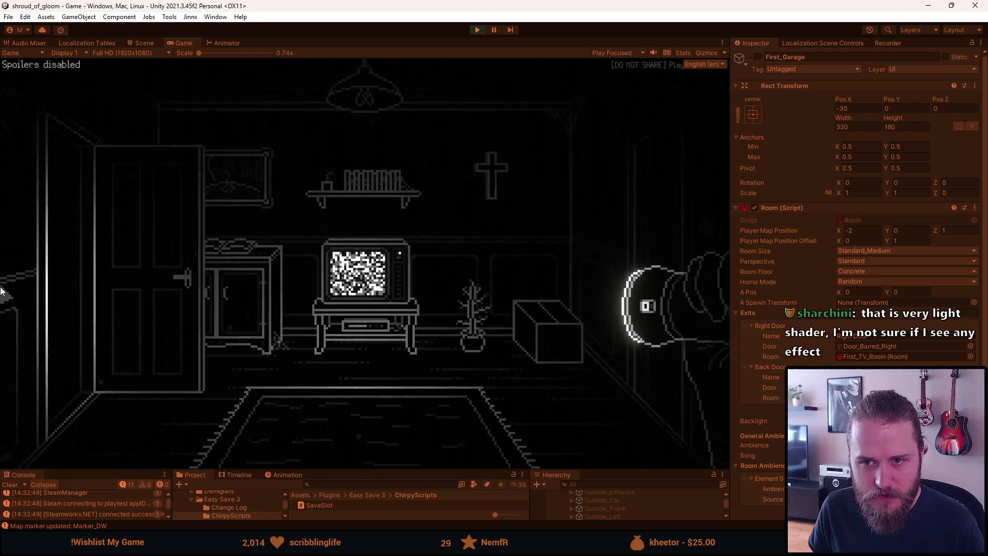
click(67, 276)
click(348, 459)
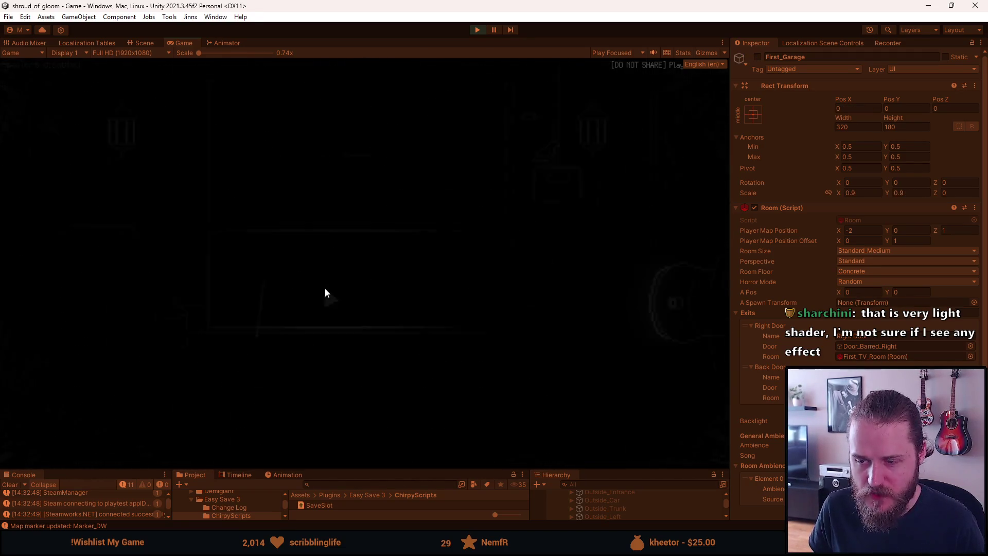
Step: Pause the game in the editor and show the Scene view instead of the Game view
key(Escape)
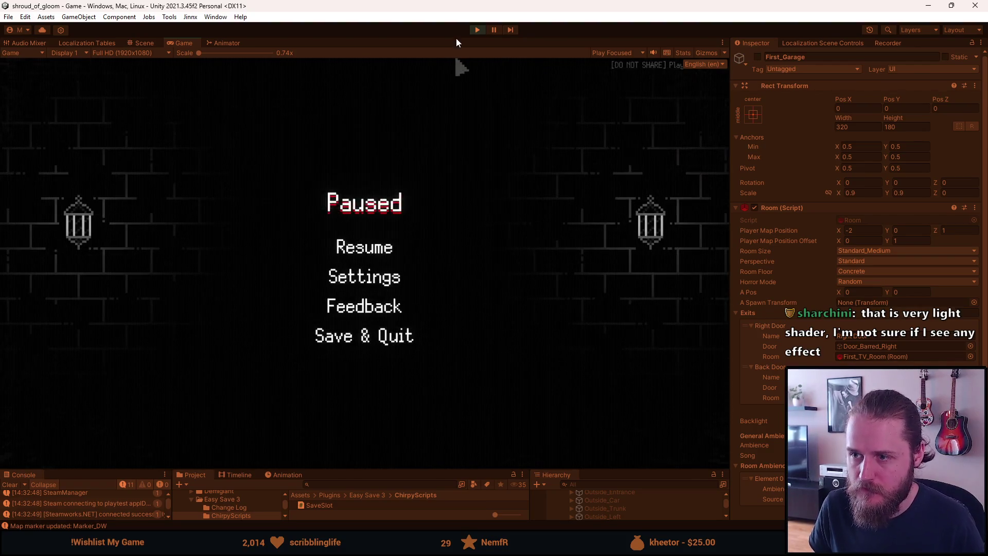
click(490, 28)
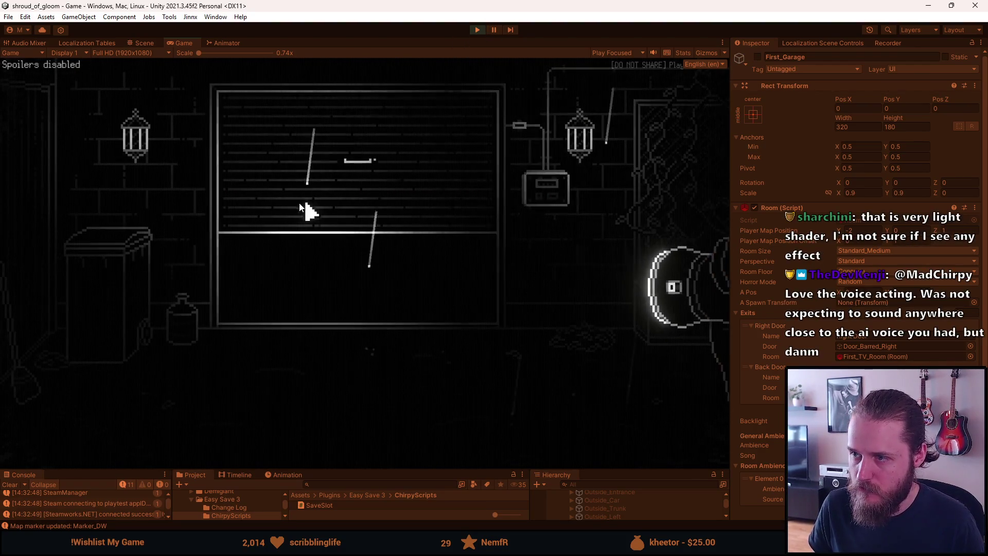
key(Escape)
click(498, 30)
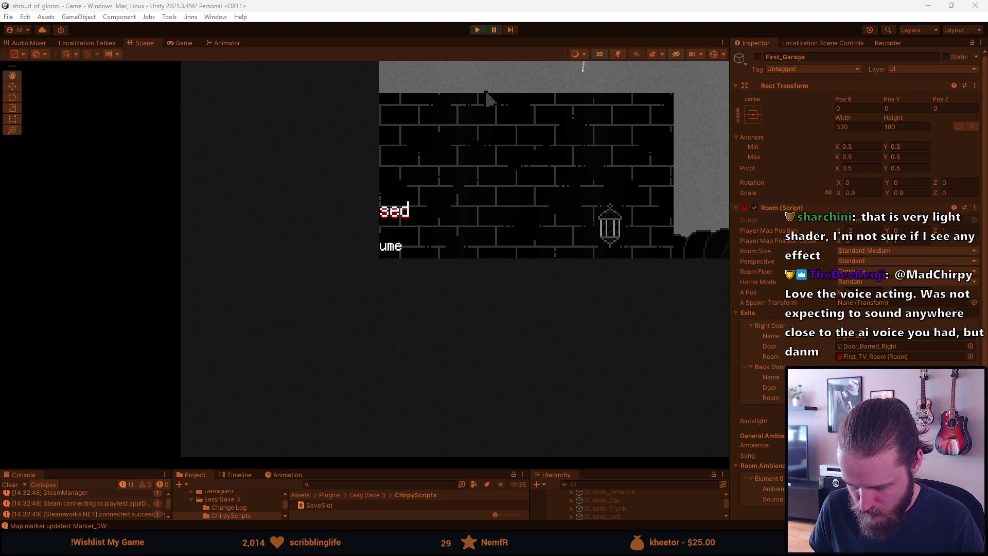
Step: Switch from Unity back to Doors.png in Aseprite
key(alt+Tab)
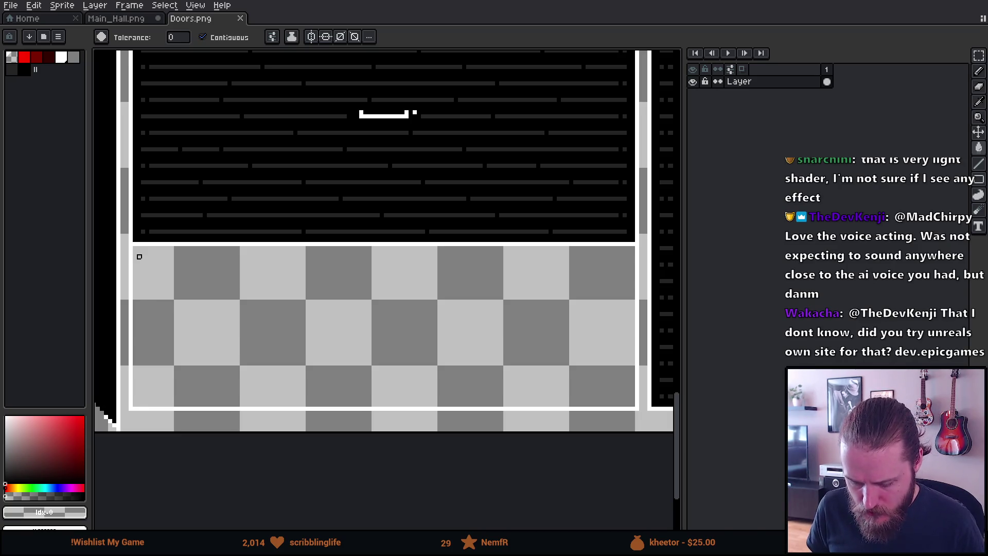
scroll(139, 256, up, 1)
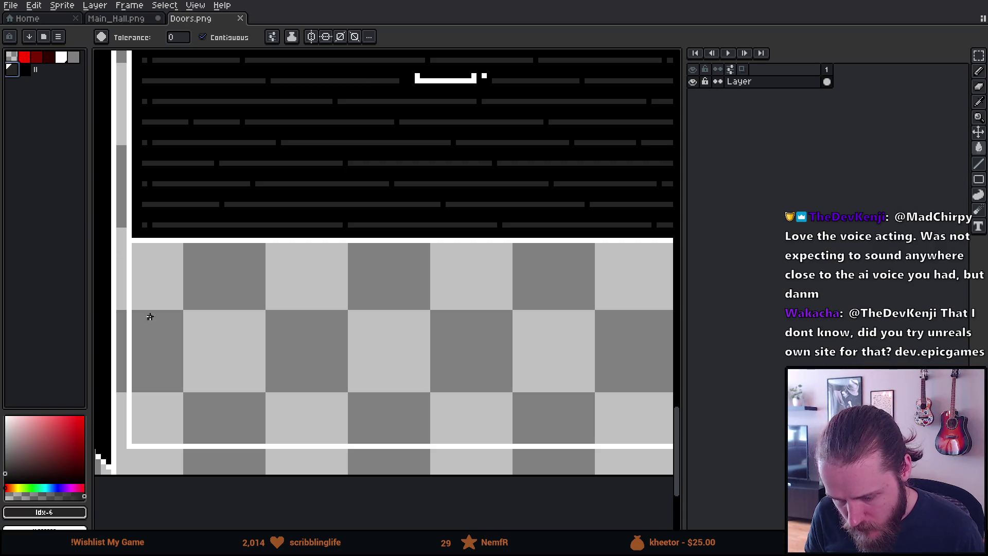
scroll(137, 271, up, 3)
Step: Draw a dark vertical line down the door's side and a flat line across the floor near its corner
key(b)
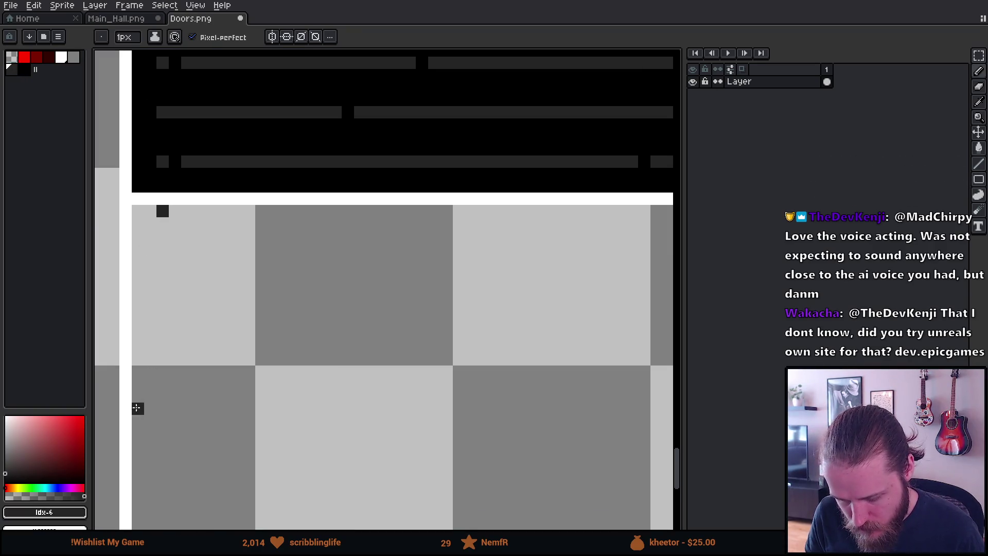
drag(150, 432, 208, 168)
shift+click(219, 275)
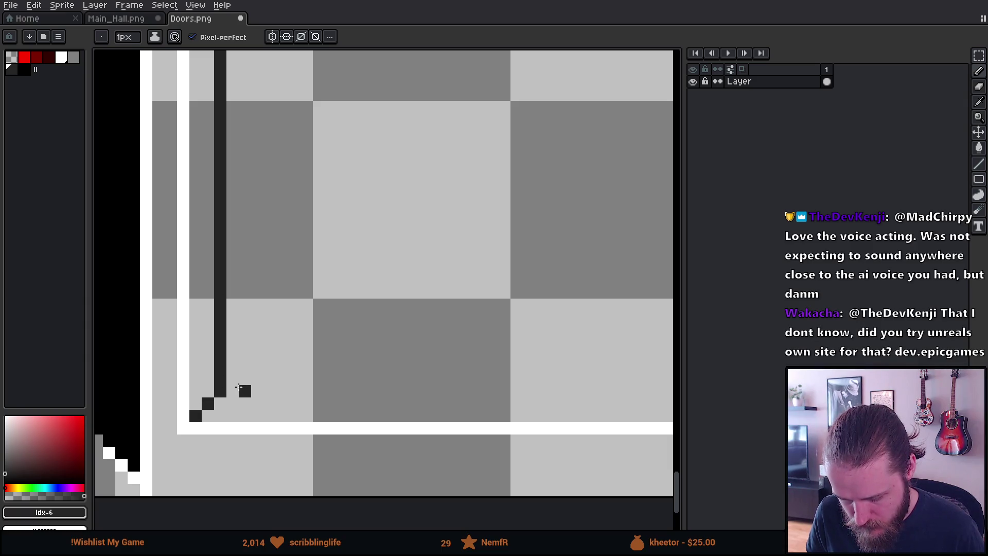
shift+click(330, 375)
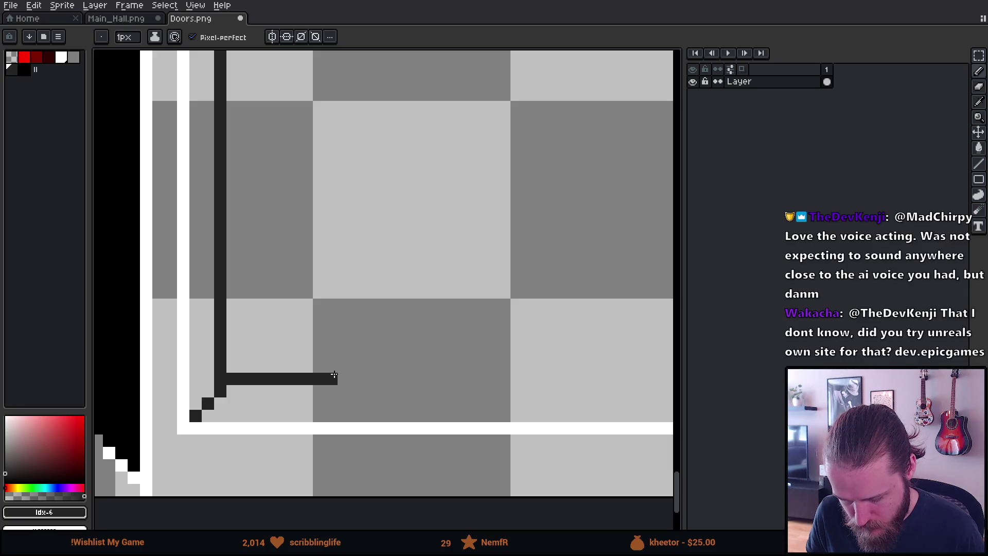
scroll(332, 370, down, 3)
scroll(287, 386, up, 3)
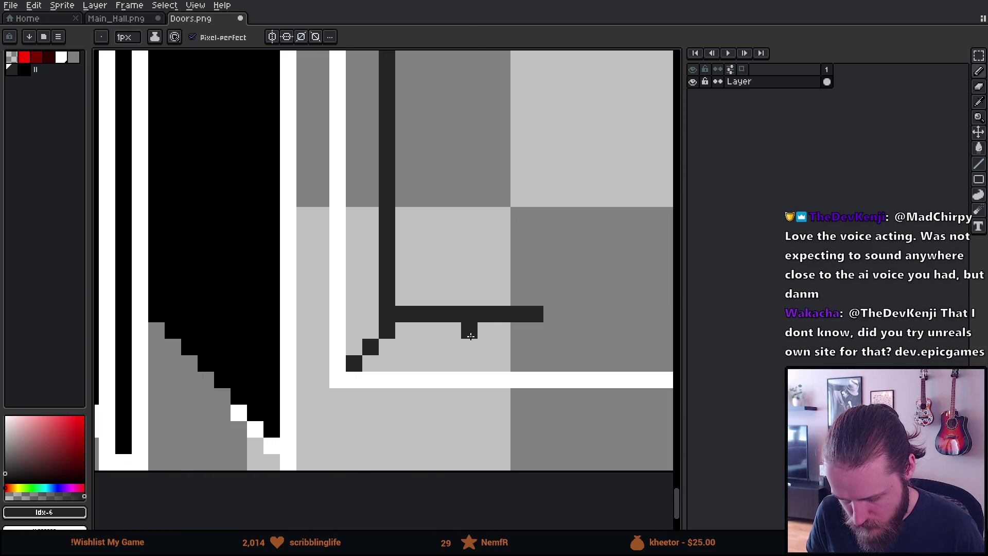
drag(468, 331, 367, 331)
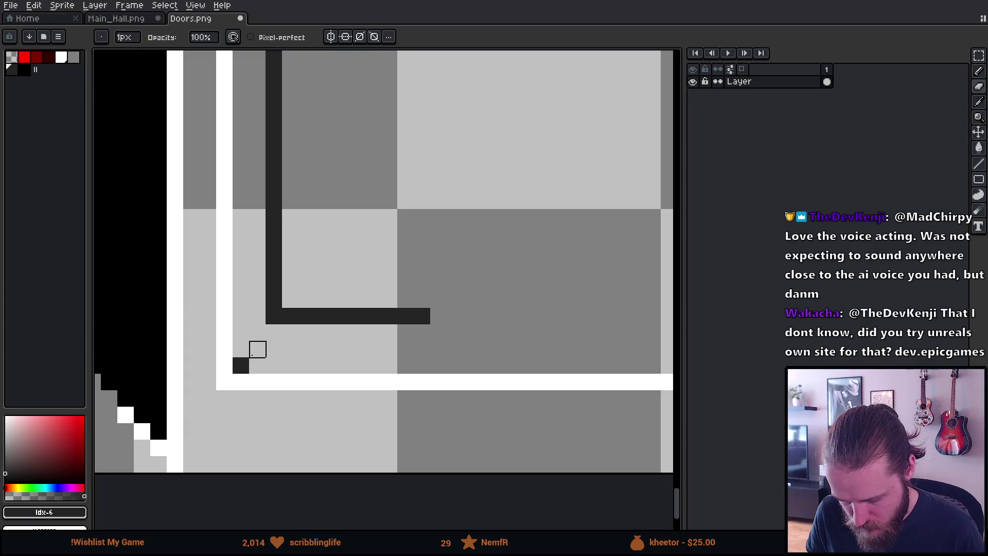
key(b)
click(258, 334)
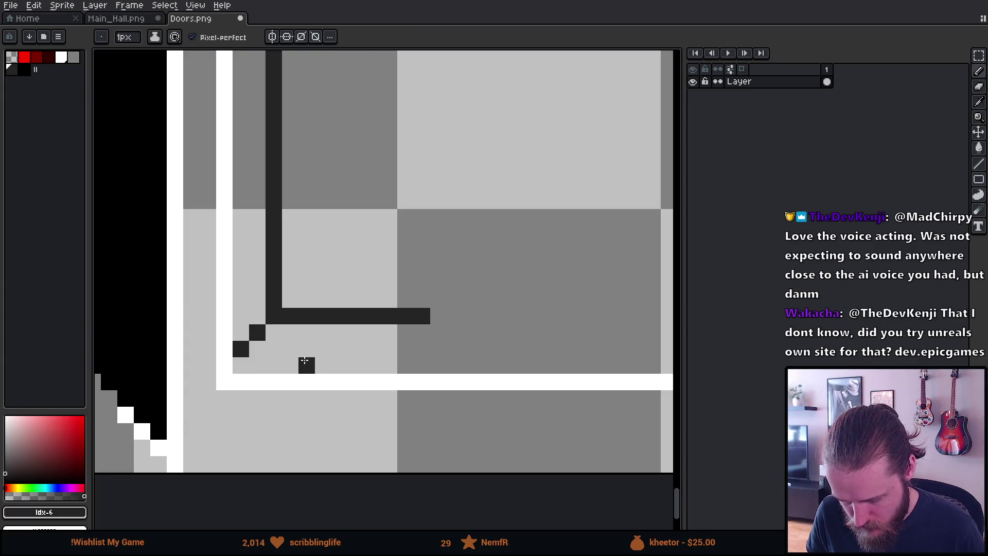
scroll(306, 363, down, 2)
scroll(355, 349, down, 1)
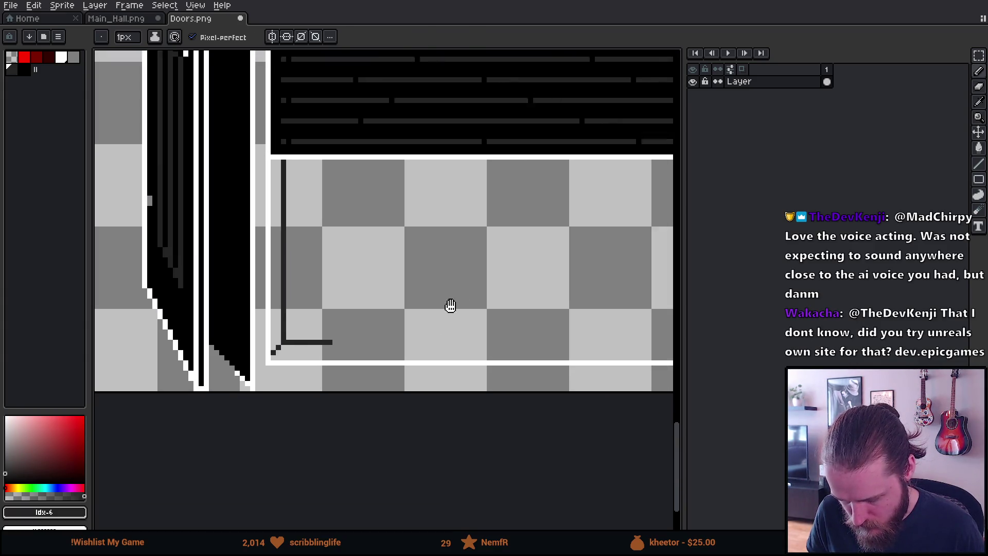
scroll(175, 245, up, 1)
Step: Draw dark lines along the door's bottom and down its right edge, then switch to Unity
shift+click(532, 290)
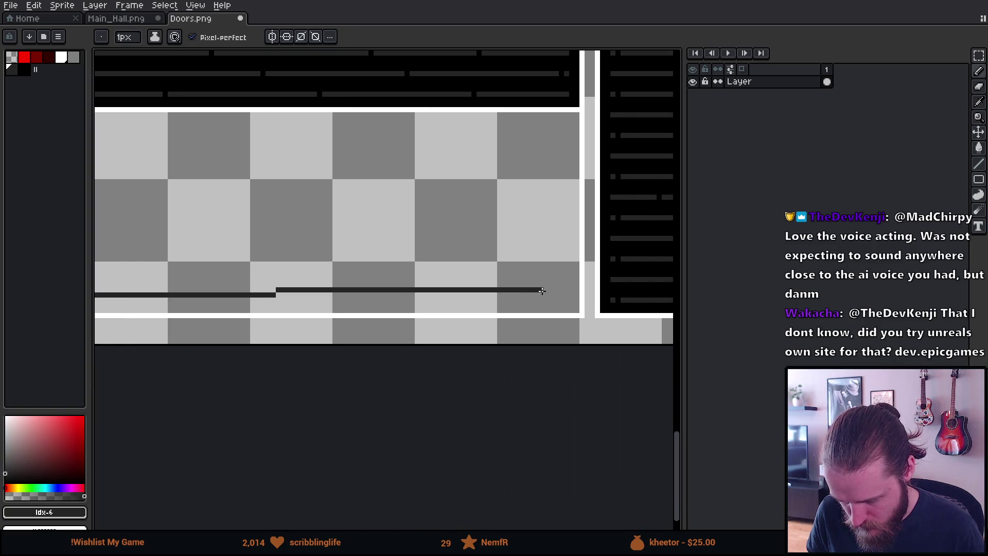
scroll(571, 171, up, 1)
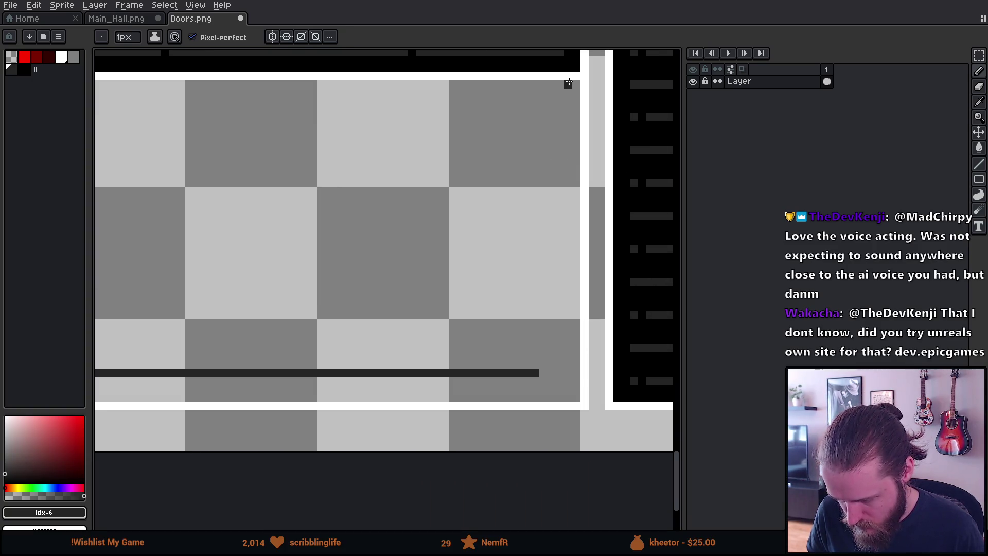
drag(560, 88, 559, 356)
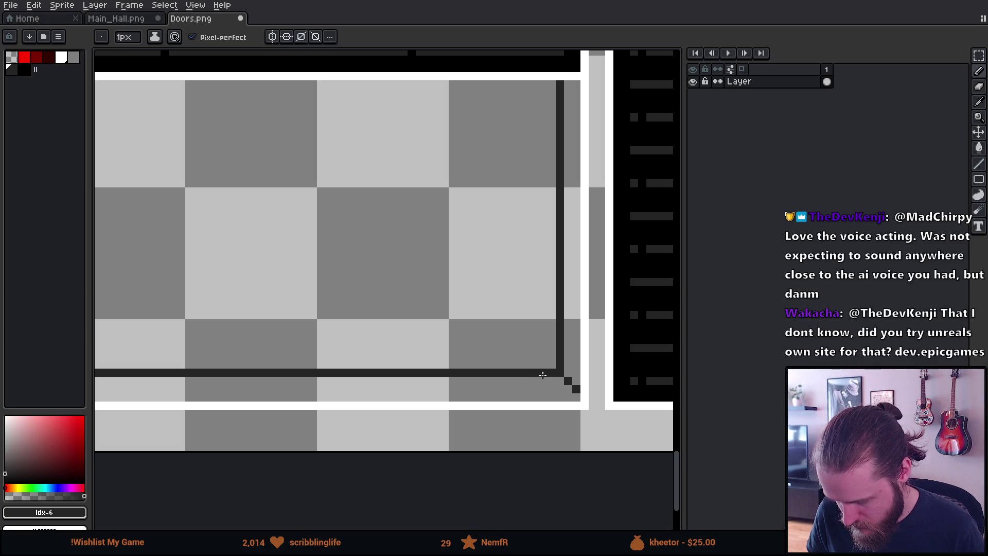
scroll(451, 346, down, 2)
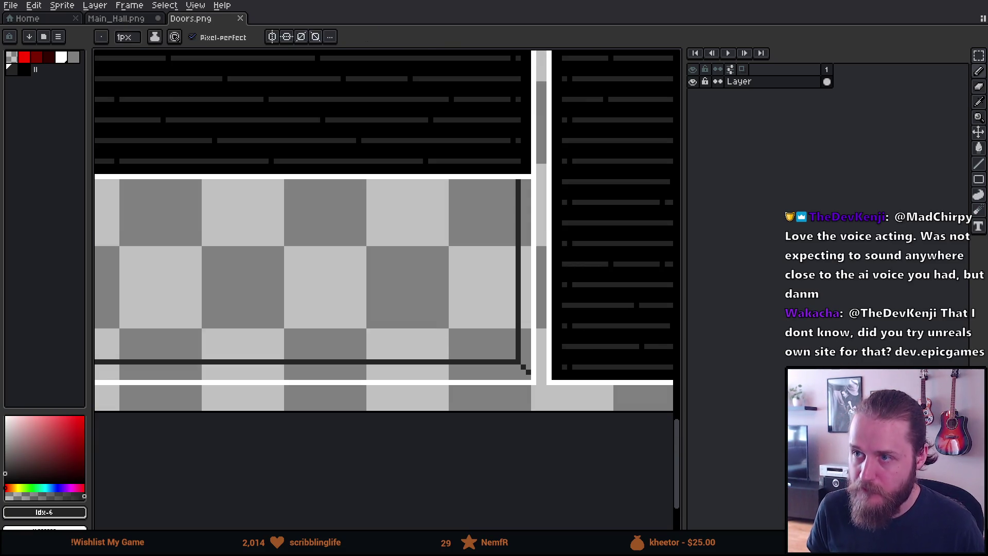
key(alt+Tab)
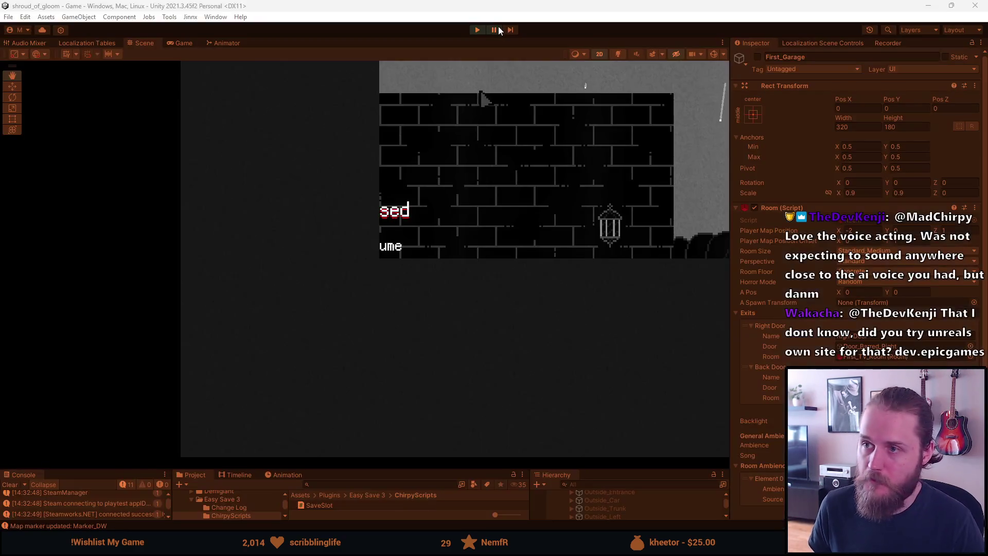
Step: Bring up the Game view and resume the playtest from the pause menu
click(498, 30)
click(364, 244)
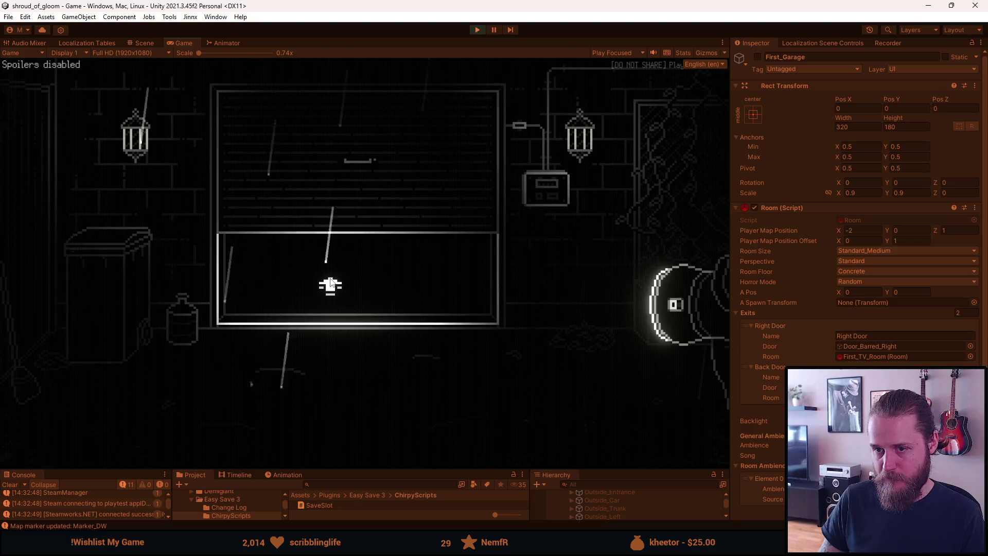
Step: Walk from the garage through the TV room, foyer and hallways into the coat-rack room
click(330, 285)
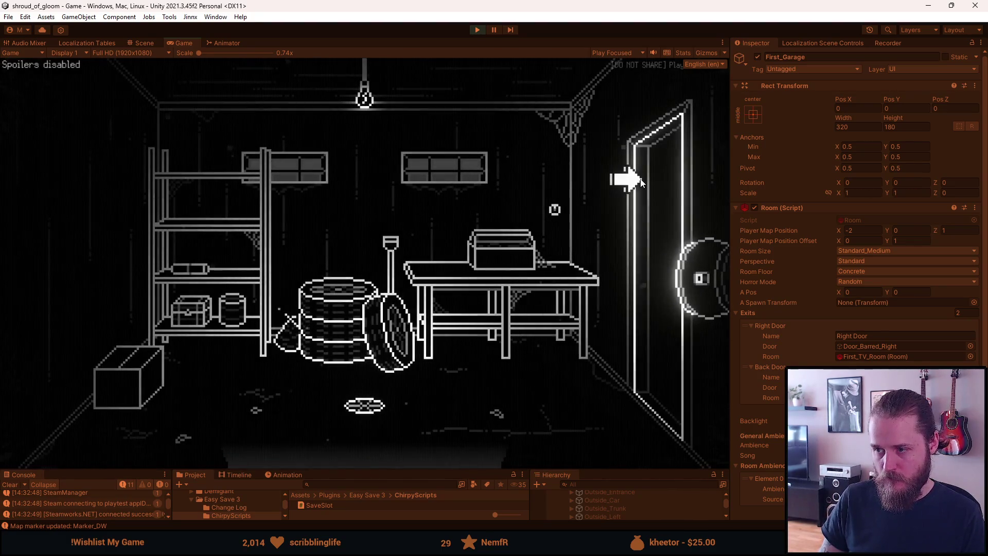
click(639, 183)
click(631, 203)
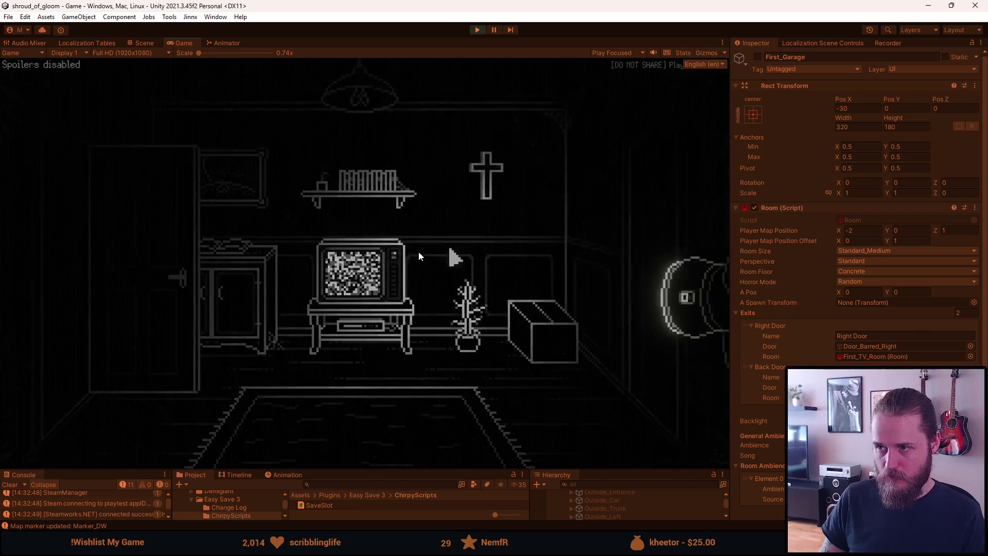
click(371, 260)
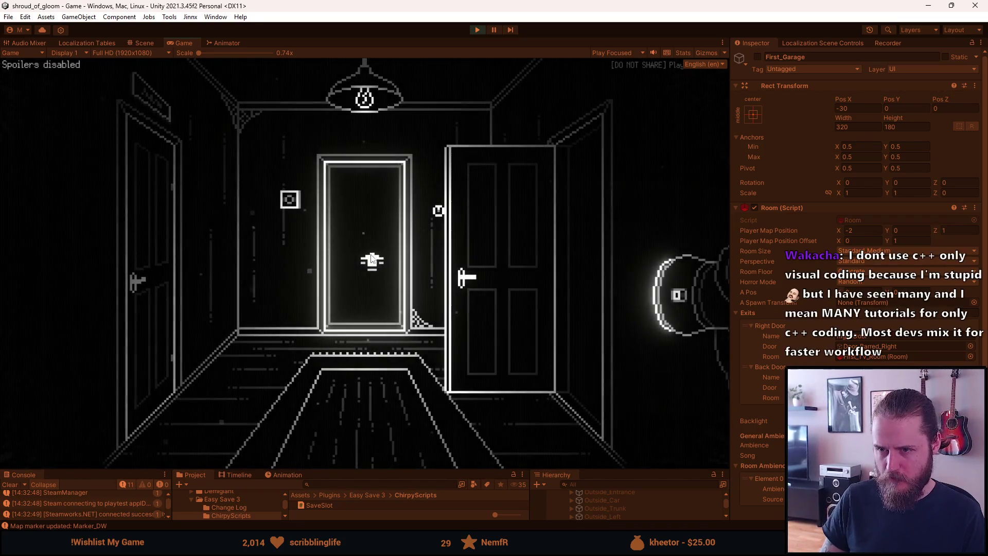
click(588, 218)
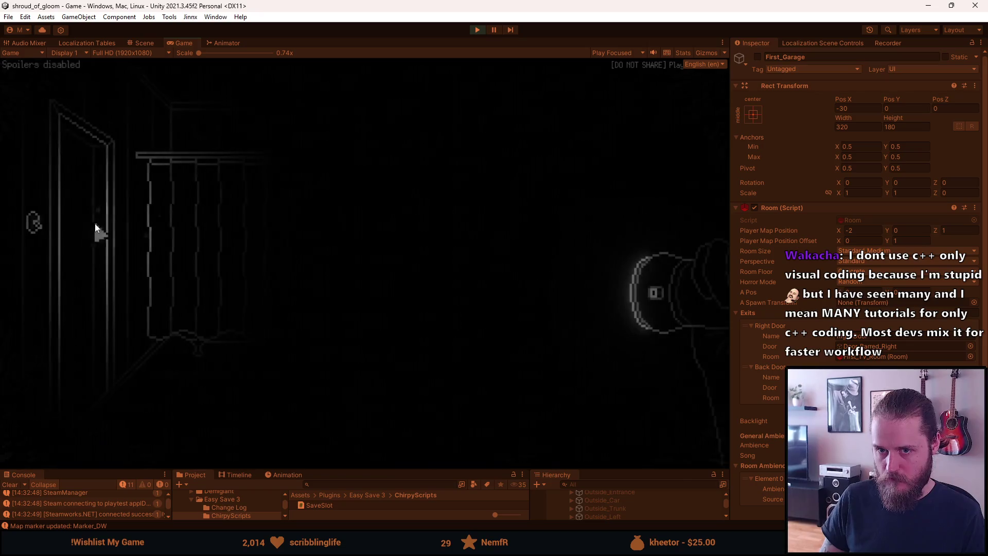
click(74, 209)
click(359, 270)
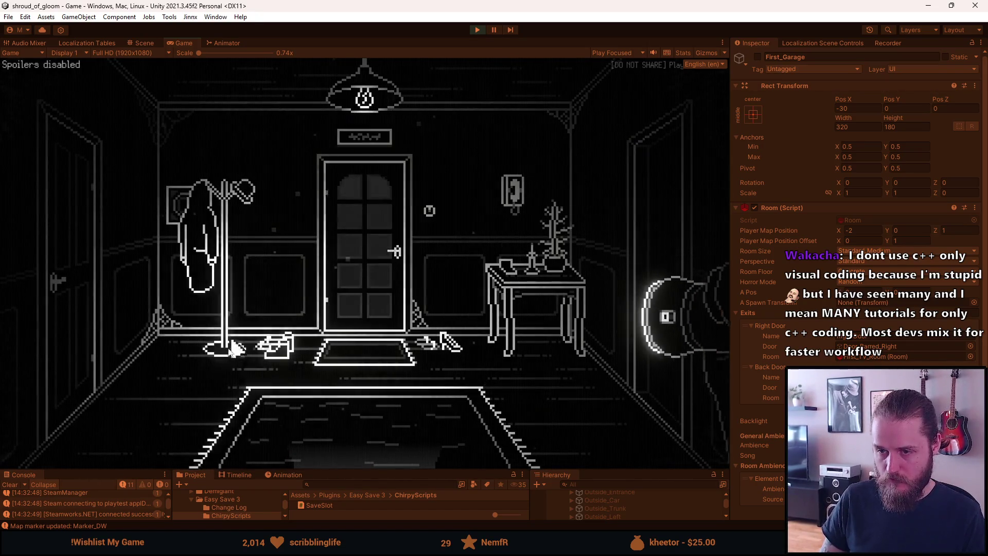
Step: Open and close the inventory, go through the central door and floor exit, then pause the game
click(177, 417)
click(92, 297)
click(345, 271)
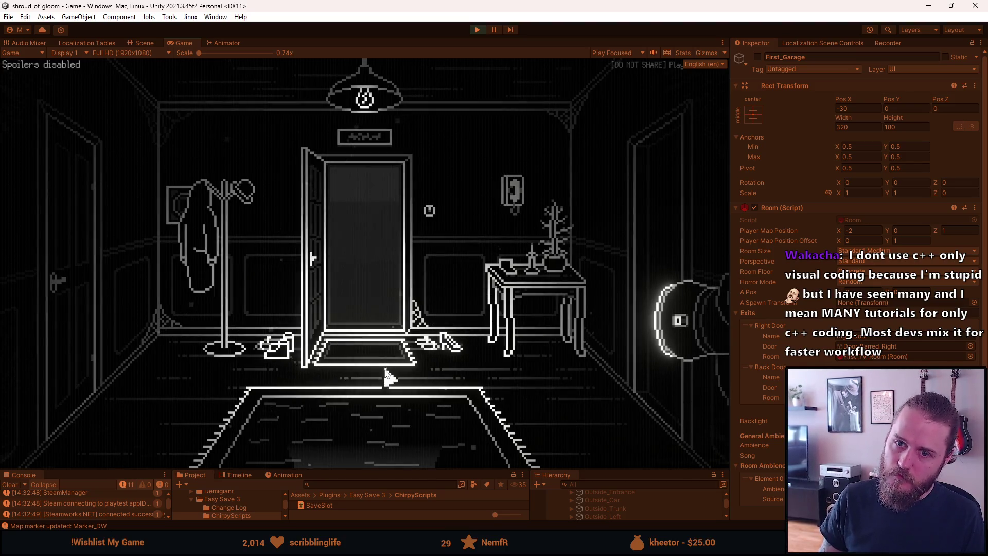
click(353, 447)
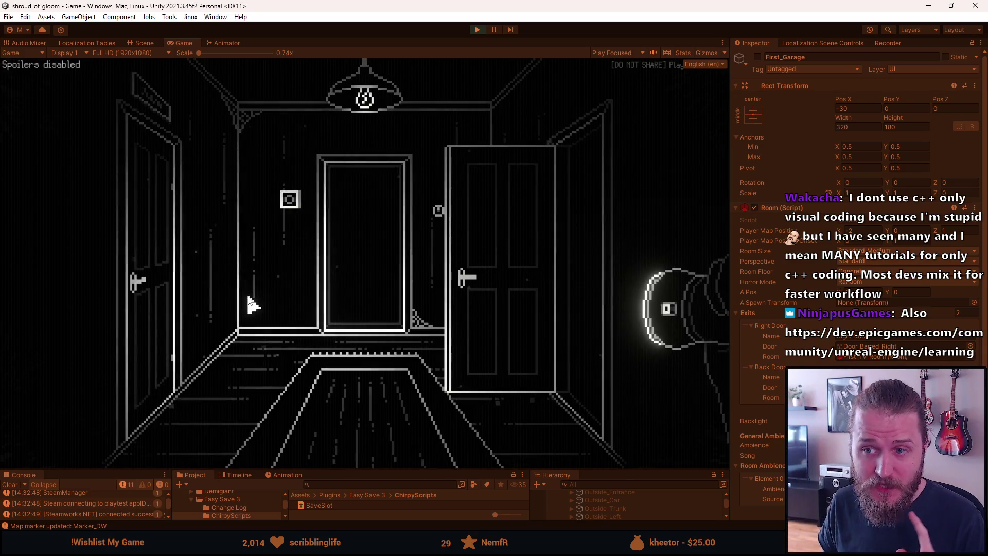
key(Escape)
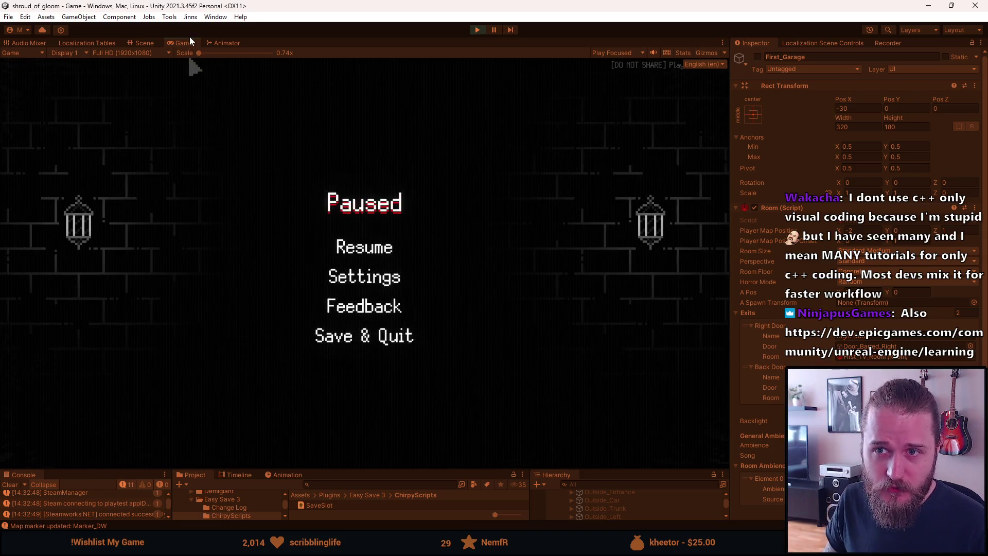
Step: Maximize the Game view, resume briefly, then pause and go to the game's Video settings
double_click(188, 42)
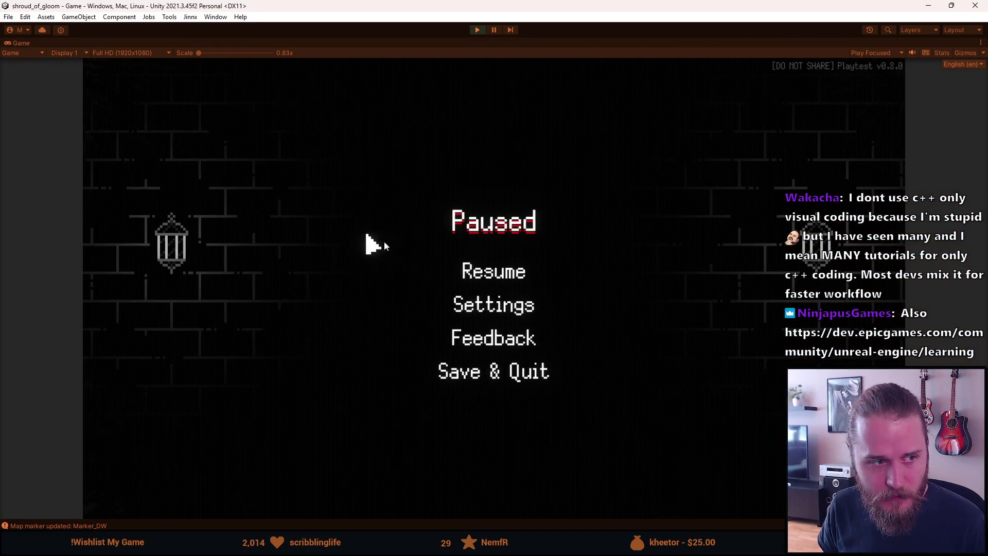
click(489, 272)
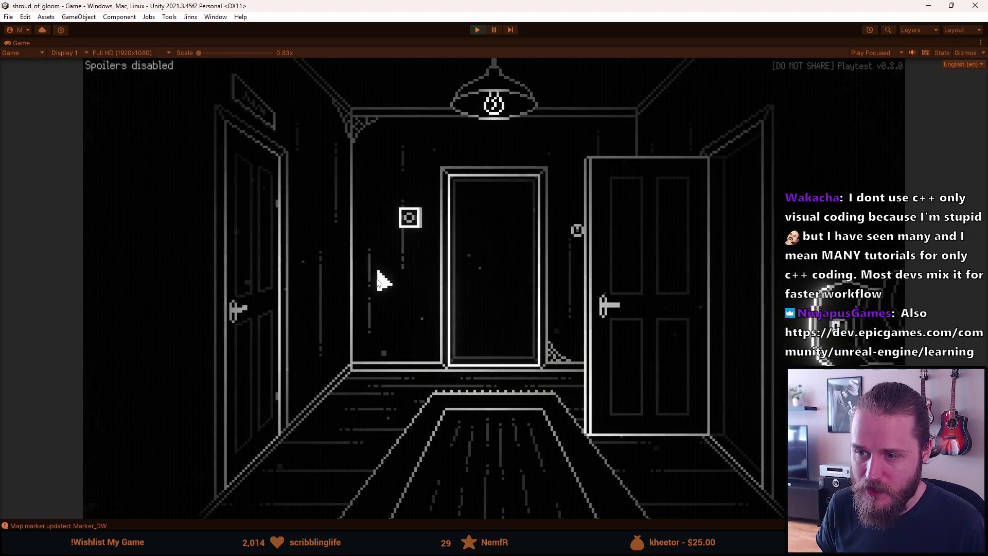
key(Escape)
click(463, 303)
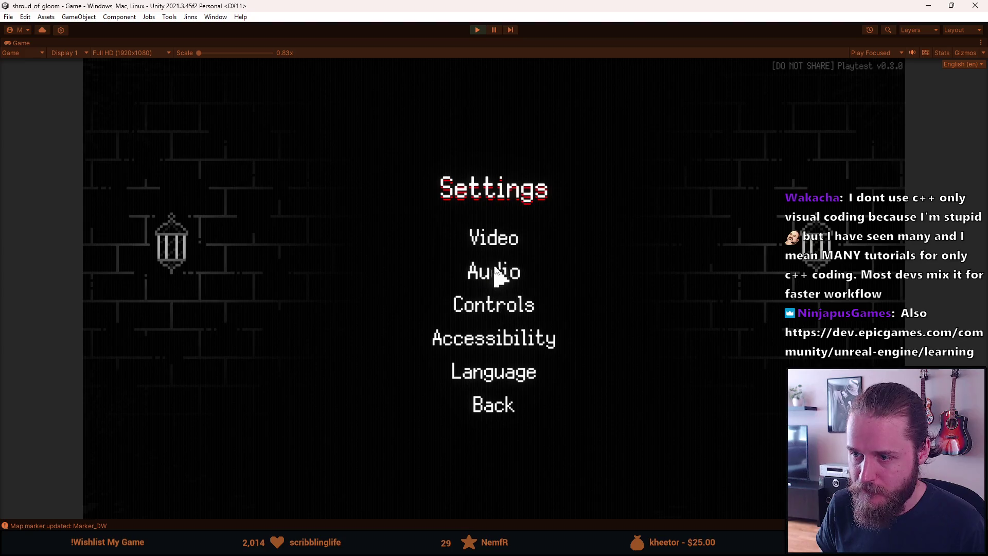
click(493, 239)
Step: Apply brightness calibration, turn the CRT filter slider to maximum, and back out to gameplay
click(538, 309)
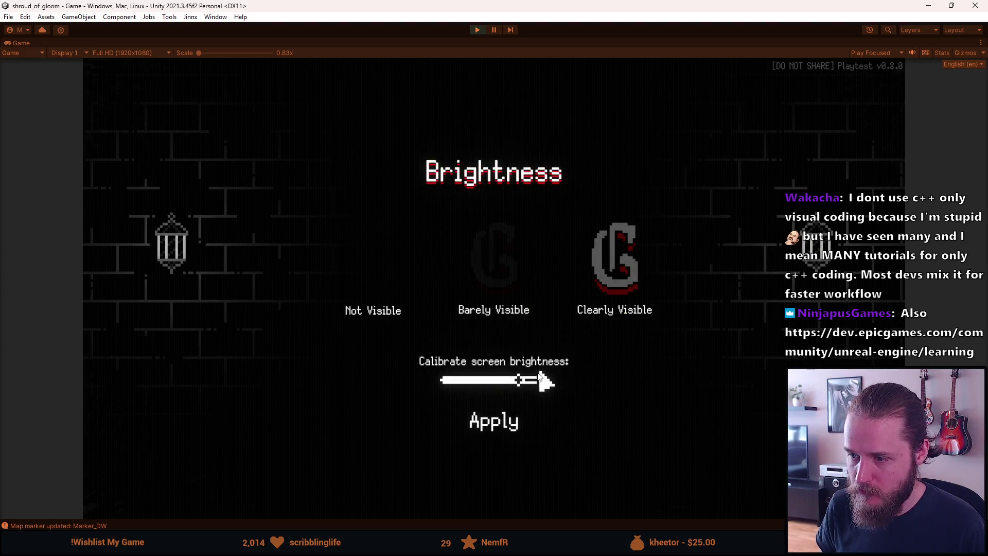
click(517, 428)
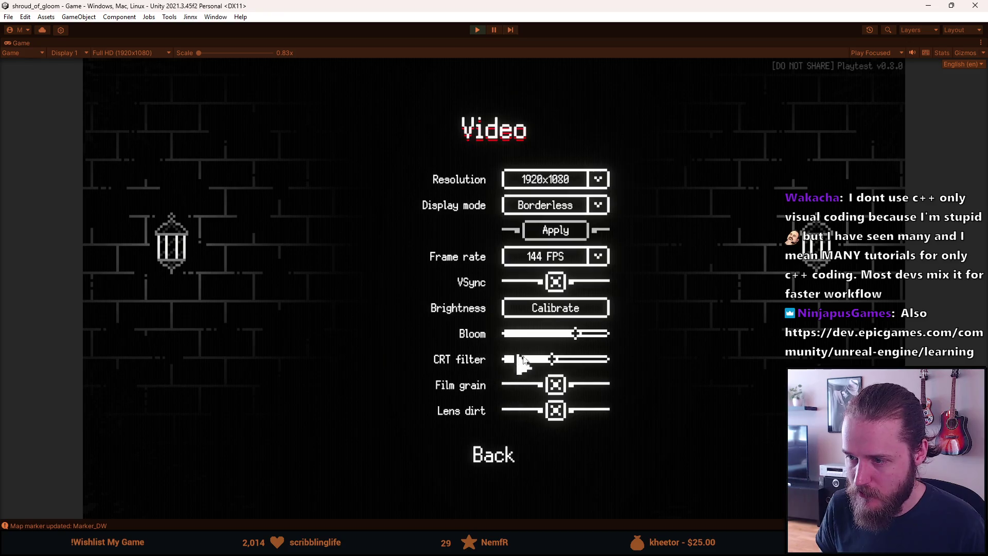
drag(558, 359, 660, 363)
key(Escape)
key(Escape)
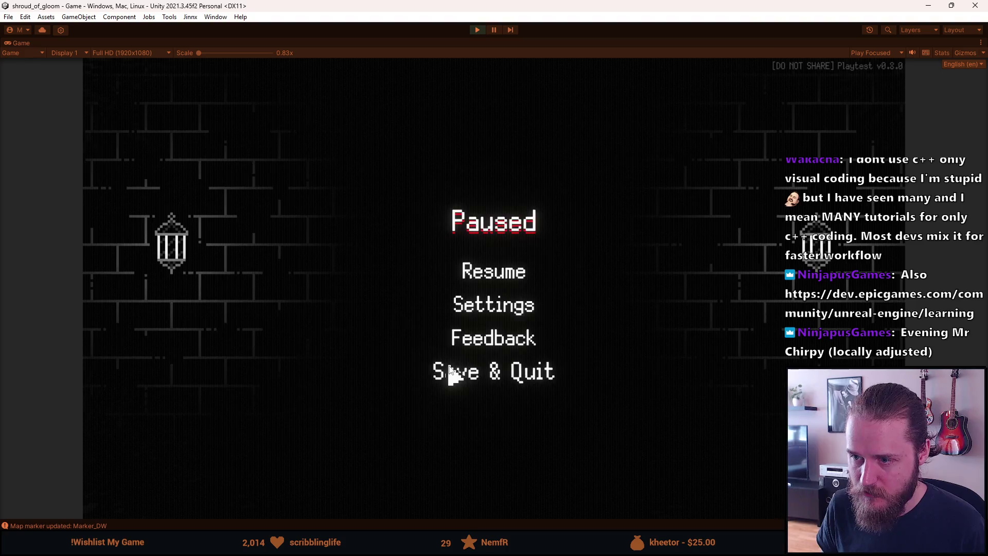
key(Escape)
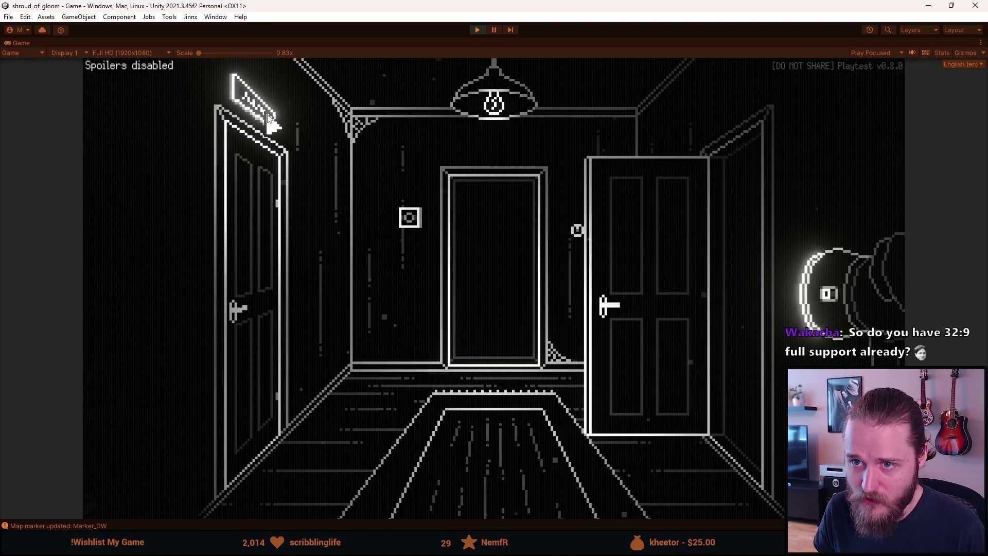
Step: Walk through the glowing central door of the hallway
click(479, 300)
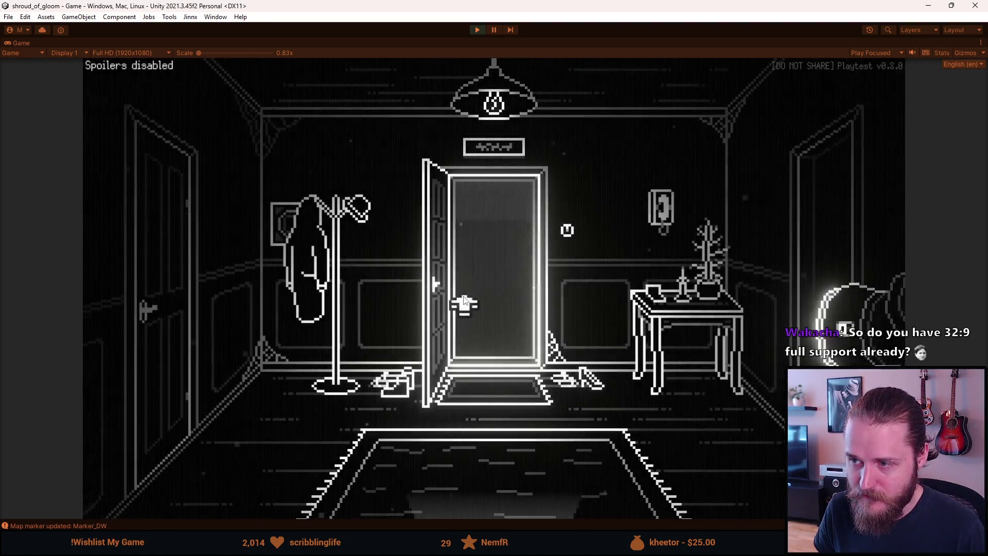
Step: Try the wall phone, enter the kitchen and test two inventory items on the fridge
click(662, 225)
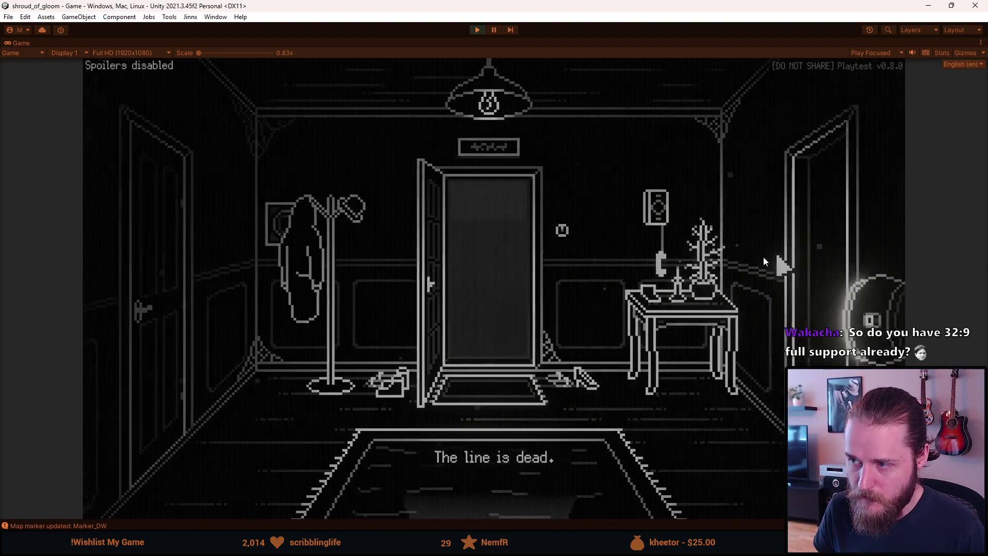
click(764, 261)
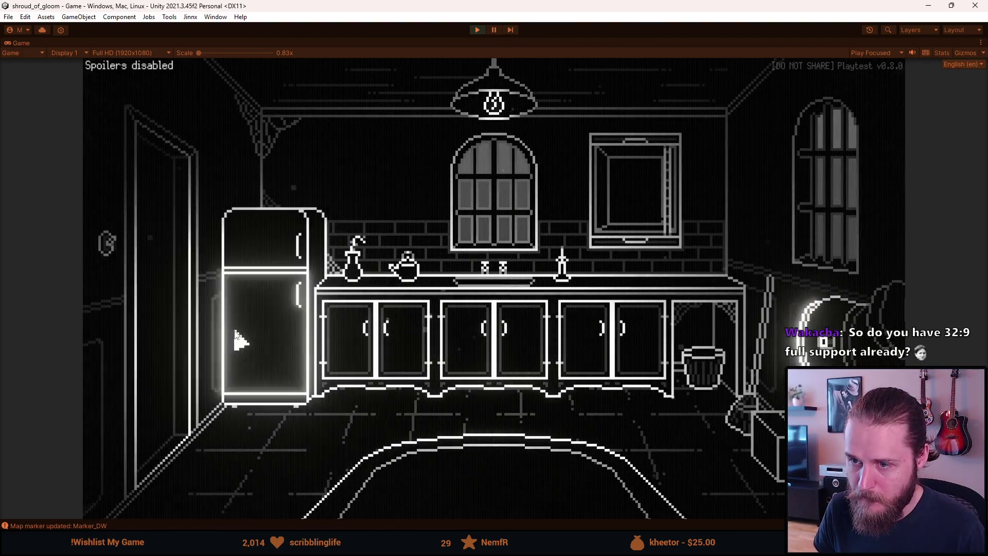
click(157, 428)
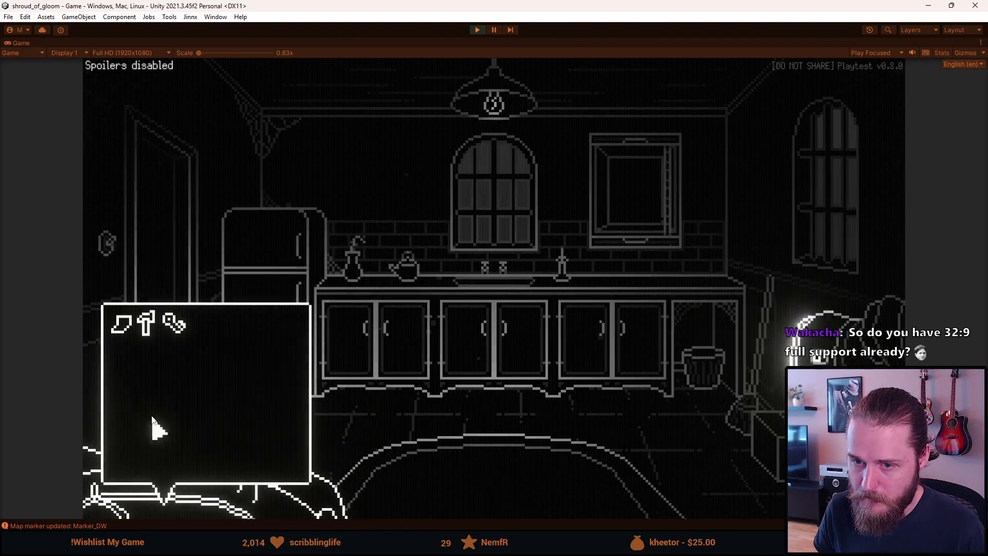
drag(174, 324, 283, 306)
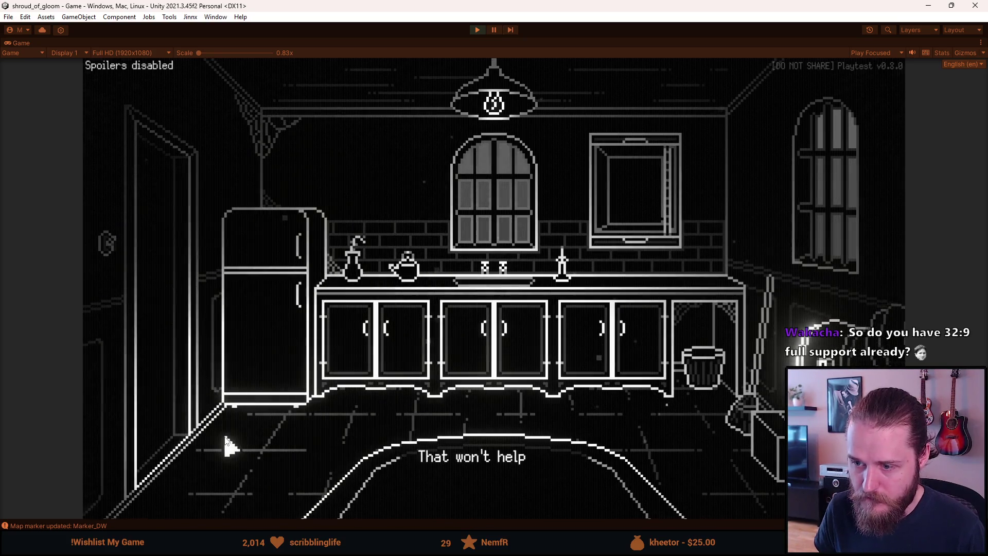
click(228, 447)
drag(190, 322, 274, 234)
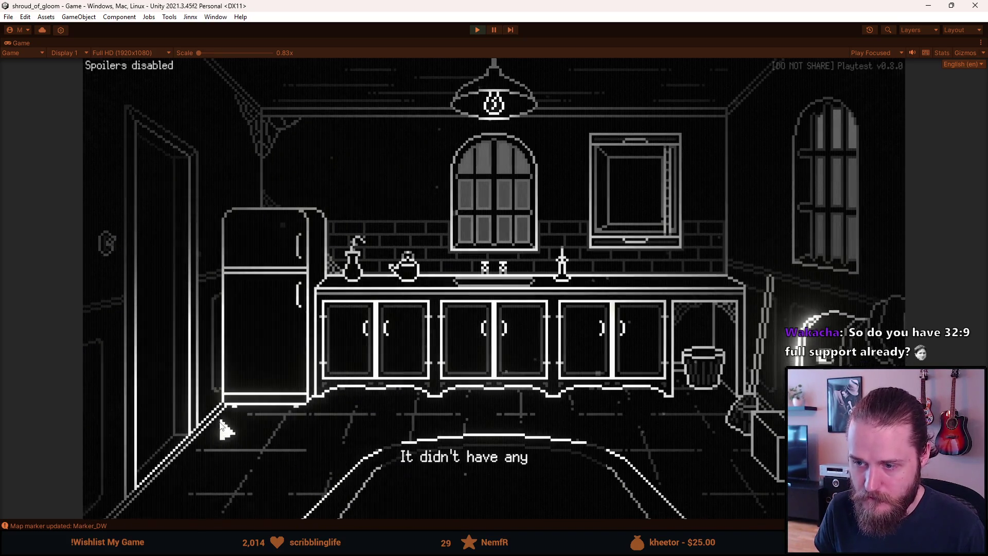
Step: Use the Master Key on the fridge twice without effect, then return to the hallway toward the Conservatory
click(223, 447)
mouse_move(189, 330)
mouse_down()
mouse_move(258, 275)
mouse_move(248, 279)
mouse_up()
click(150, 487)
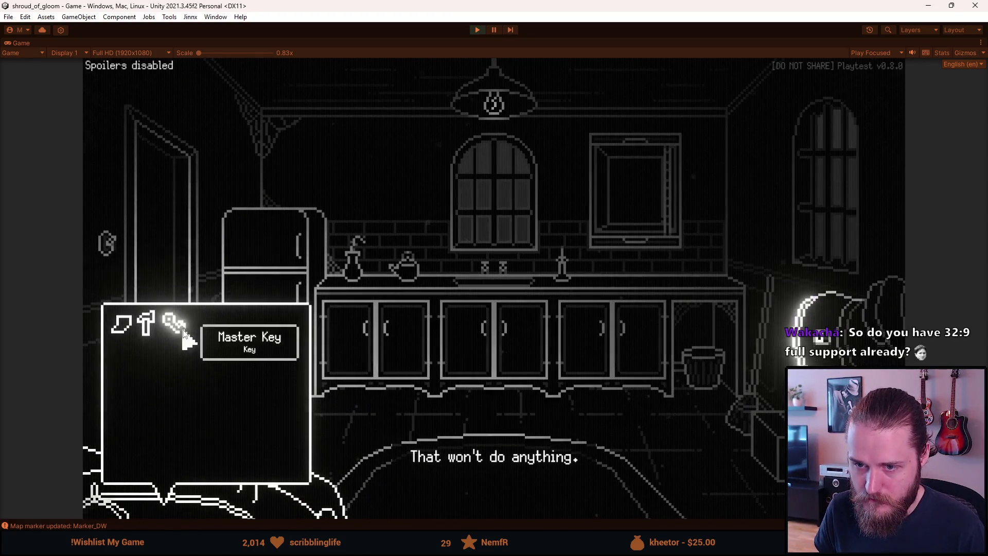
drag(186, 340, 258, 261)
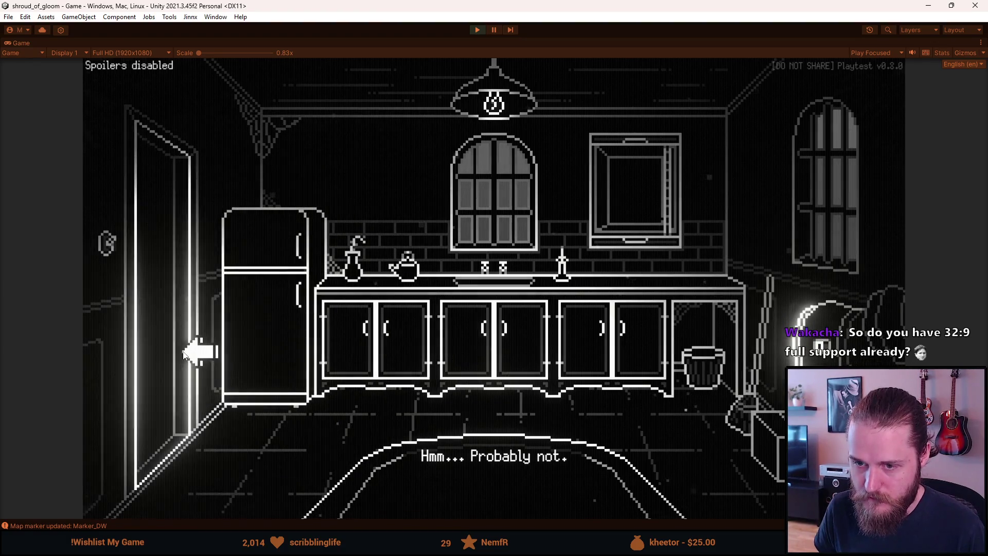
click(196, 353)
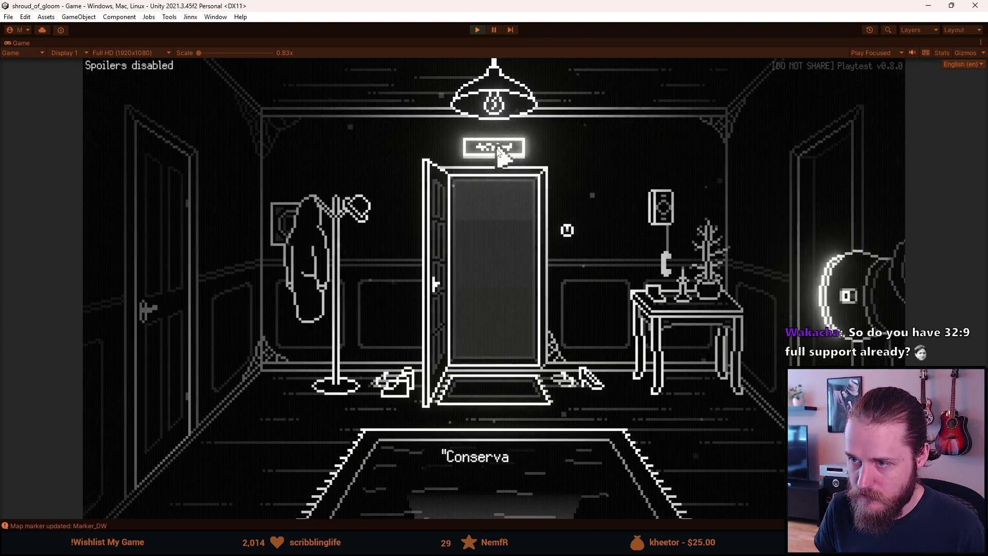
click(461, 474)
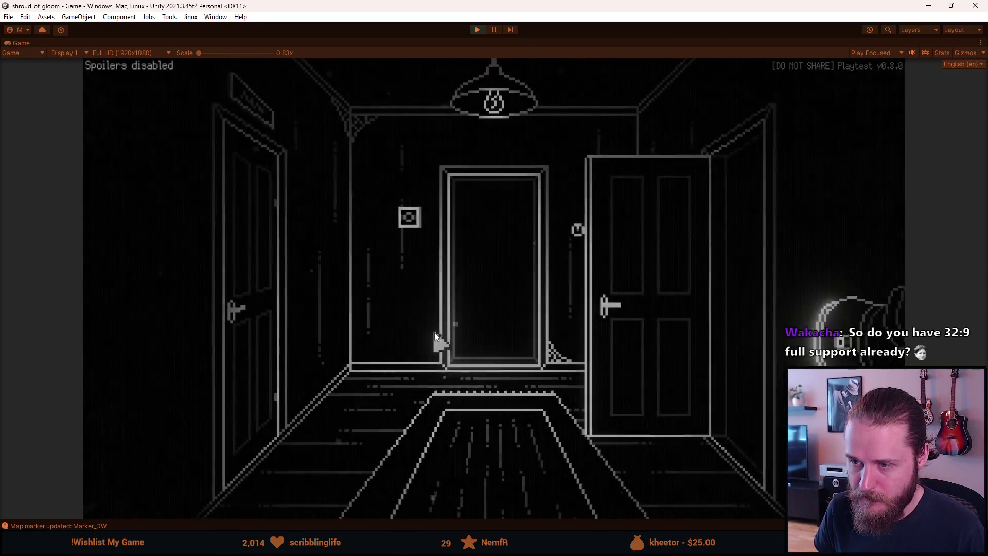
Step: Pause, look at the Video settings and brightness calibration screen, then close settings and resume play
key(Escape)
click(486, 311)
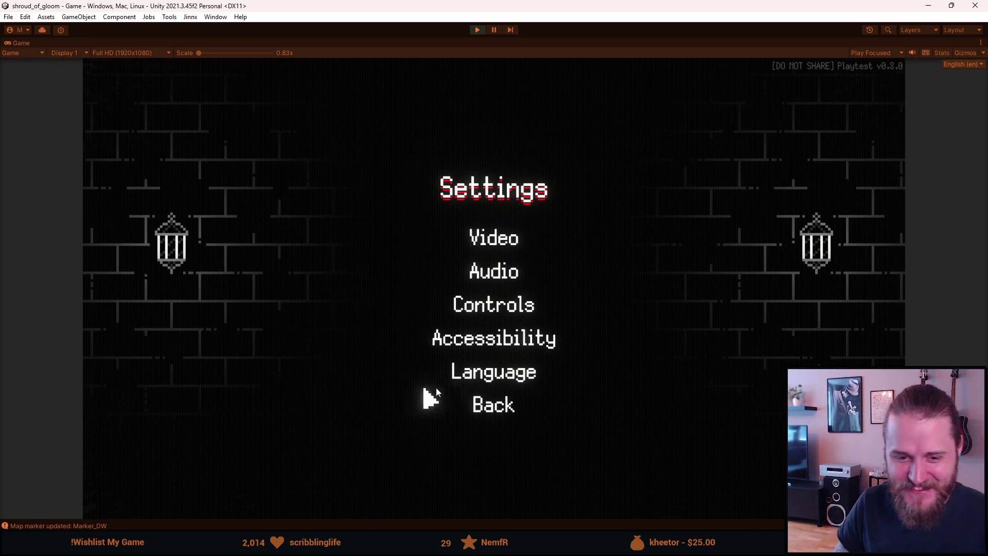
click(494, 237)
click(554, 312)
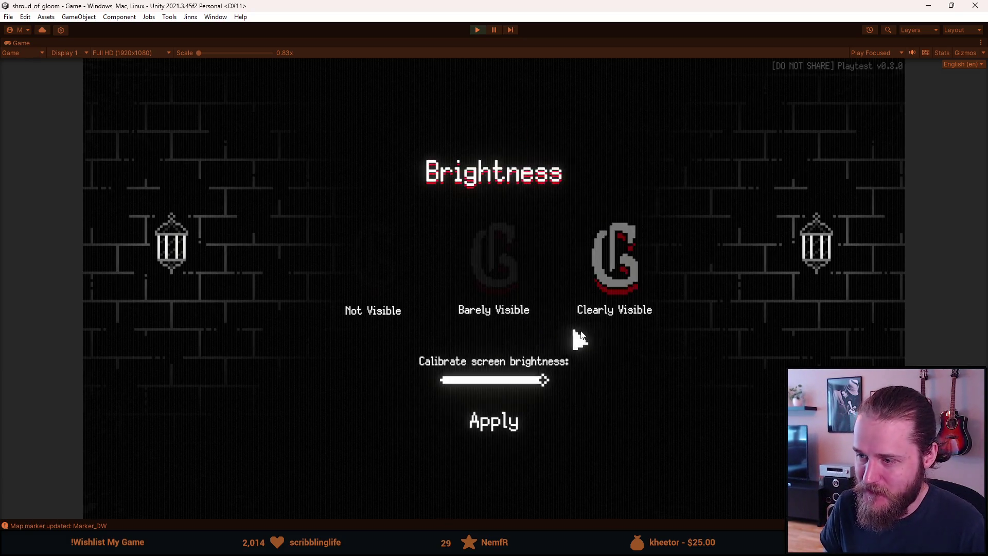
key(Escape)
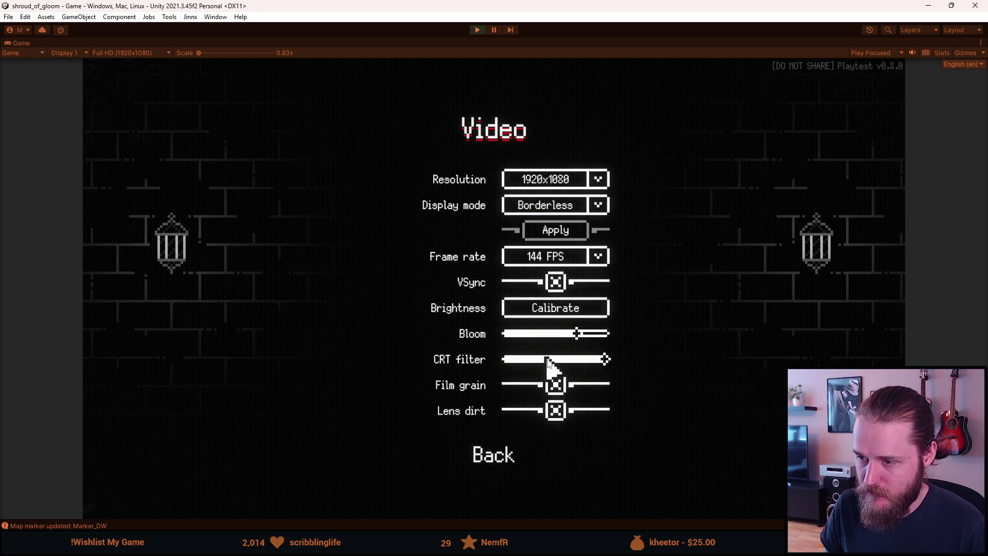
key(Escape)
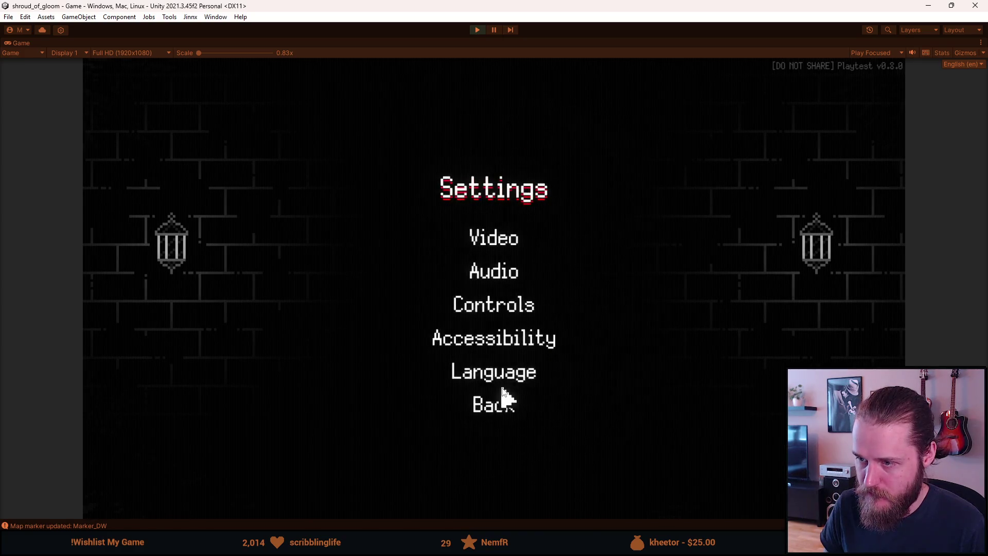
key(Escape)
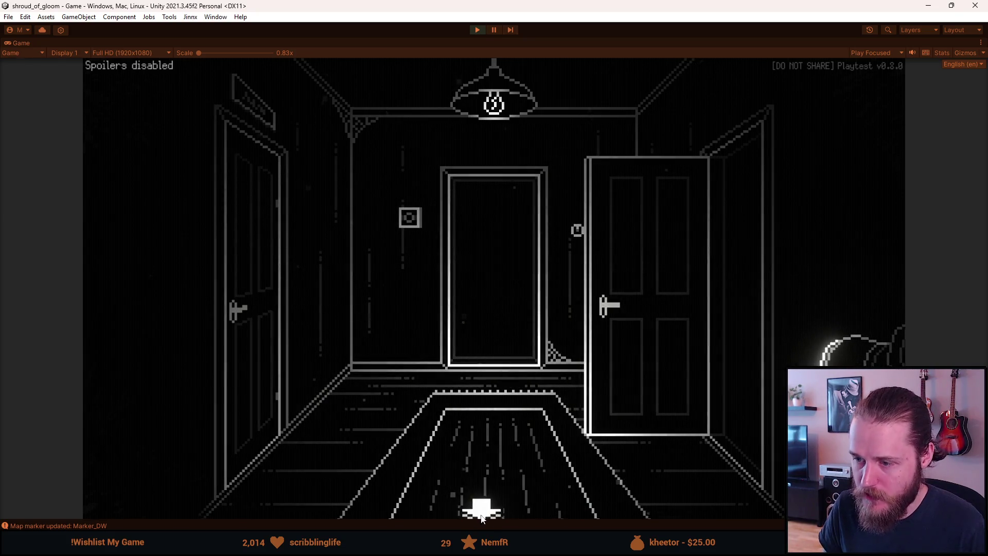
Step: Return to the staircase hall and open the right door with the Master Key from the inventory
click(482, 516)
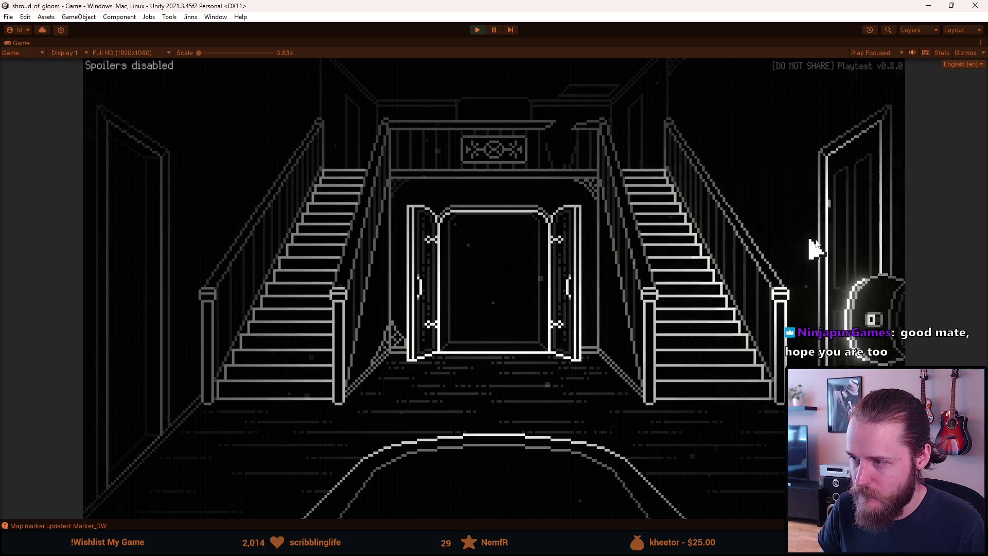
click(198, 504)
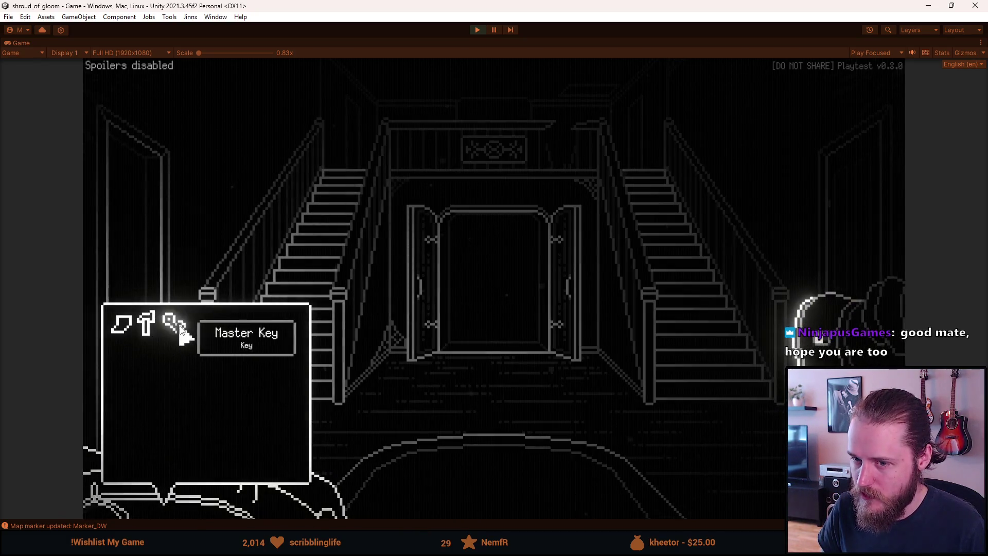
click(174, 324)
click(826, 240)
click(779, 244)
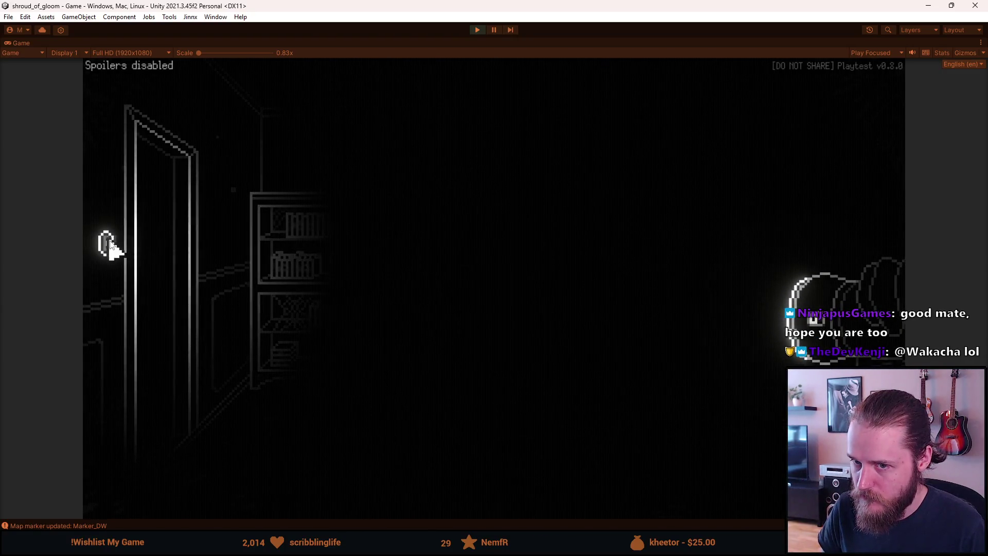
Step: Switch on the light, pass through the dark room, shed and garage out to the manor's front doors
click(106, 242)
click(171, 236)
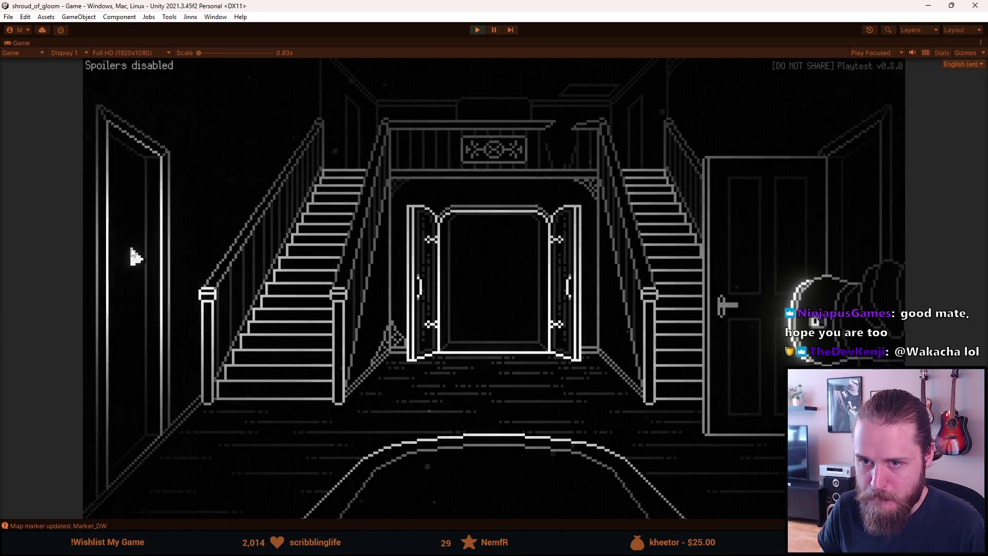
click(130, 251)
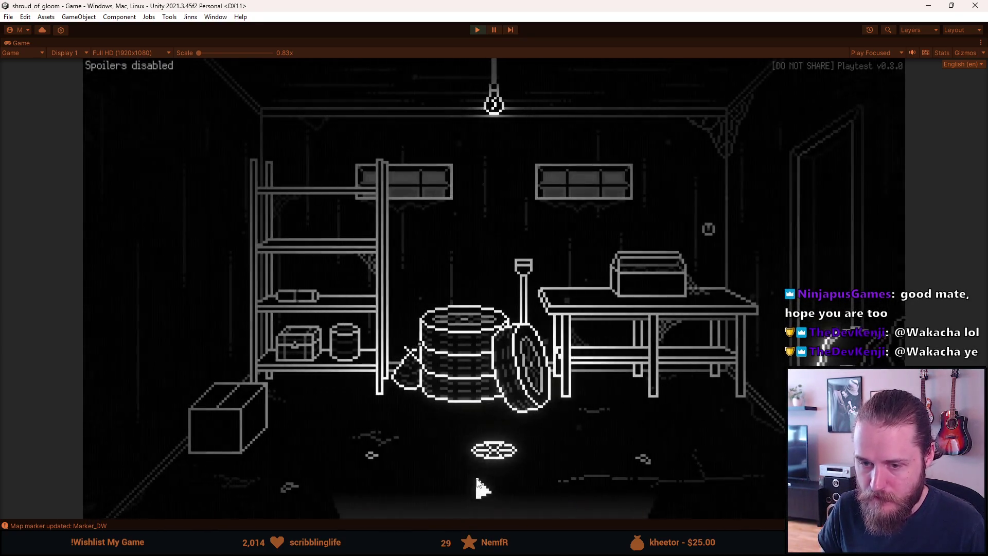
click(475, 487)
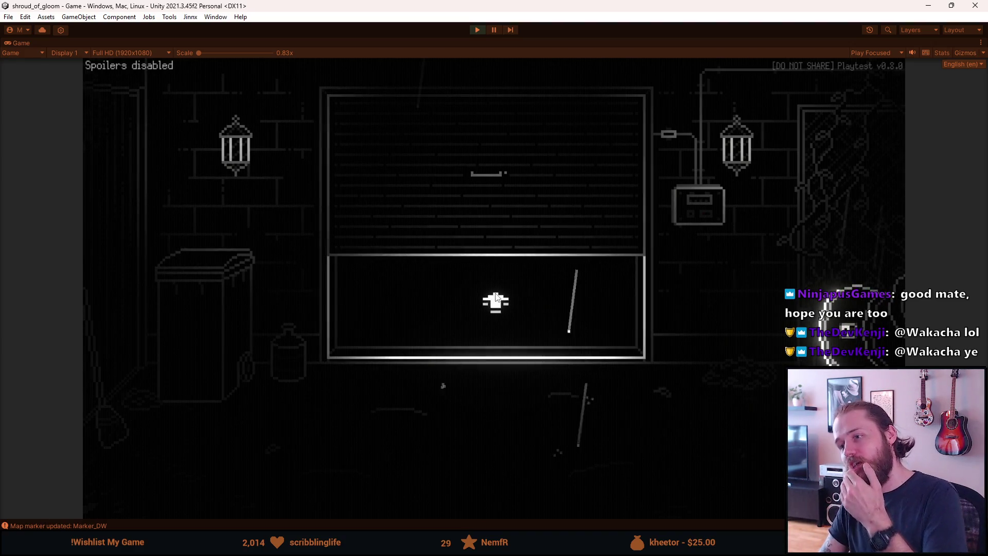
click(799, 273)
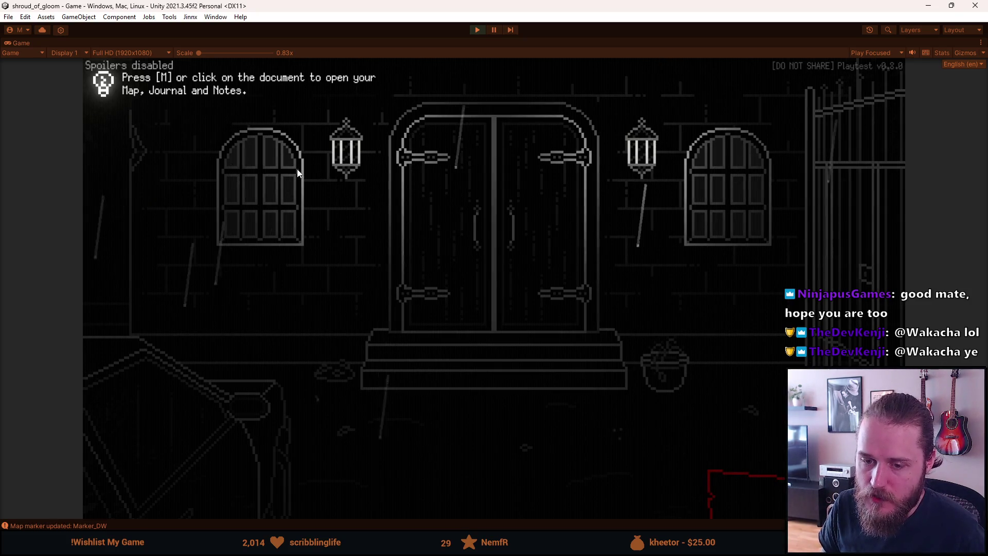
Step: Show the current objective, use the Master Key on the right-hand door and head to the storage room
click(236, 240)
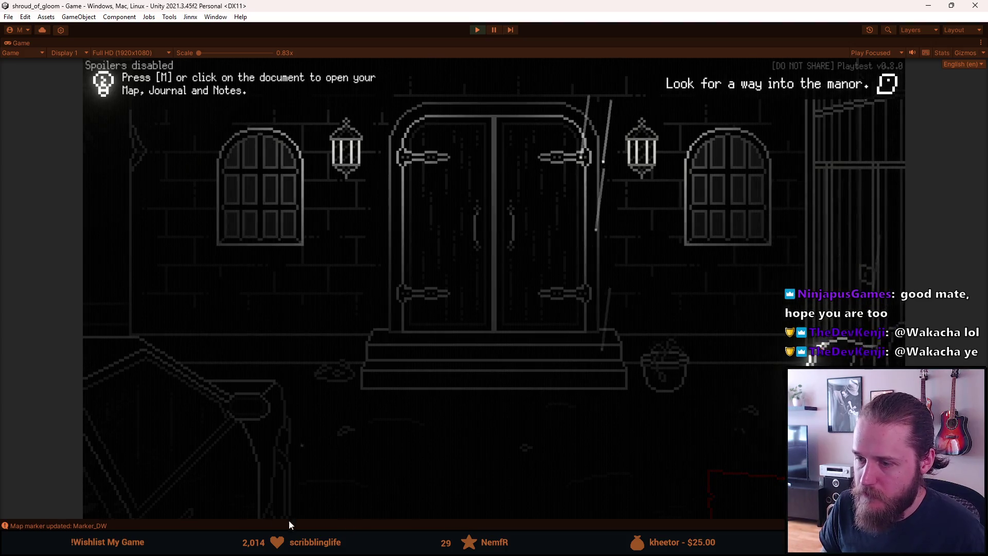
drag(168, 327, 593, 292)
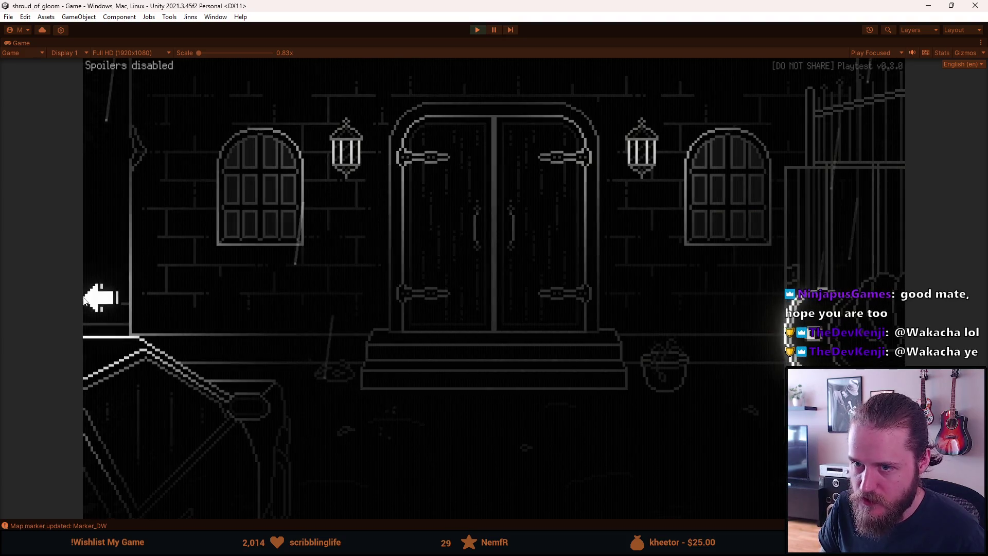
click(92, 254)
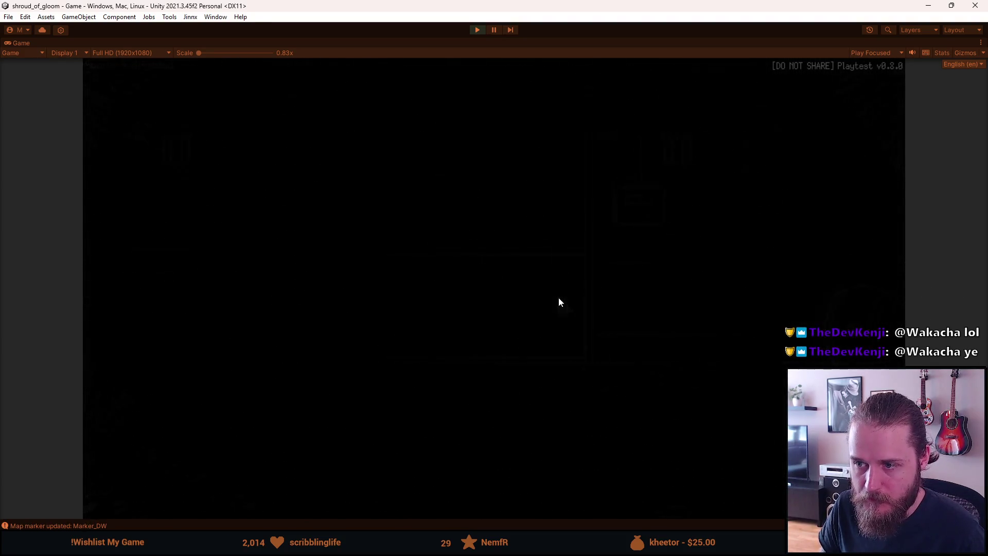
click(476, 306)
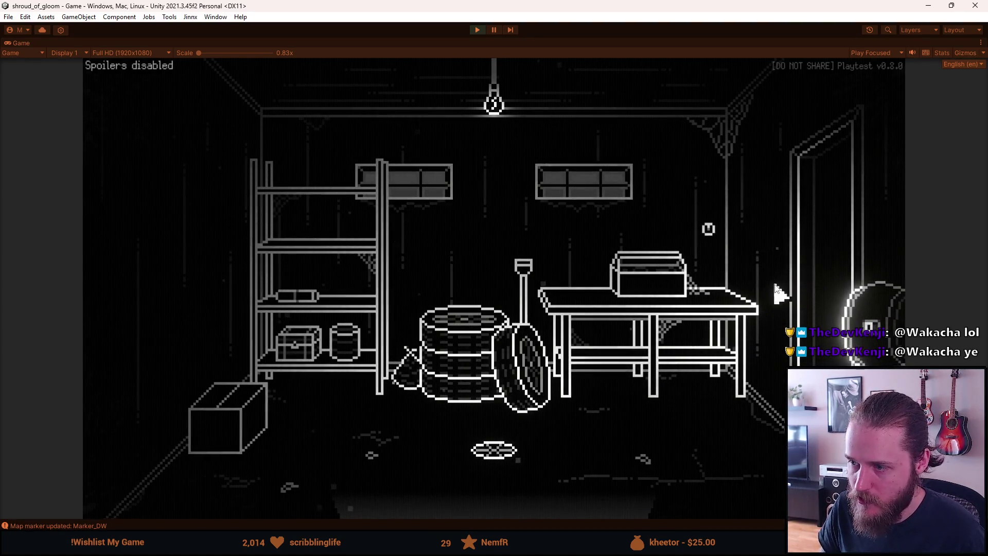
Step: Cross the living room, close its door, exit to the stair hall and pause the game
click(811, 241)
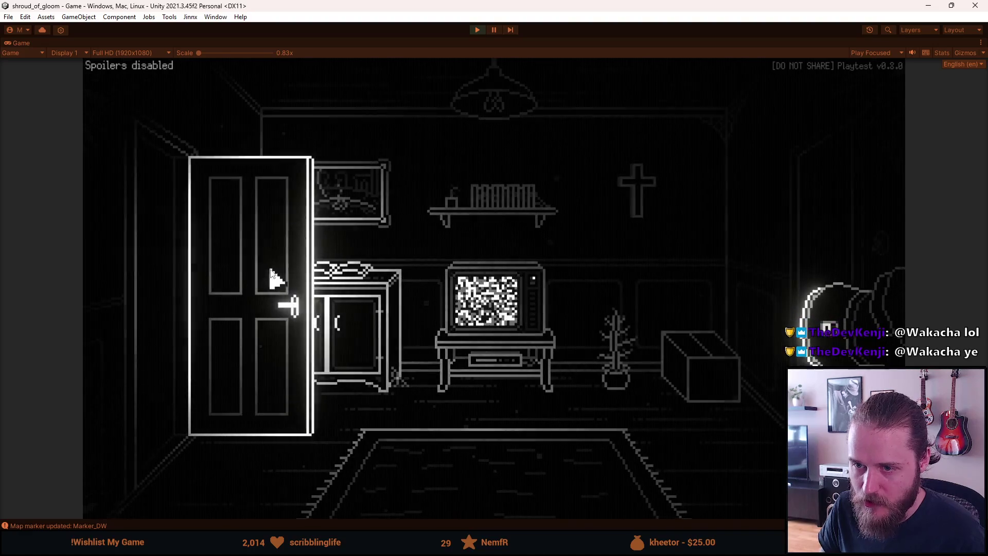
click(230, 267)
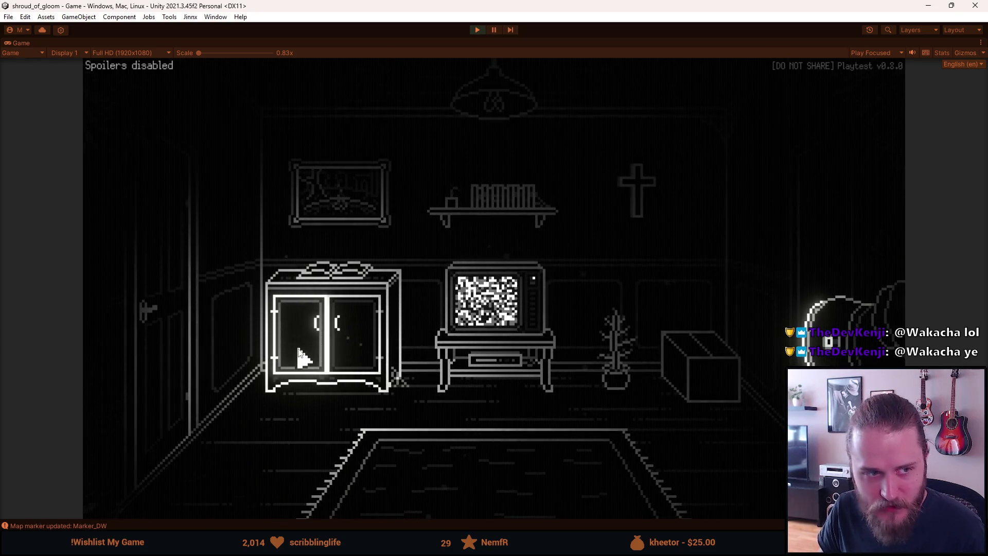
click(765, 270)
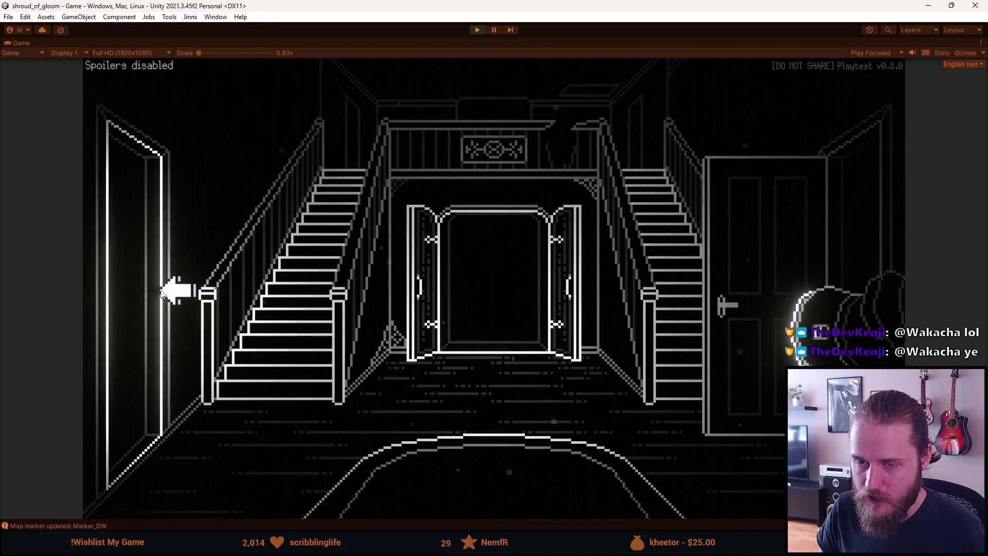
key(Escape)
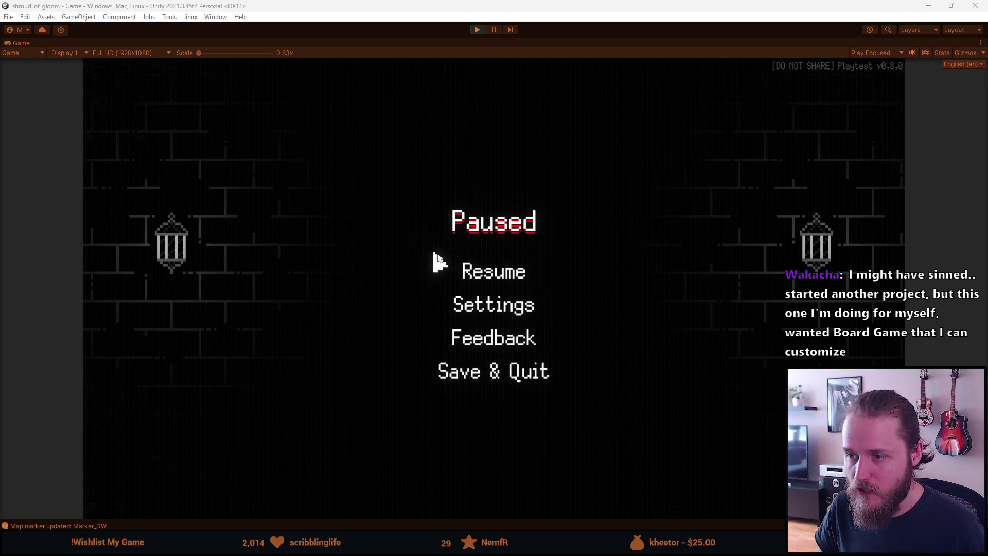
Step: Resume and walk from the TV room into the garage, then pause and stop play mode
click(489, 274)
click(150, 224)
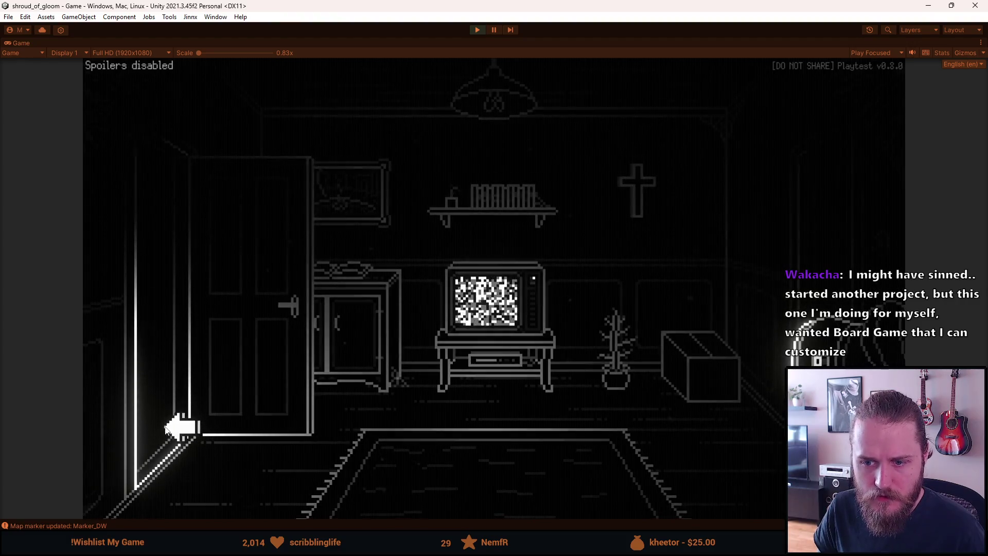
click(176, 362)
click(424, 332)
key(Escape)
click(475, 31)
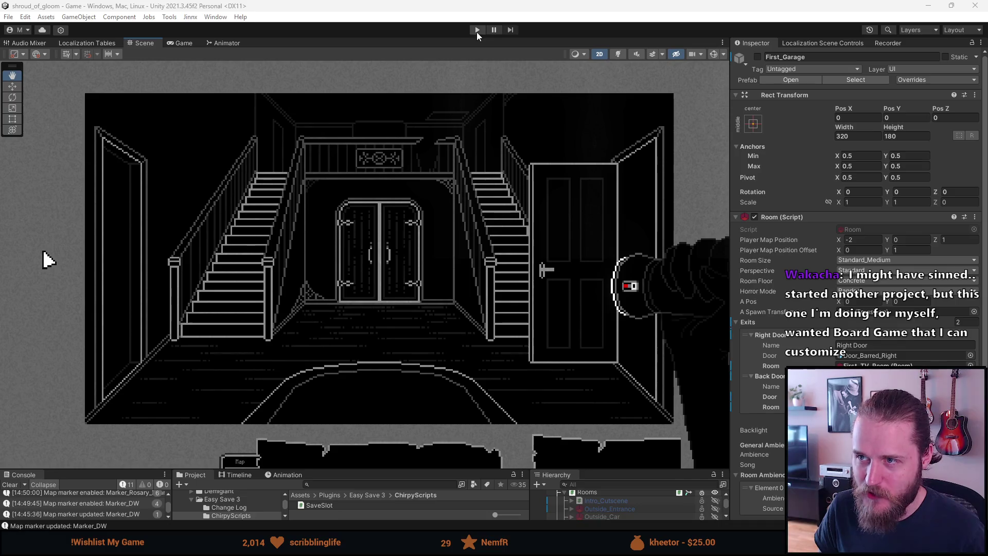
Step: Start play mode again, pause the game and open its Settings menu
click(477, 31)
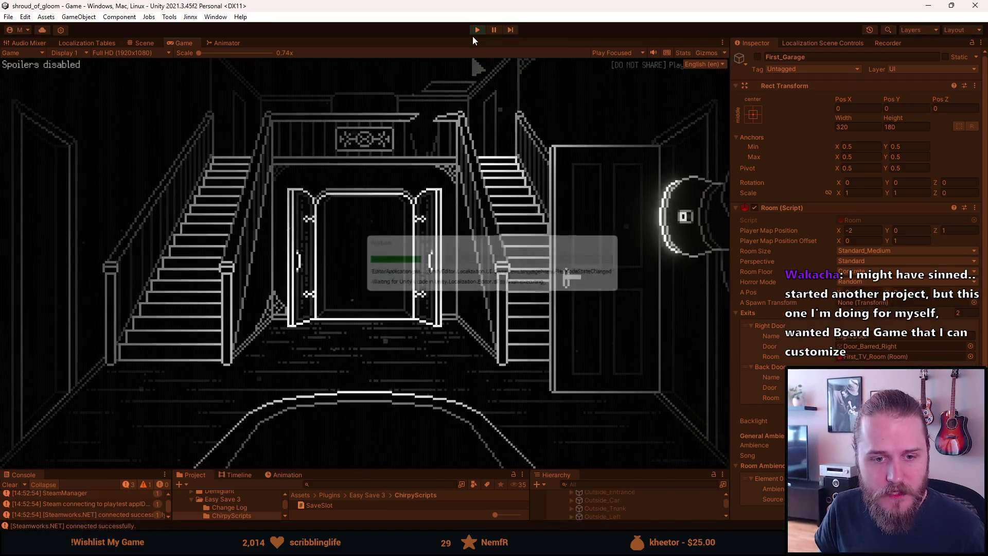
key(Escape)
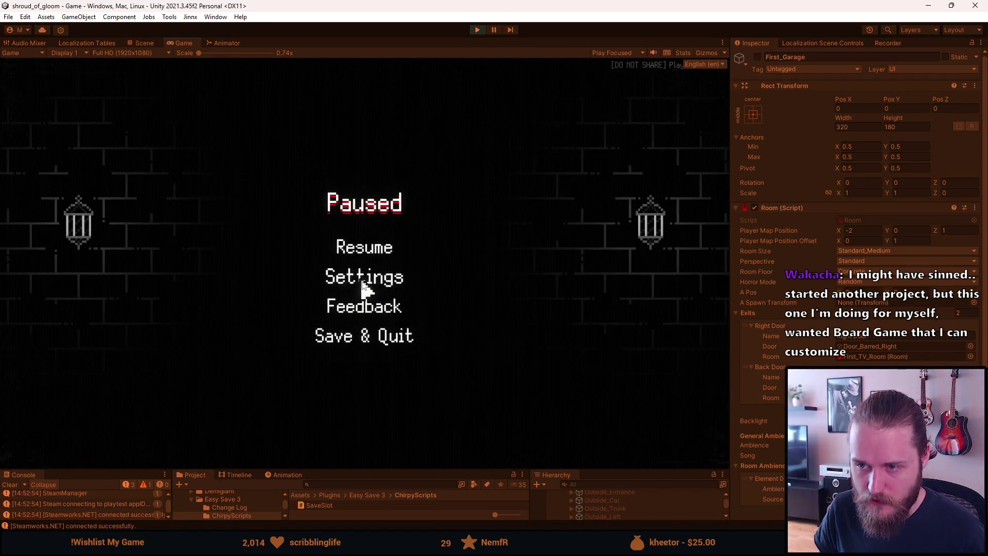
click(361, 280)
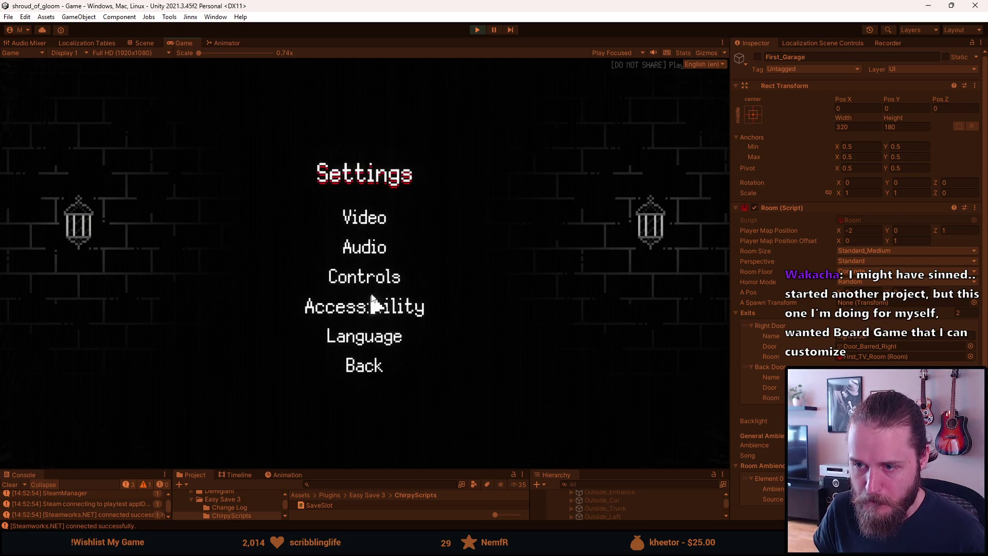
Step: Set the game's resolution to 5120x1440, then change it back to 1920x1080
click(376, 223)
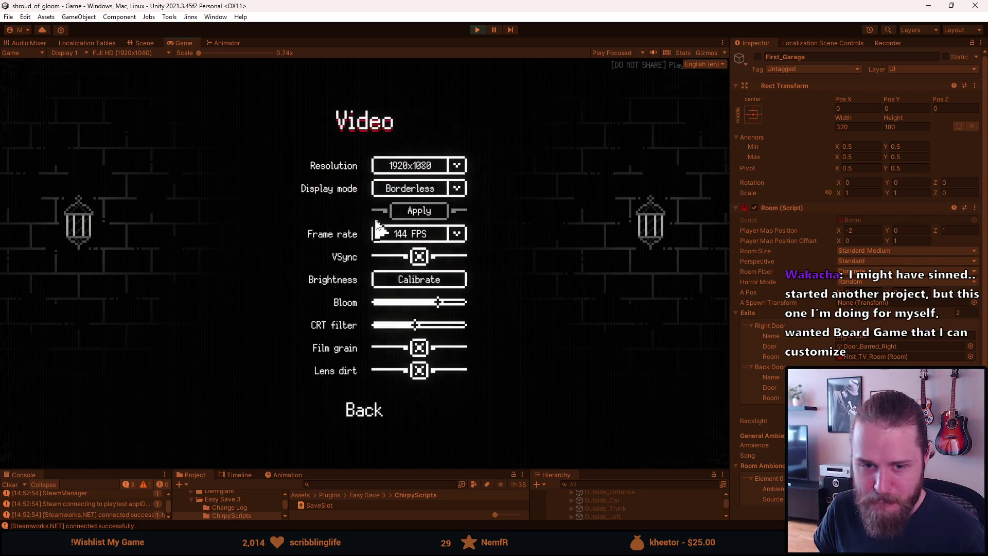
click(417, 169)
scroll(429, 239, down, 3)
scroll(441, 243, down, 3)
scroll(441, 244, down, 3)
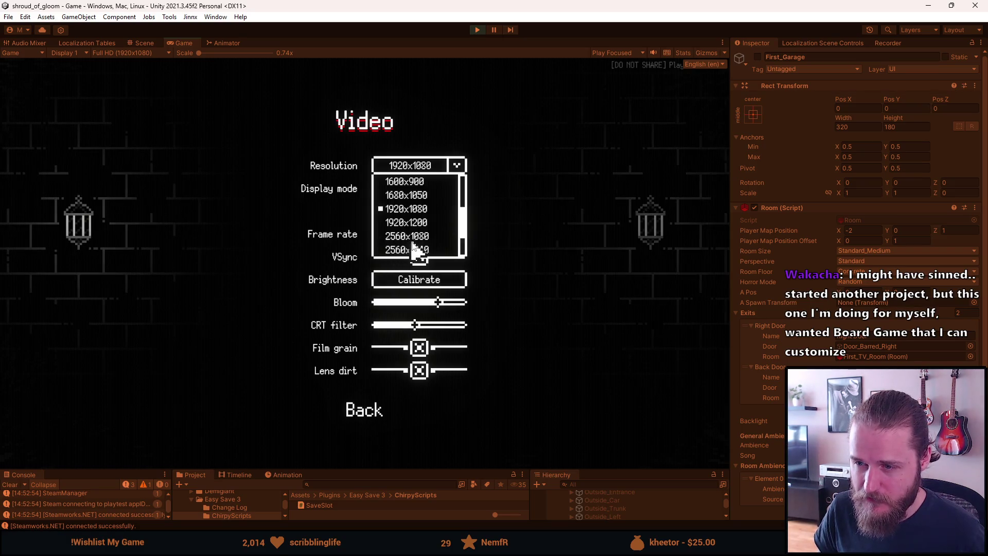
scroll(410, 250, down, 1)
scroll(404, 251, down, 1)
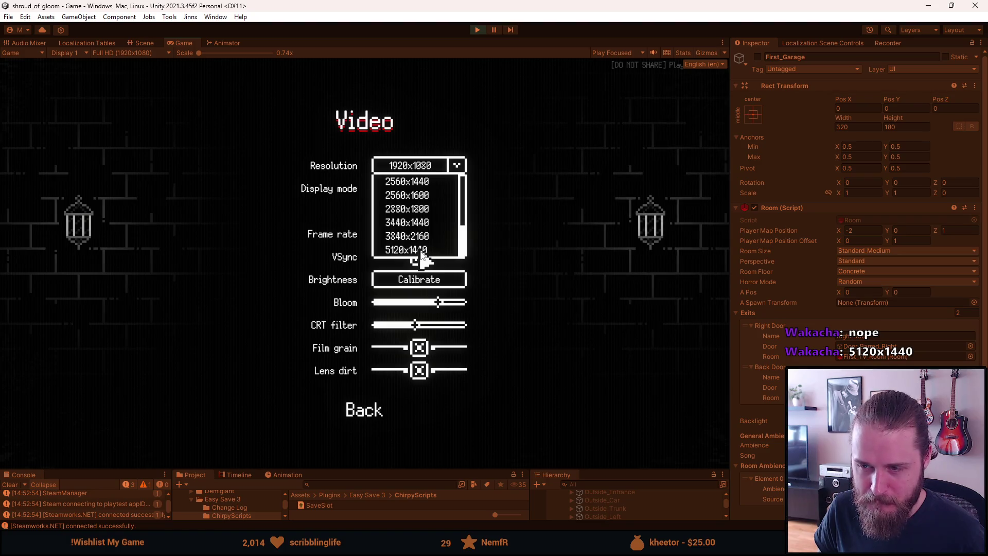
click(422, 252)
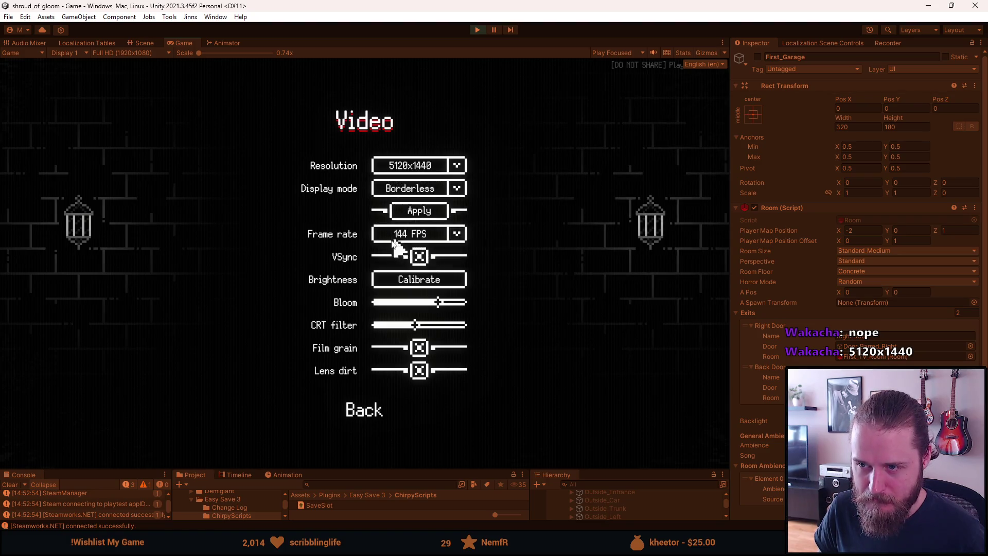
click(433, 169)
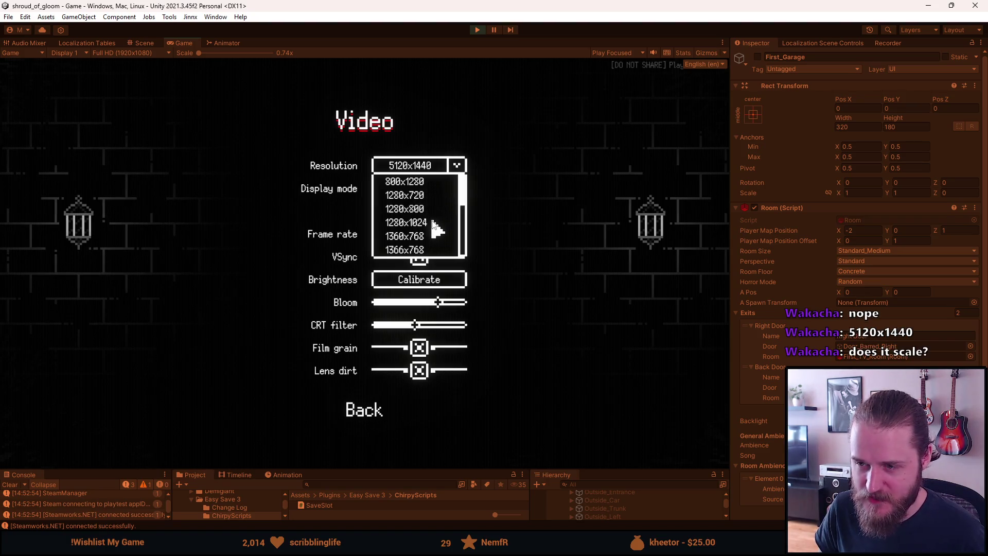
scroll(431, 217, down, 1)
scroll(434, 228, down, 1)
scroll(435, 228, down, 1)
click(420, 209)
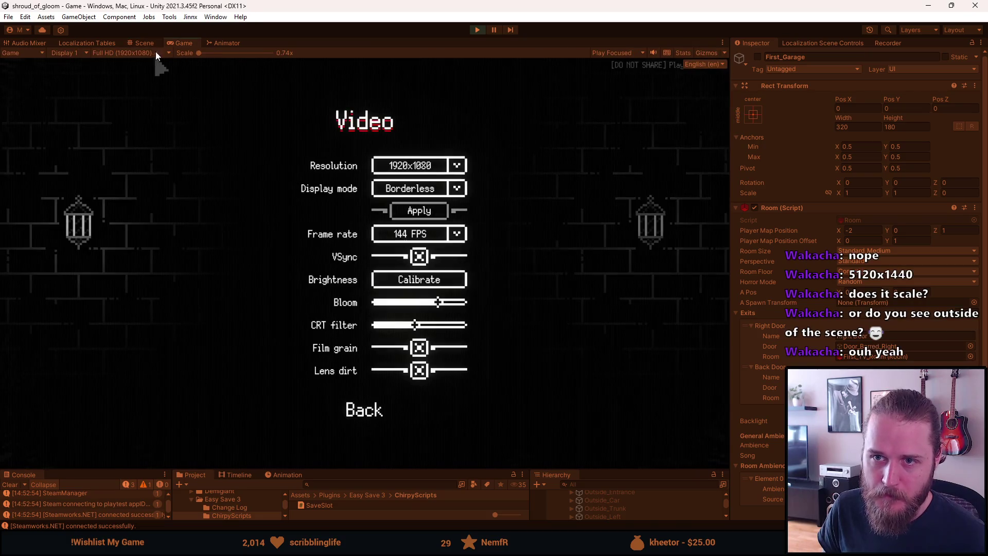
Step: Preview the Game view at 5120x1440, return to gameplay and enlarge the preview scale
click(146, 53)
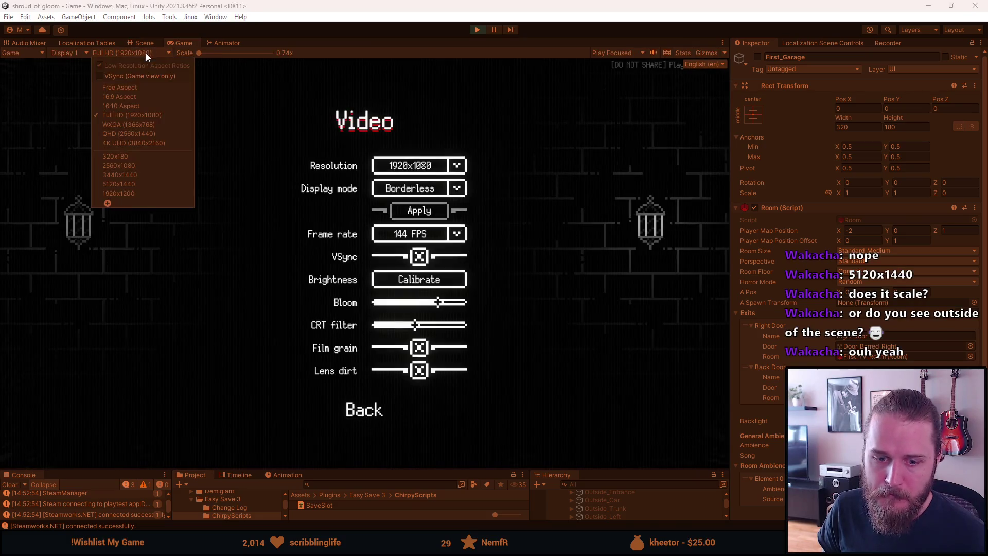
click(141, 185)
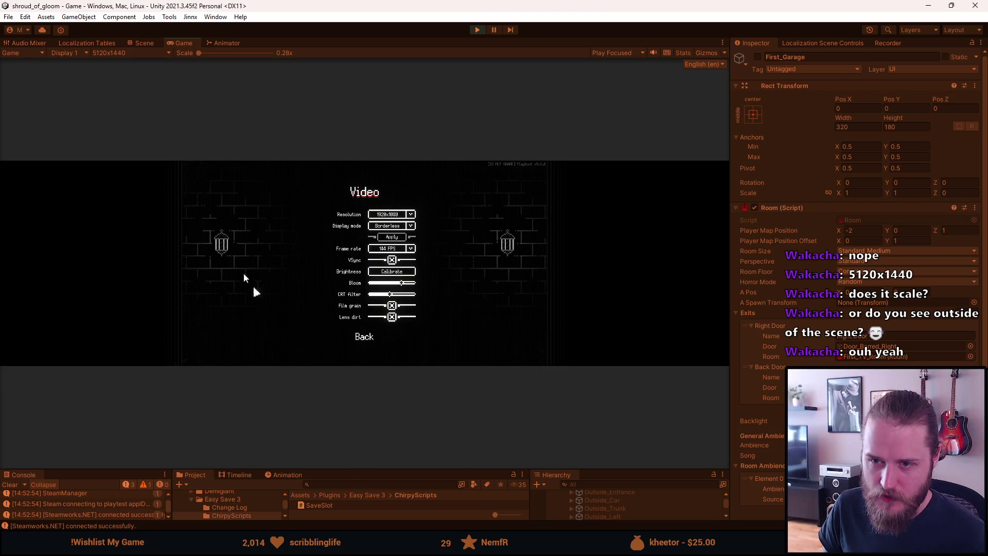
key(Escape)
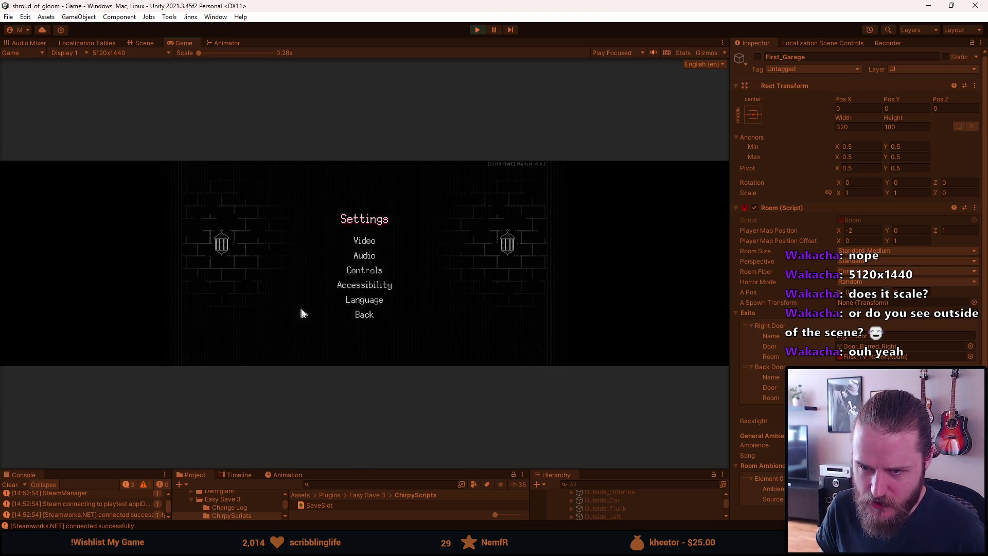
key(Escape)
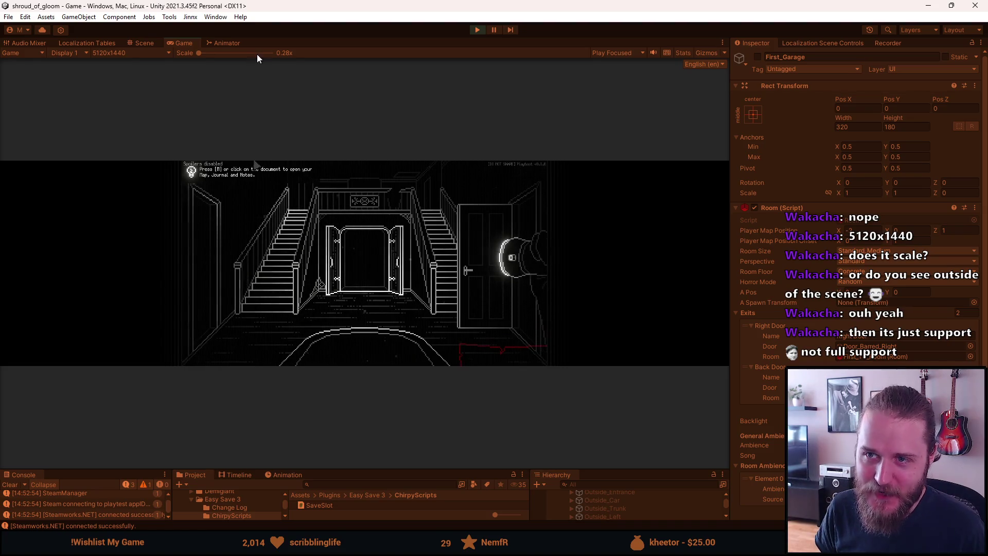
drag(213, 51, 198, 52)
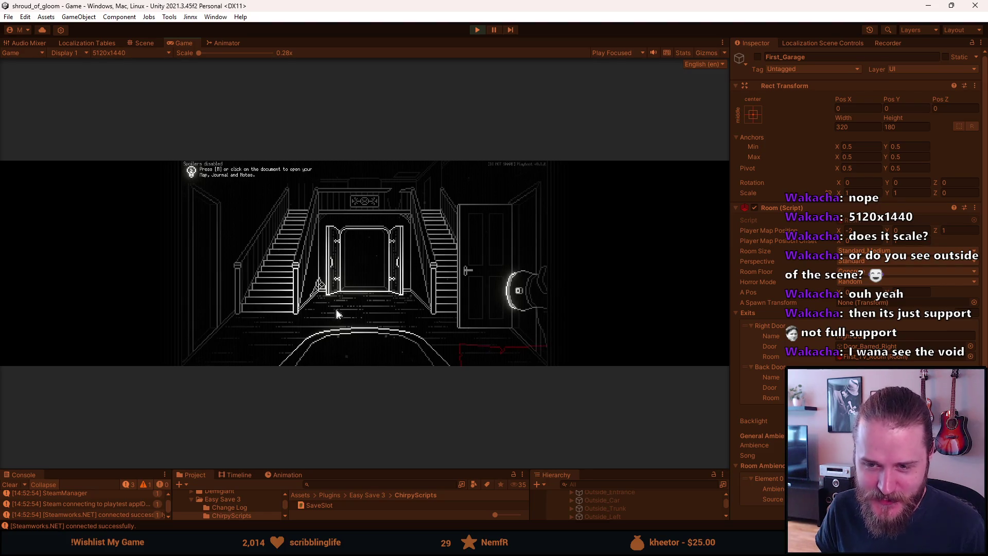
Step: Pause into the Settings menu, reset the preview to 0.28x and browse the preview resolution list
key(Escape)
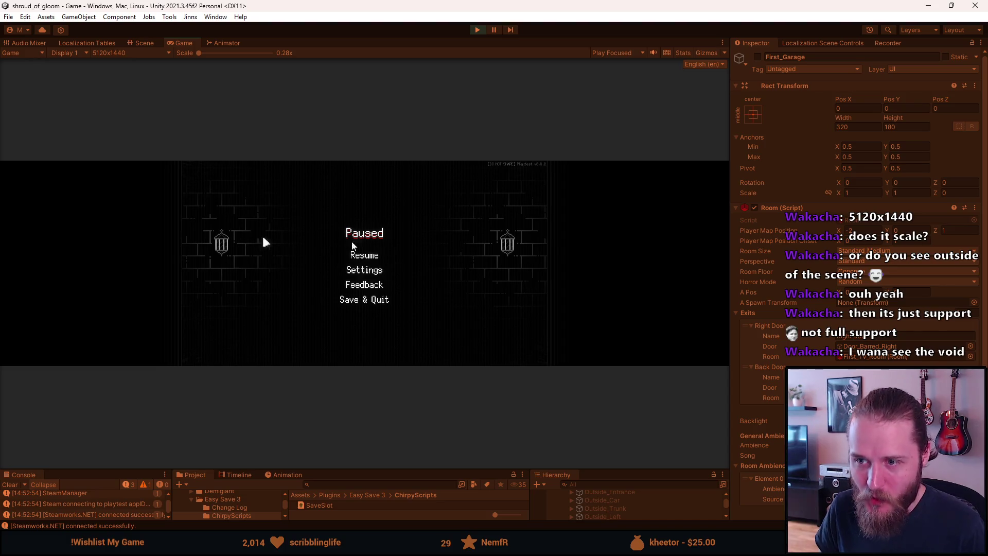
click(370, 270)
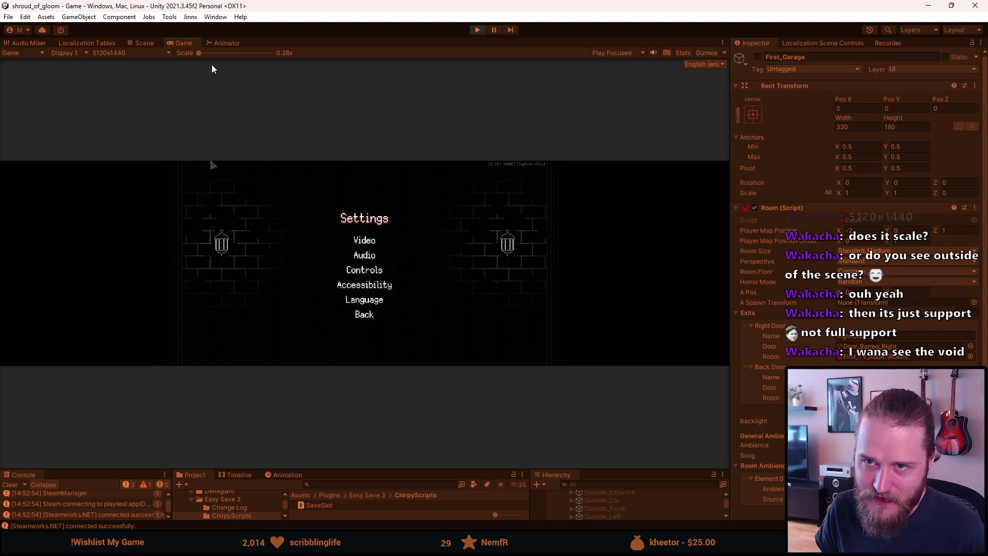
drag(216, 52, 199, 51)
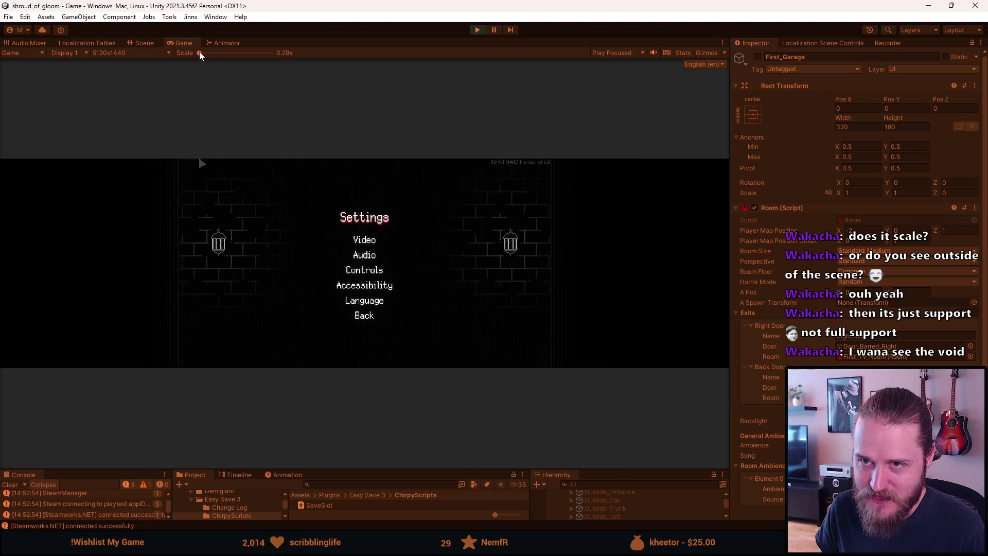
click(136, 54)
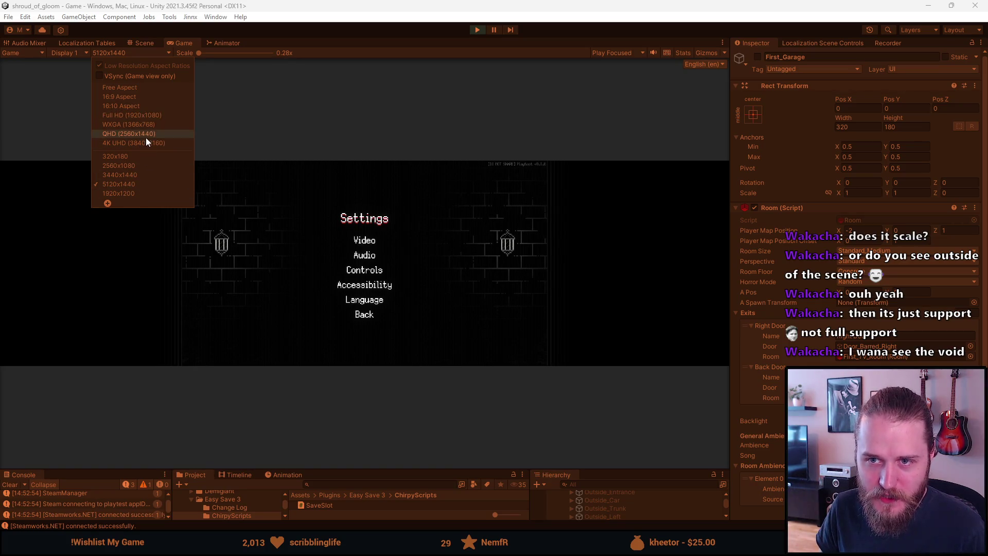
Step: Preview the game at Full HD 1920x1080 and resume play from the pause menu
click(140, 117)
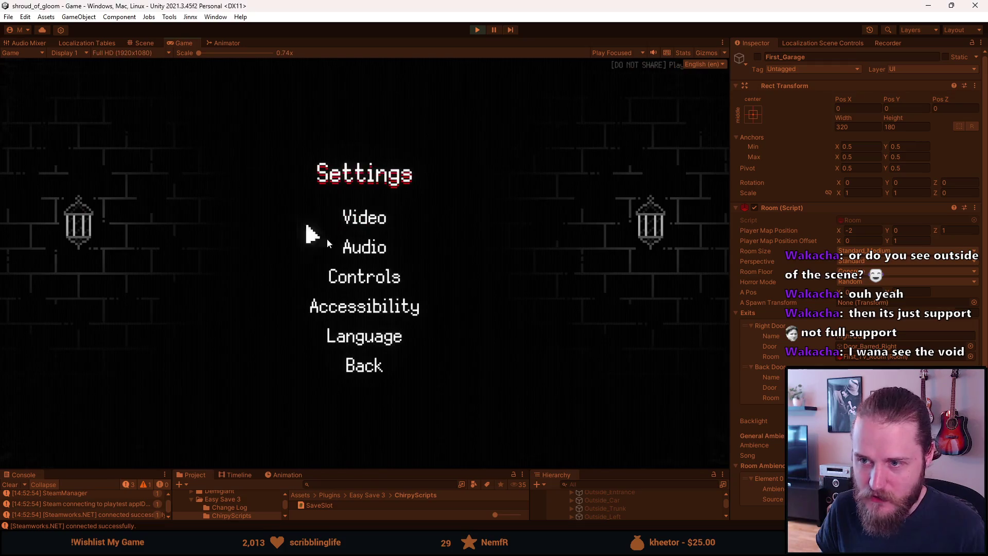
click(351, 367)
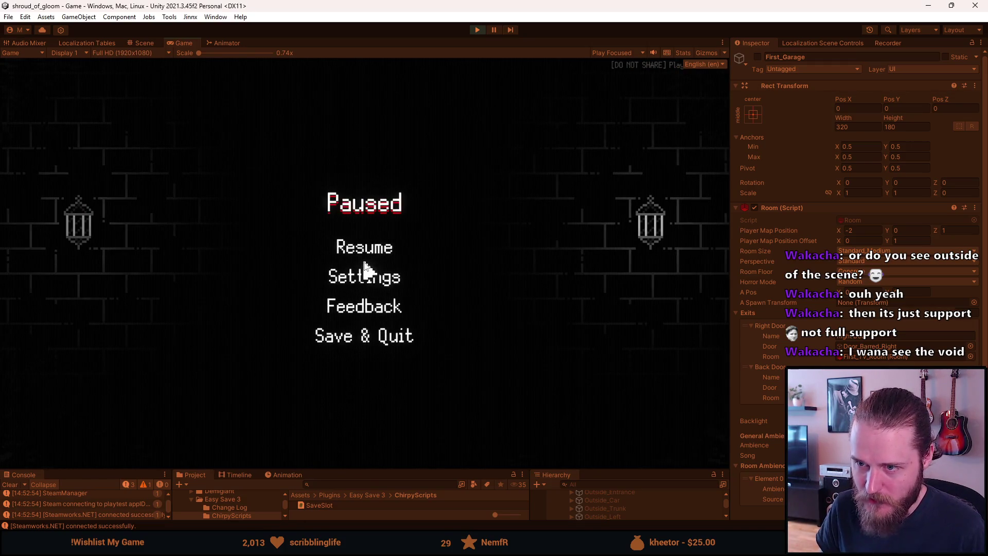
click(364, 251)
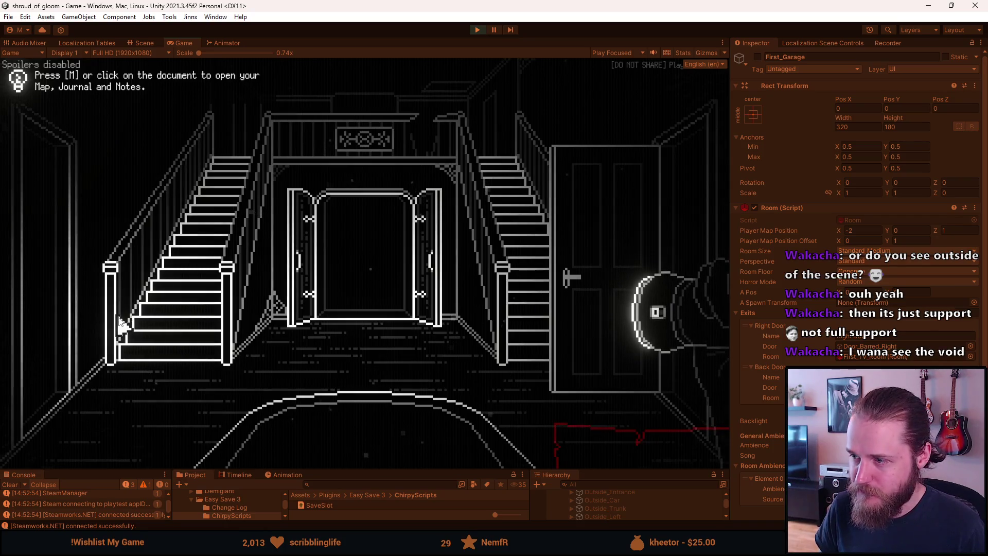
Step: Walk through the hallway, garage, arched-window room and trash-can room, checking the floor map
click(65, 318)
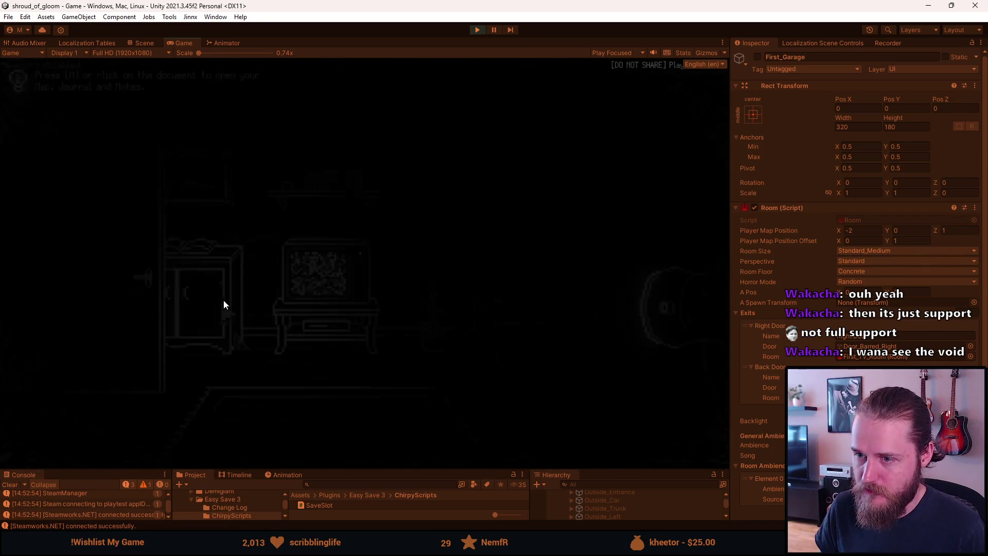
click(84, 267)
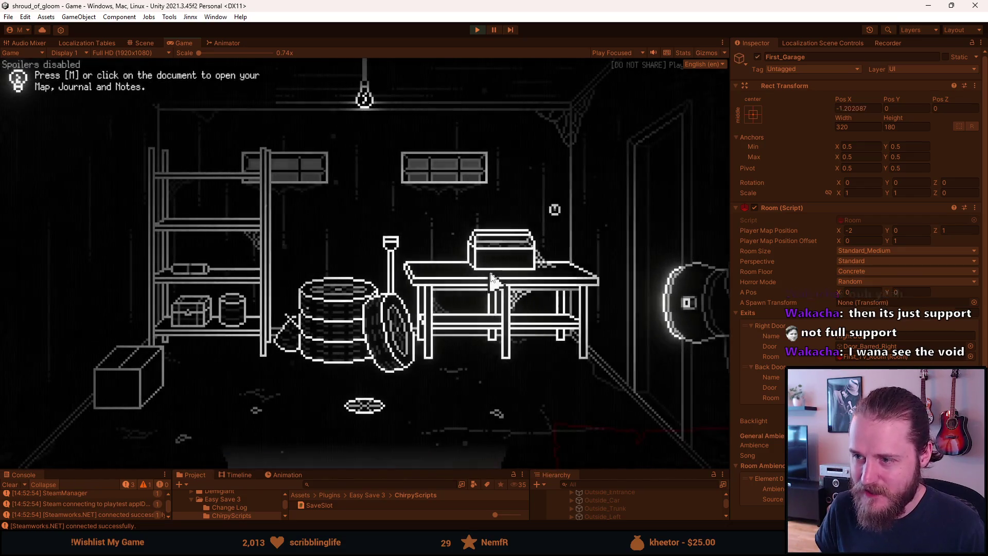
click(332, 421)
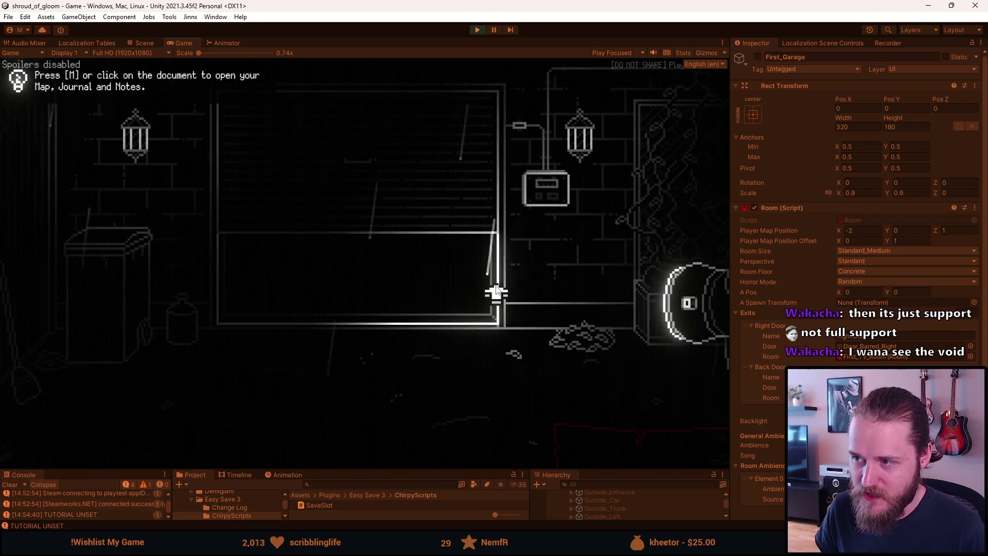
click(695, 197)
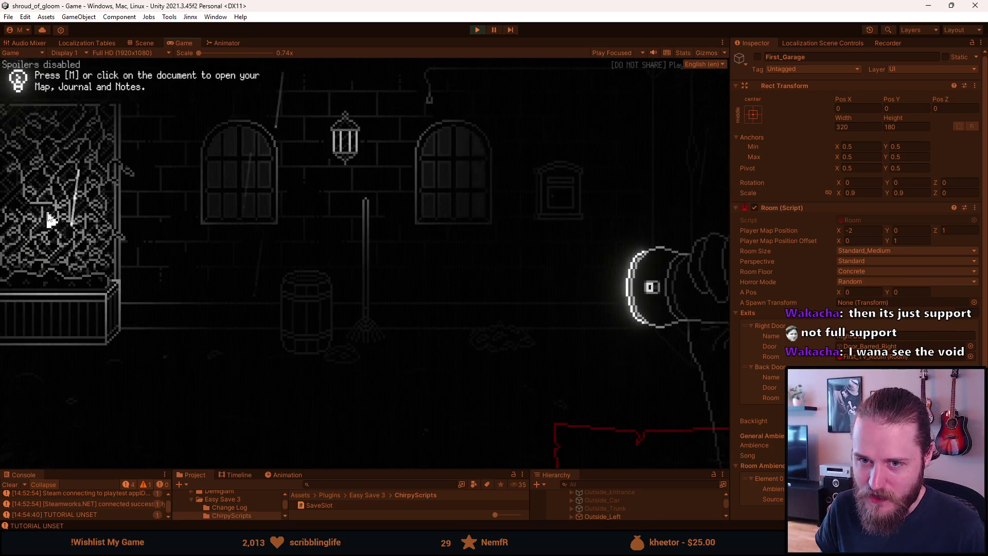
click(49, 215)
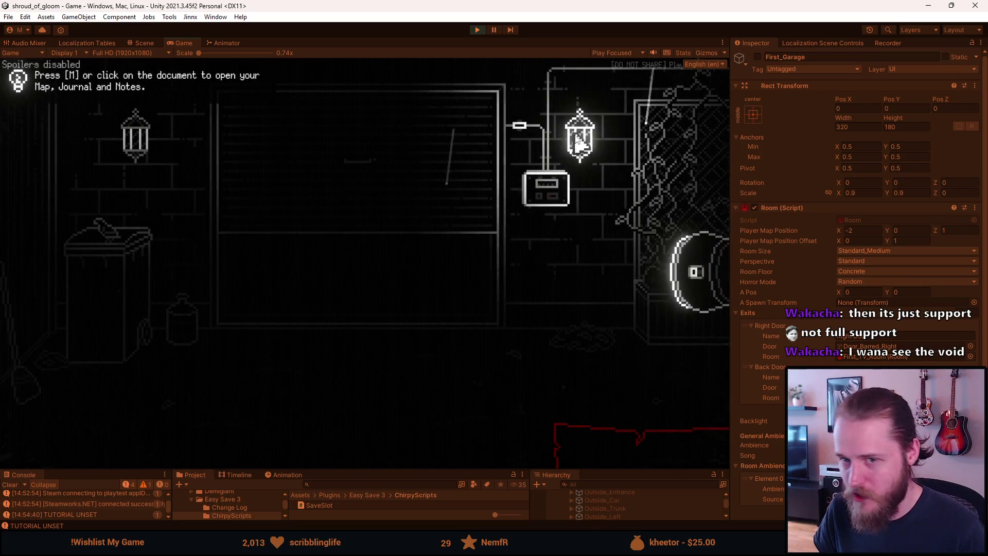
click(572, 444)
click(582, 352)
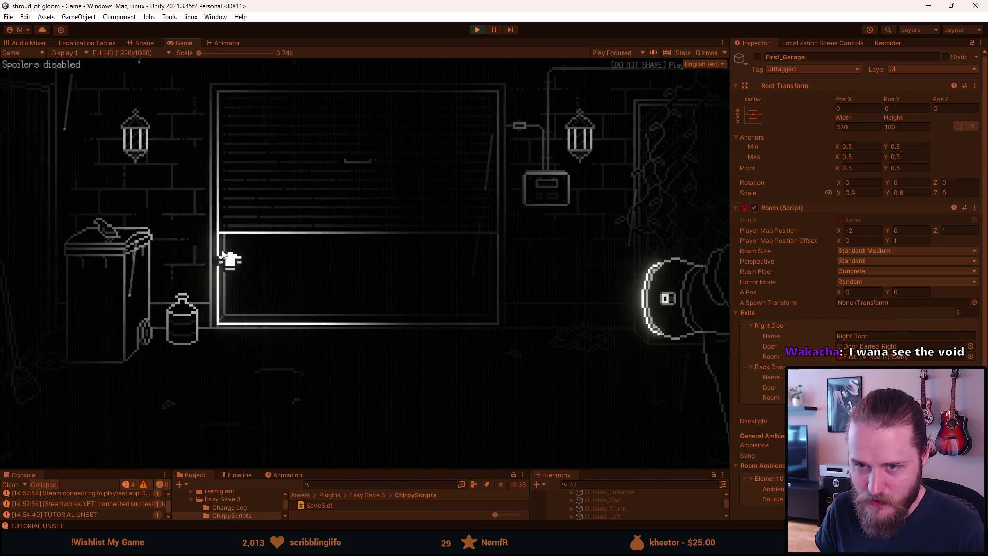
Step: Glance at the accessibility settings, pass through the garage's right door, then stop play mode
key(Escape)
click(387, 280)
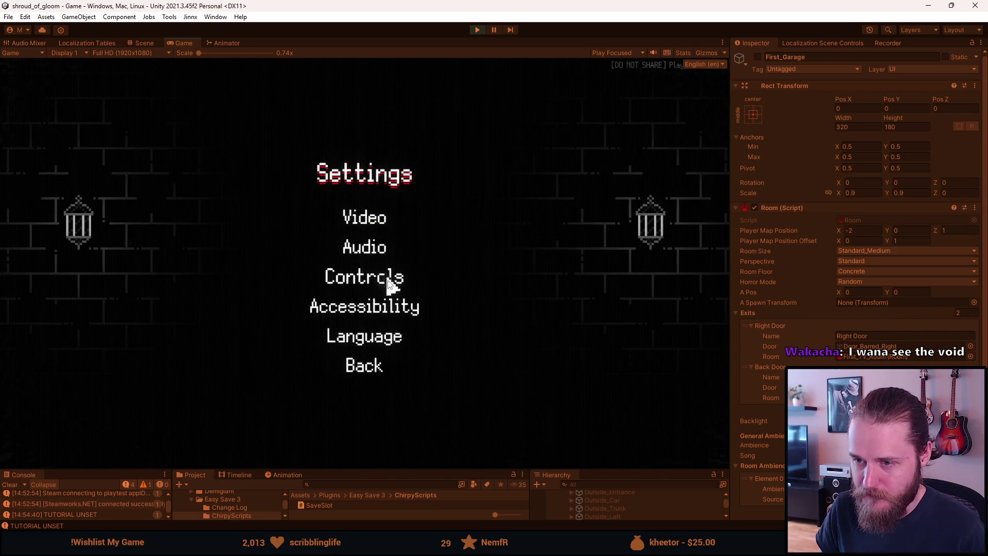
click(378, 304)
key(Escape)
key(Escape)
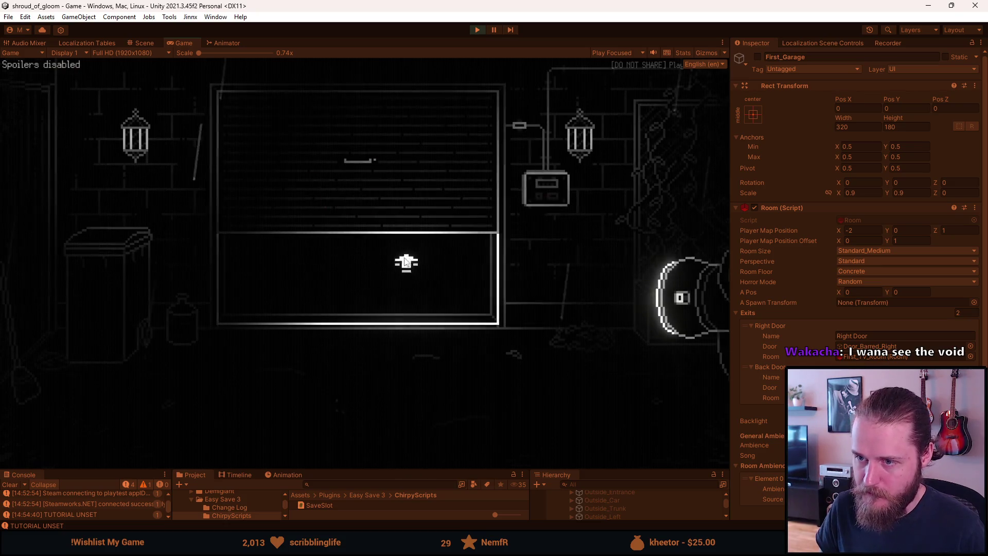
click(637, 215)
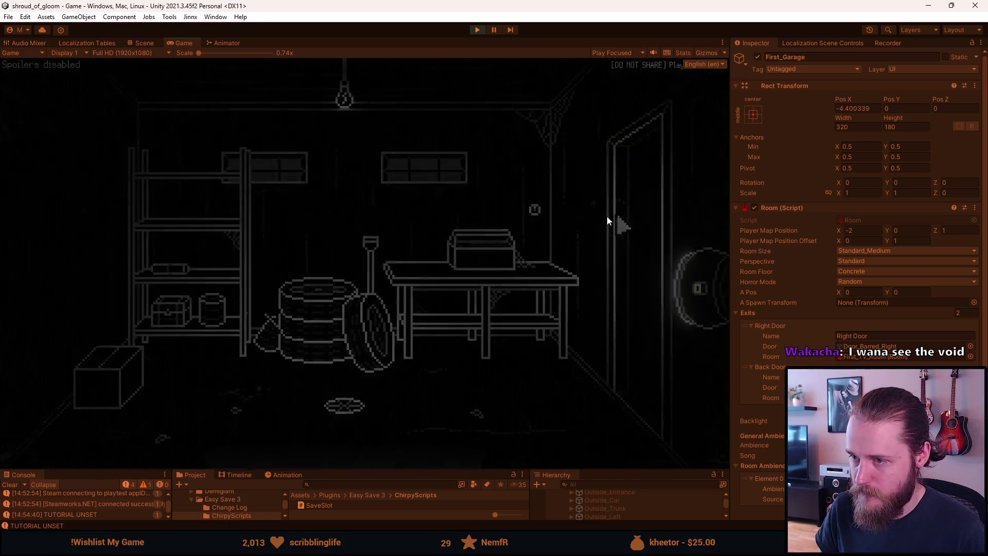
key(Escape)
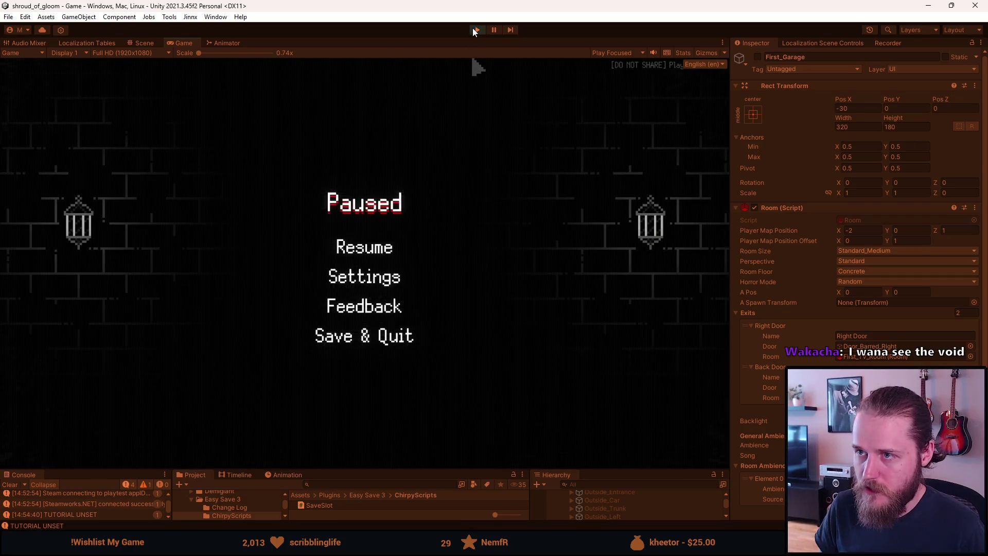
click(477, 30)
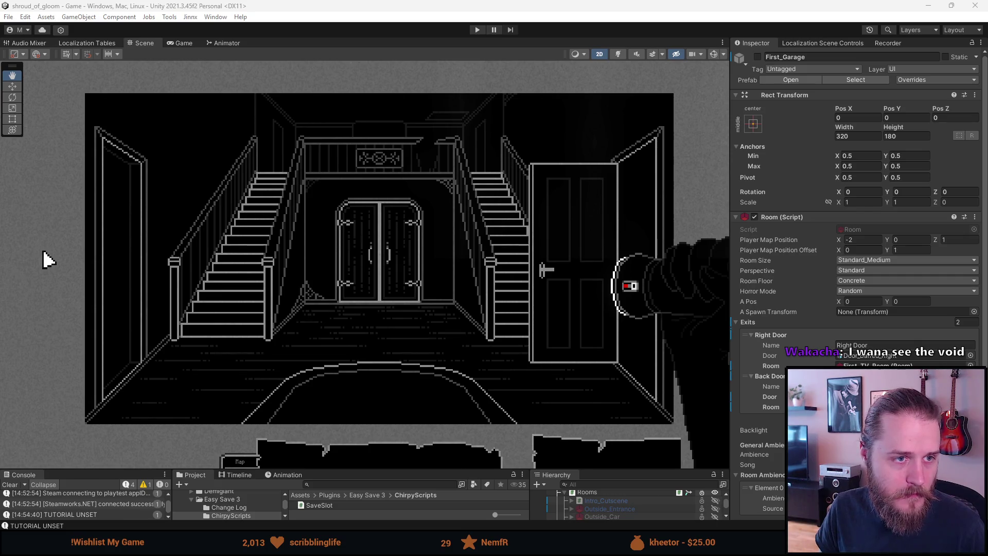
Step: Commit Game.unity and Doors.png as "Inside Frame of Door Exits", push to origin and minimize the window
key(alt+Tab)
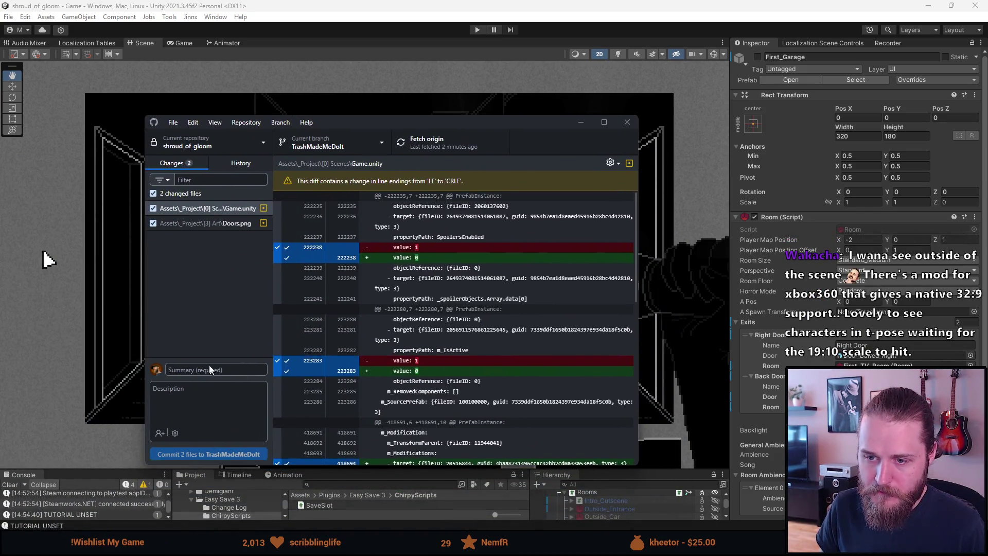
click(249, 366)
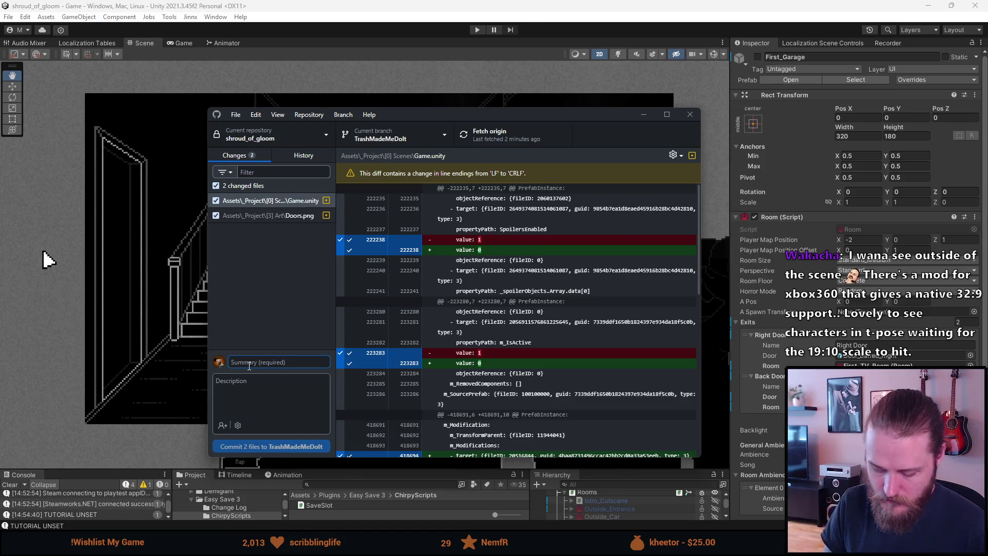
text(Init)
text( f)
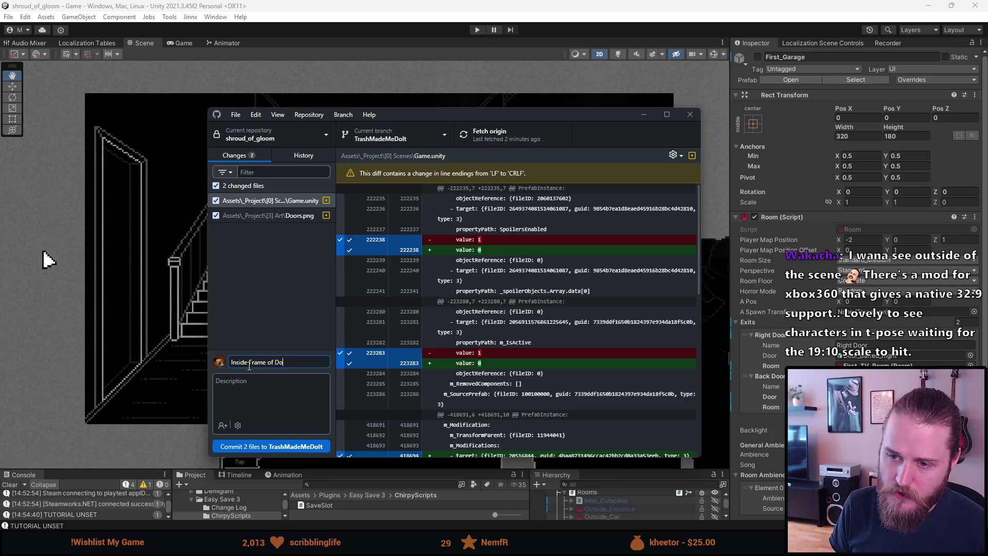
click(289, 446)
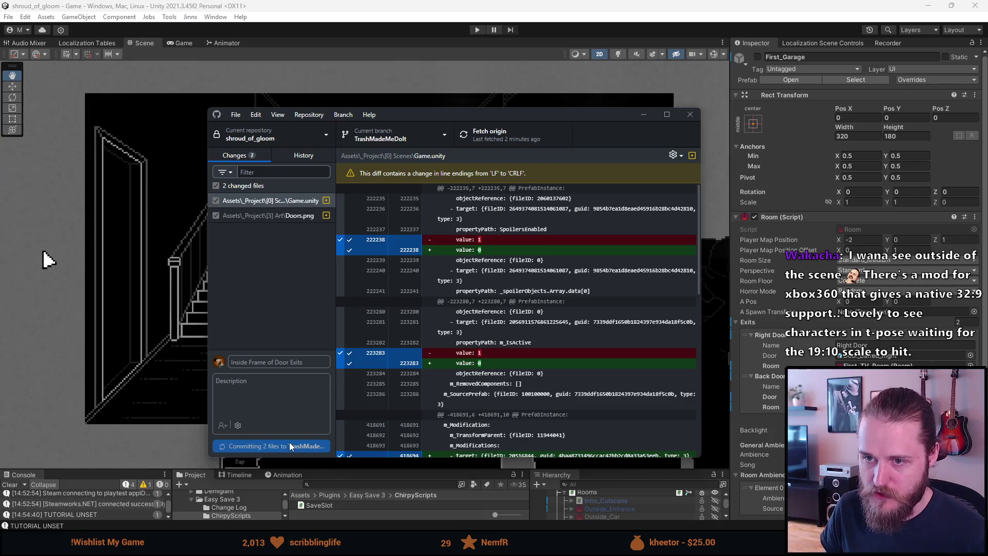
click(655, 253)
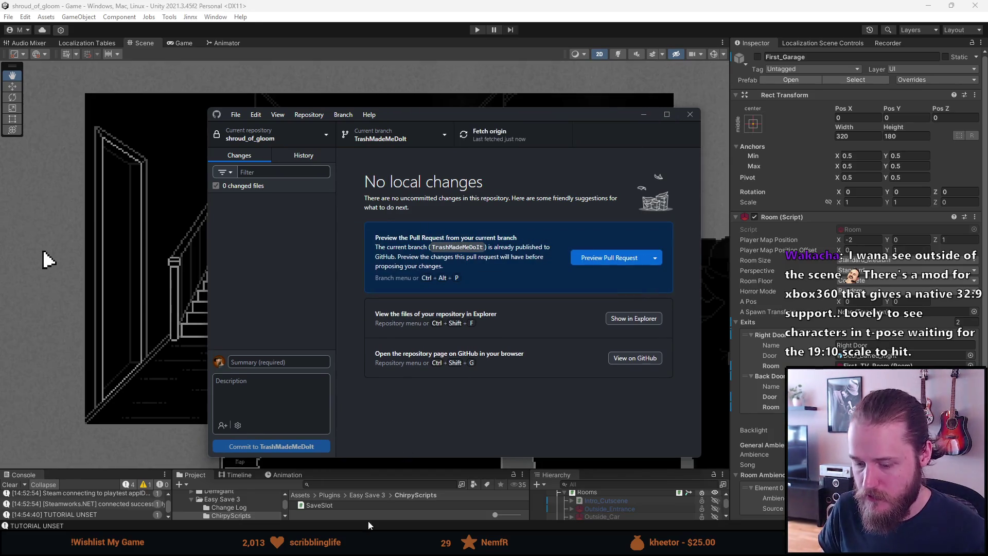
click(643, 114)
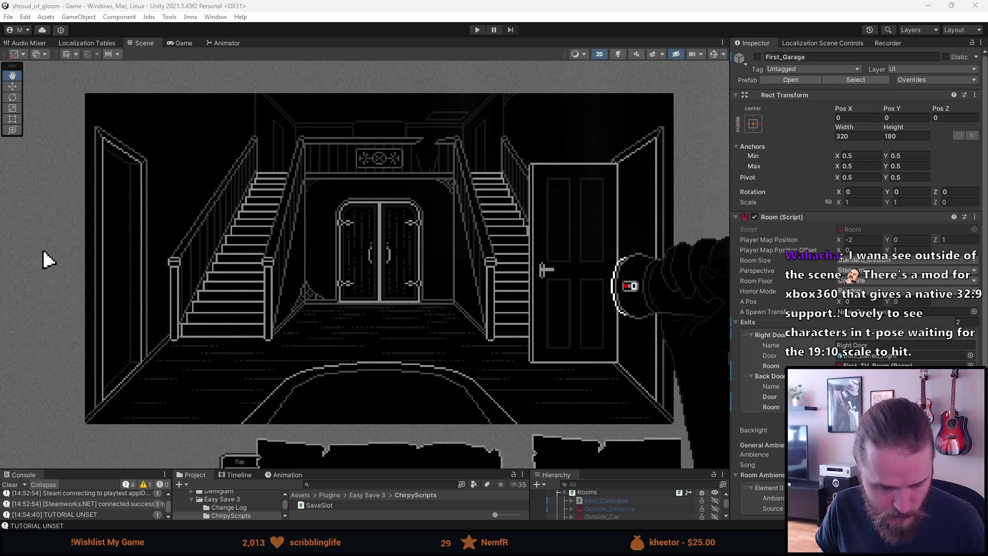
Step: Undo the door move, deselect, and switch to Main_Hall.png viewing its lower-left floor
key(alt+Tab)
key(ctrl+z)
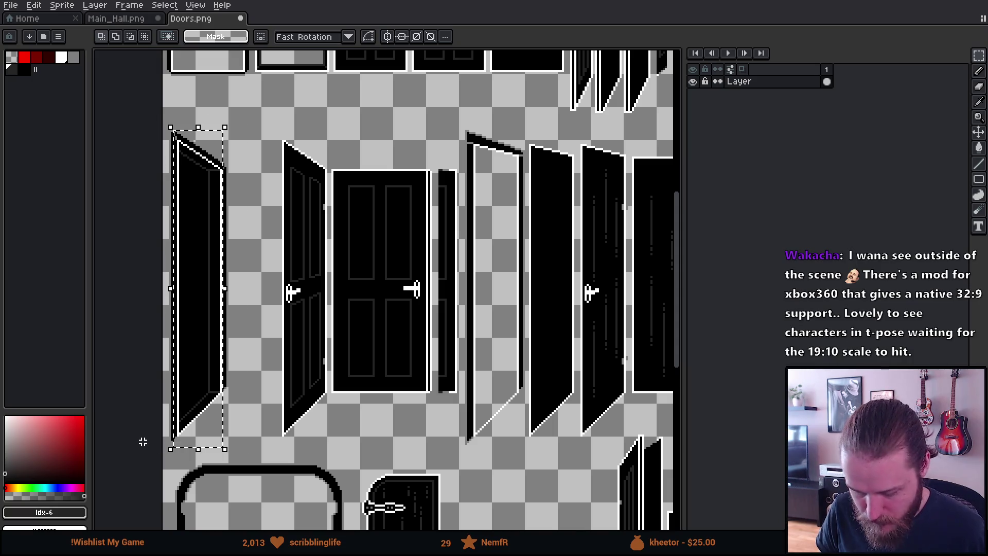
key(ctrl+z)
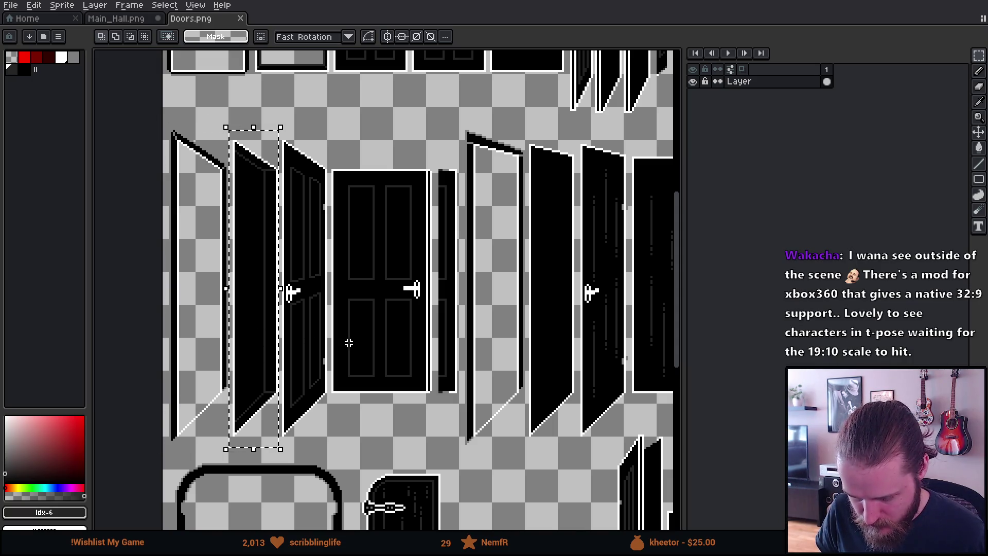
key(ctrl+d)
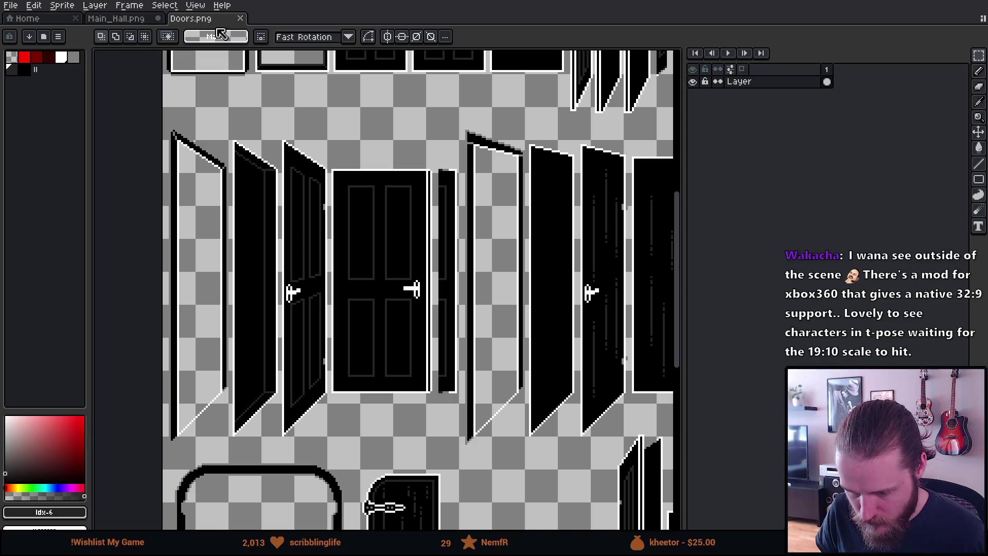
click(126, 21)
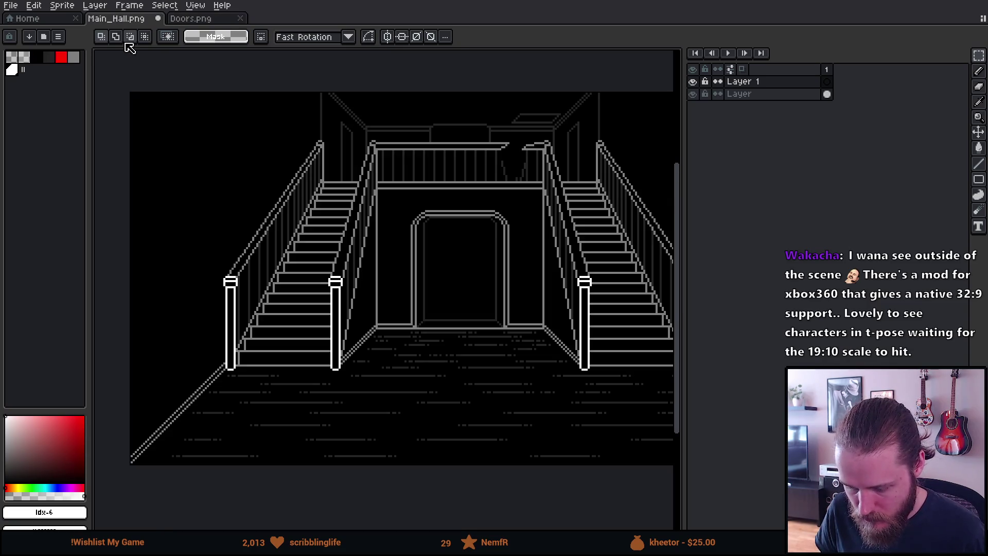
scroll(138, 397, up, 2)
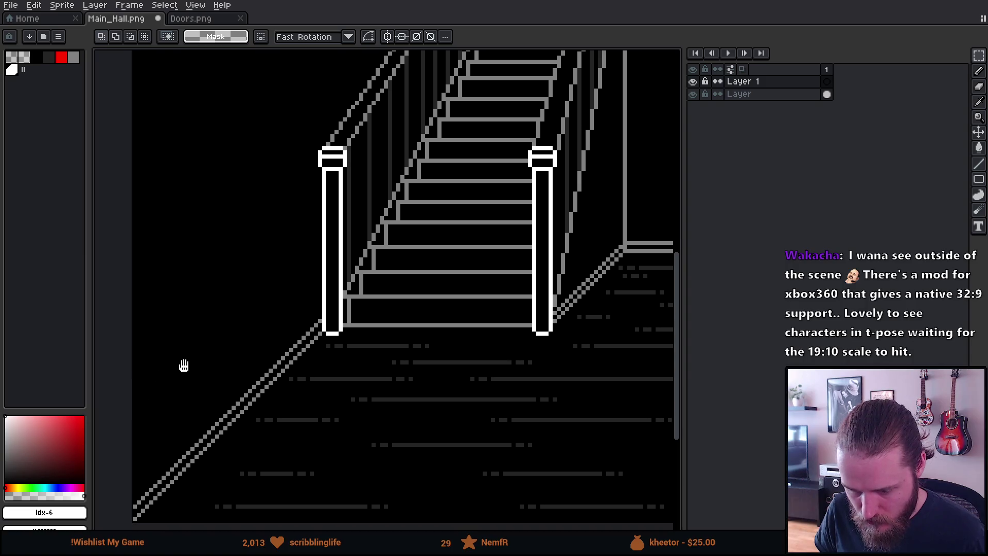
drag(183, 364, 255, 370)
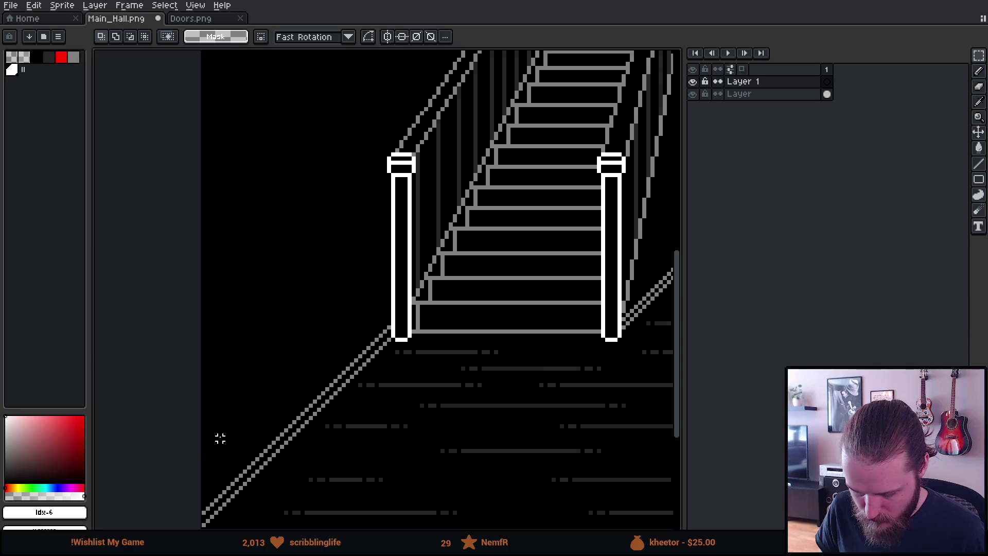
drag(220, 438, 168, 291)
scroll(140, 448, up, 2)
scroll(131, 440, up, 3)
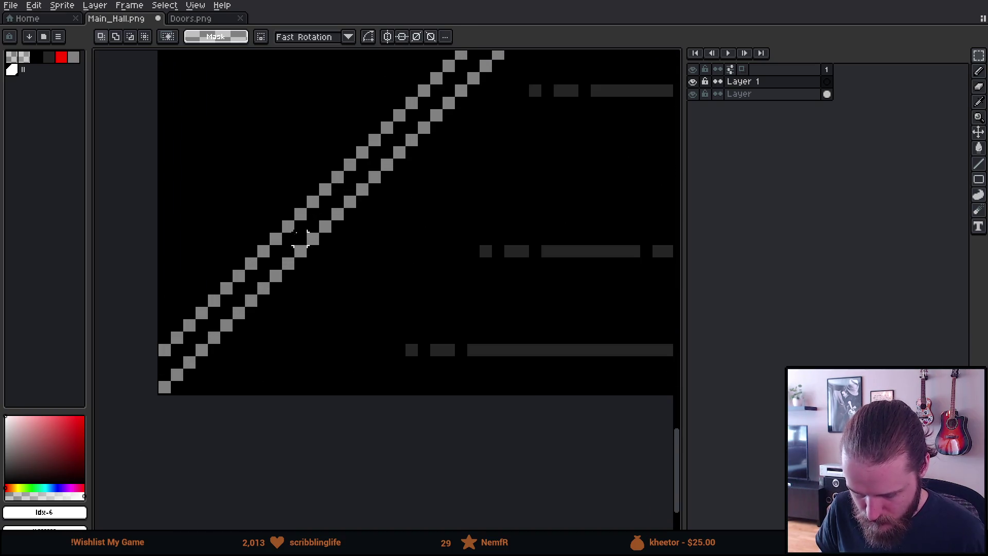
Step: Paste the staircase piece and nudge it until its posts align with the lower-left floor edge
key(ctrl+v)
drag(337, 252, 334, 59)
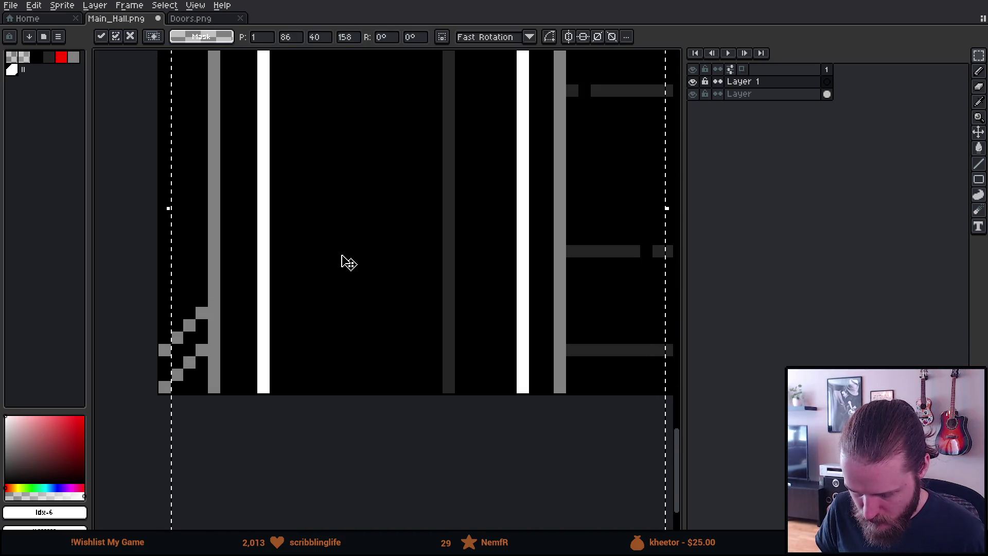
key(Right)
key(Up)
key(Up)
key(Up)
key(Right)
key(Up)
key(Up)
key(Up)
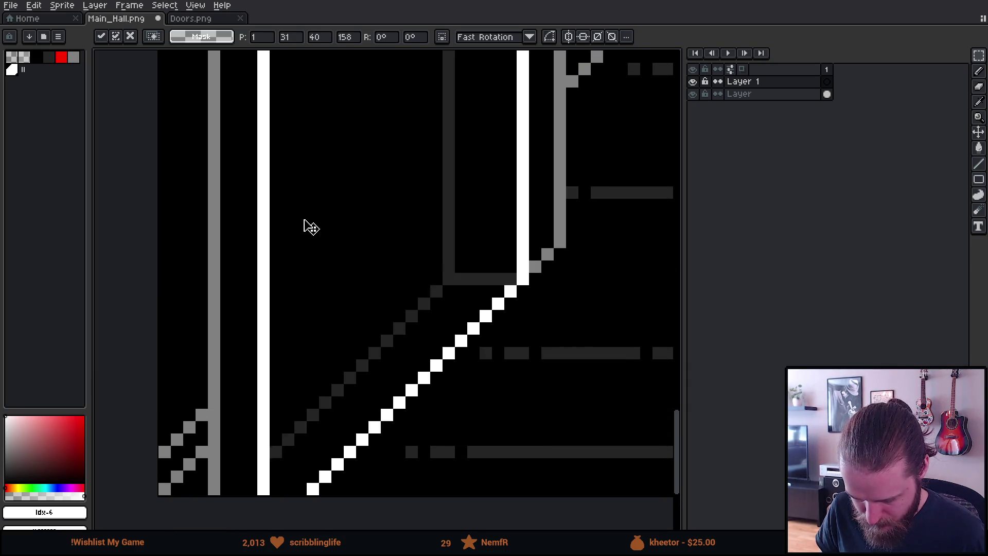
key(Up)
key(Up)
key(Up)
key(Up)
key(Up)
key(Up)
key(Right)
key(Up)
key(Up)
key(Up)
key(Left)
key(Left)
key(Up)
key(Up)
key(Up)
key(Right)
key(Down)
key(Down)
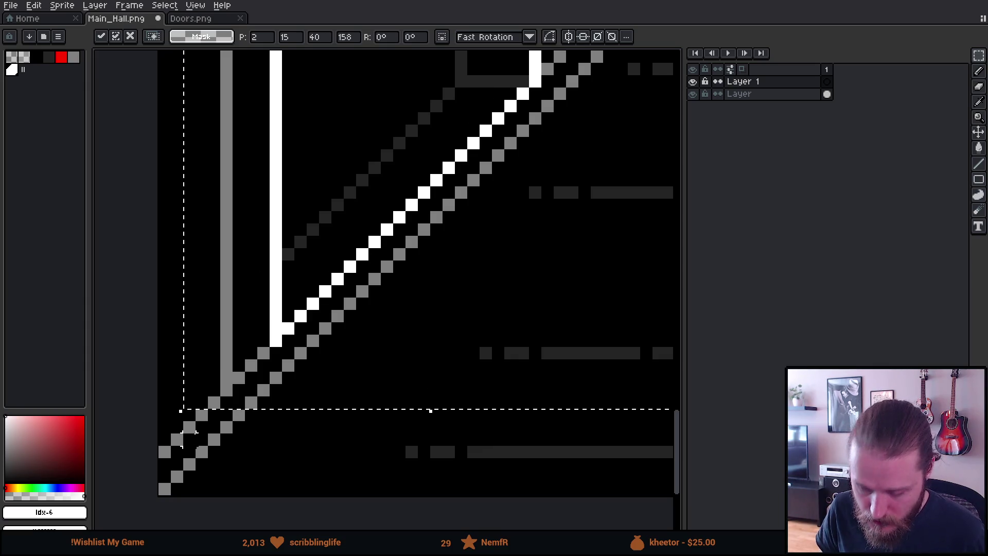
key(Return)
scroll(325, 452, down, 4)
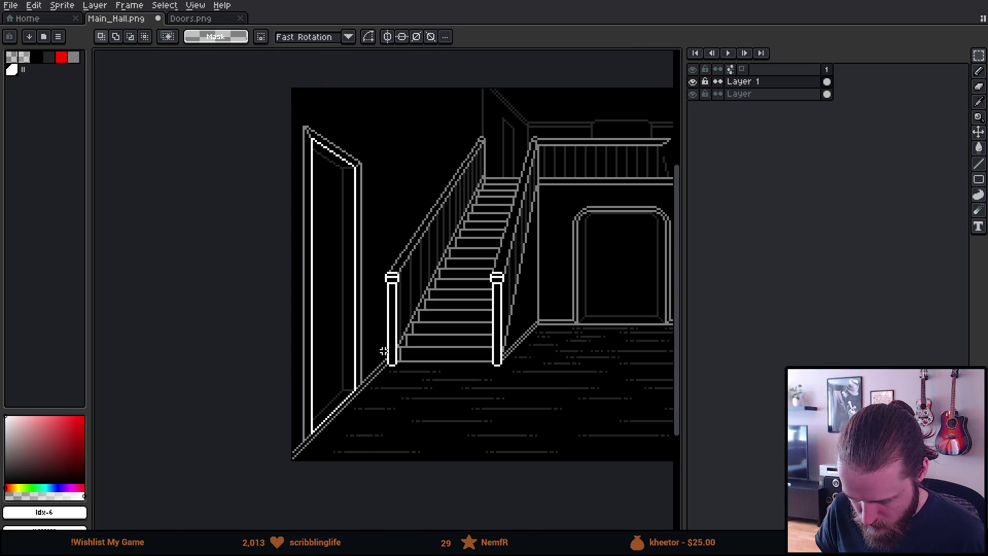
Step: Copy the left door, mirror it horizontally and place it on the right wall
drag(384, 352, 275, 338)
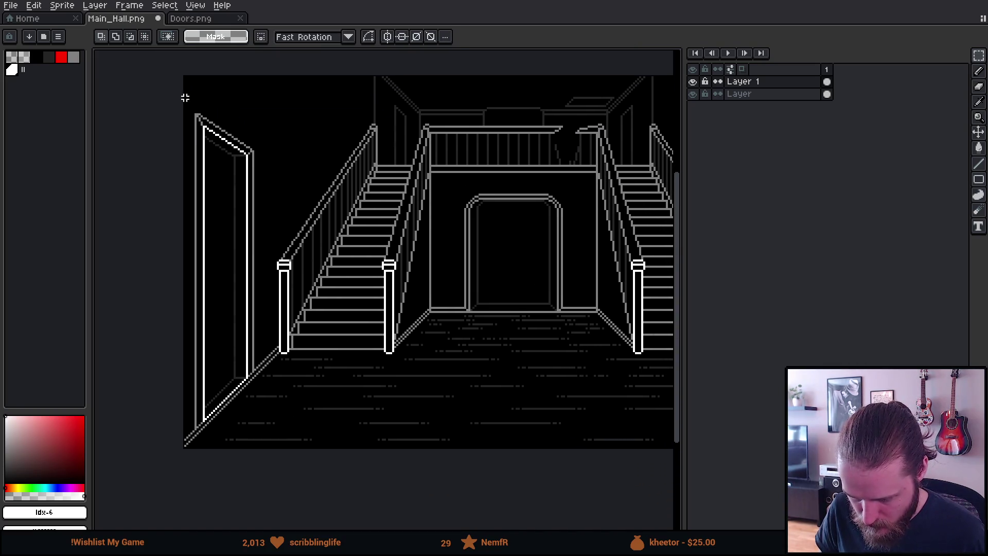
drag(185, 97, 334, 448)
key(ctrl+c)
key(ctrl+v)
mouse_move(281, 399)
mouse_down()
mouse_move(524, 386)
mouse_move(443, 347)
mouse_move(363, 328)
mouse_up()
key(shift+h)
drag(331, 289, 585, 295)
key(Return)
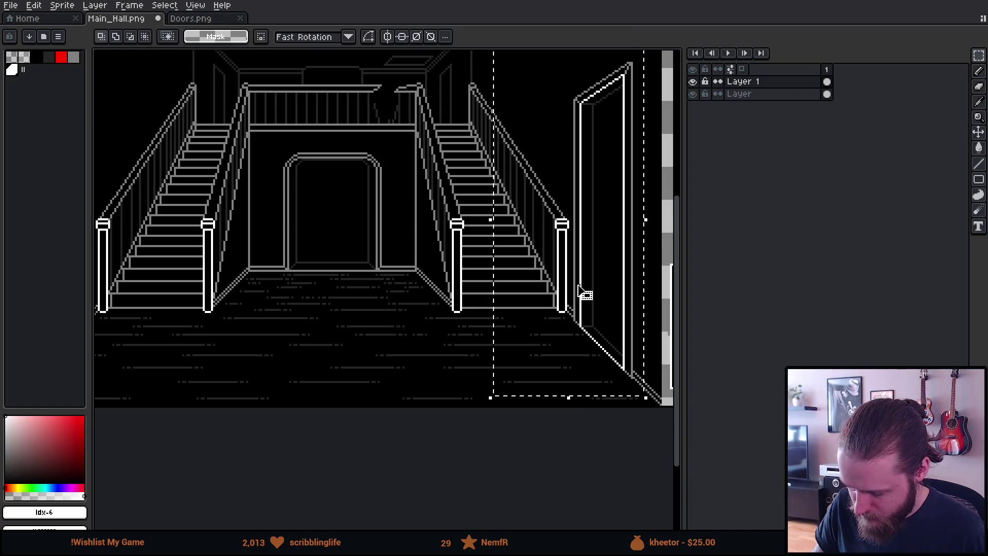
scroll(585, 295, up, 2)
scroll(565, 397, right, 5)
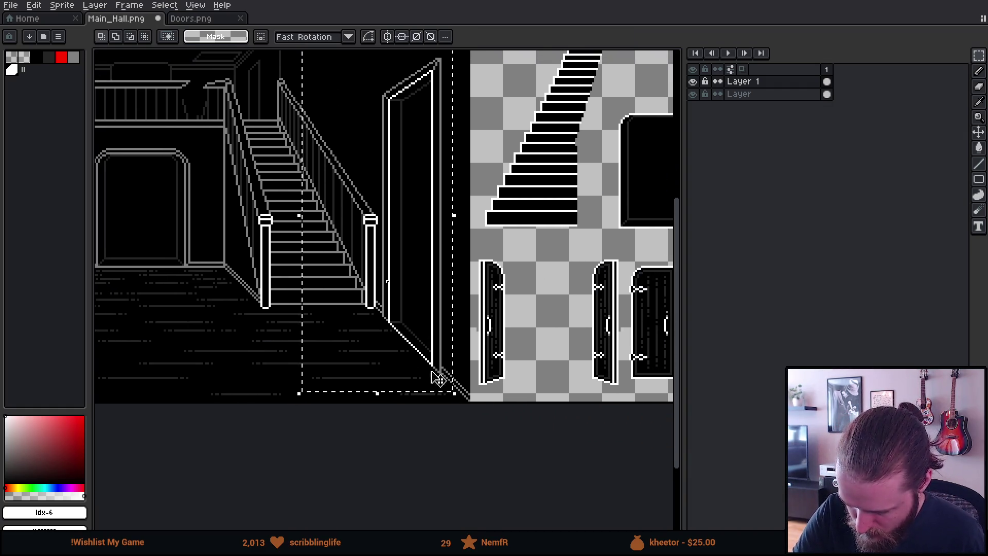
scroll(439, 378, up, 1)
scroll(464, 379, up, 1)
scroll(512, 375, up, 1)
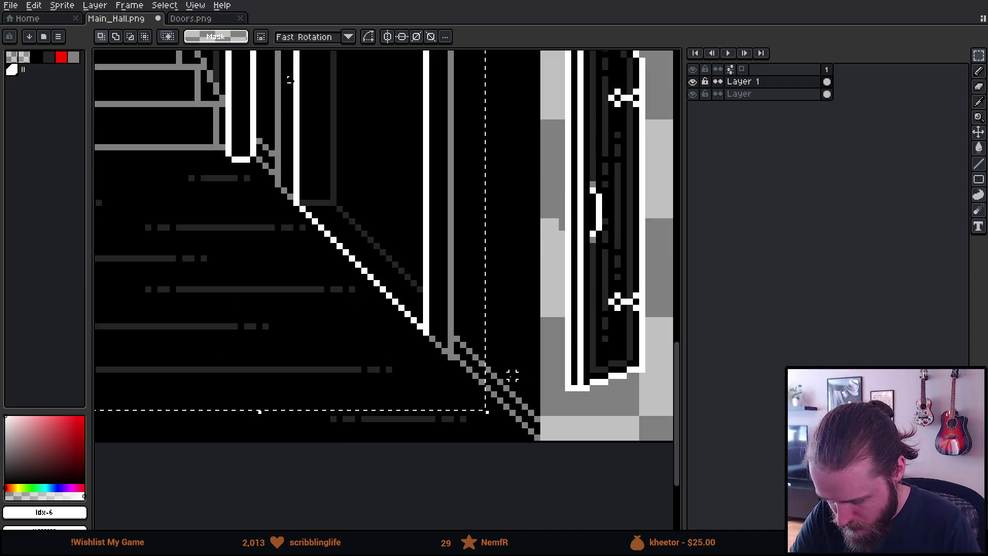
scroll(512, 375, up, 1)
Step: Shift the stair-edge pixels right and down, then pick red for pencil sketching
mouse_move(403, 317)
mouse_down()
mouse_move(480, 327)
mouse_move(489, 359)
mouse_move(481, 353)
mouse_up()
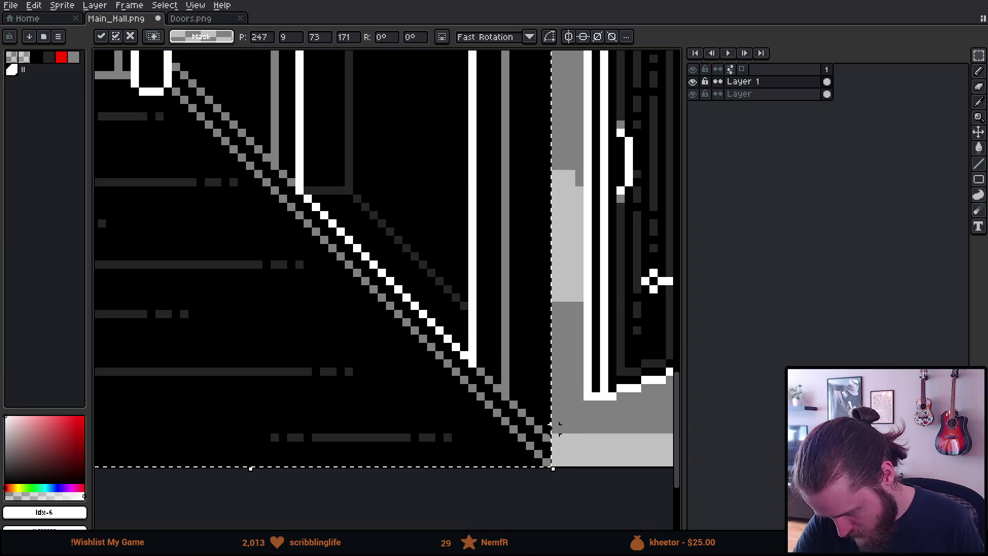
click(559, 430)
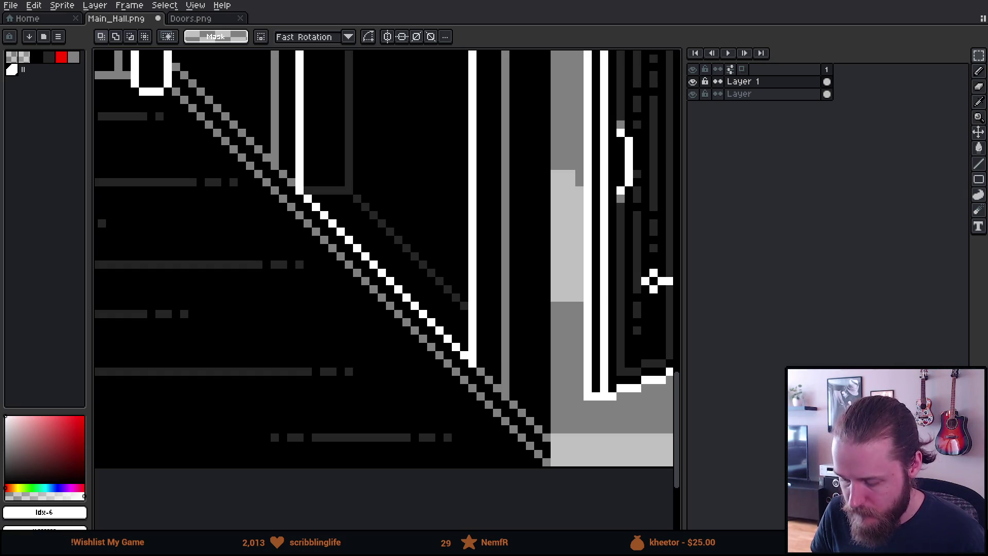
scroll(653, 281, down, 2)
scroll(353, 92, down, 1)
scroll(247, 111, down, 1)
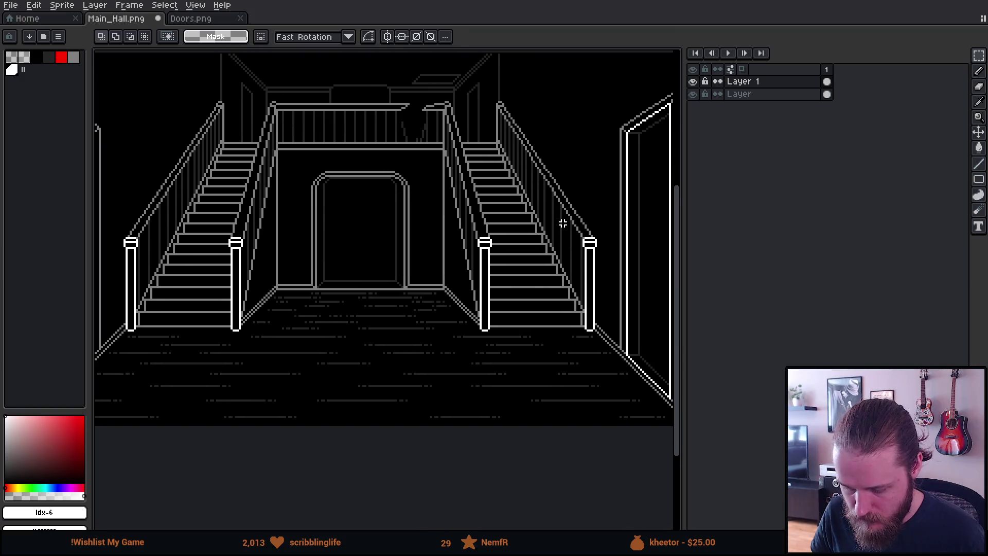
scroll(429, 196, down, 2)
scroll(413, 188, up, 1)
scroll(411, 186, up, 2)
mouse_move(456, 189)
mouse_down()
mouse_move(507, 188)
mouse_move(432, 209)
mouse_move(397, 201)
mouse_move(479, 204)
mouse_move(472, 216)
mouse_up()
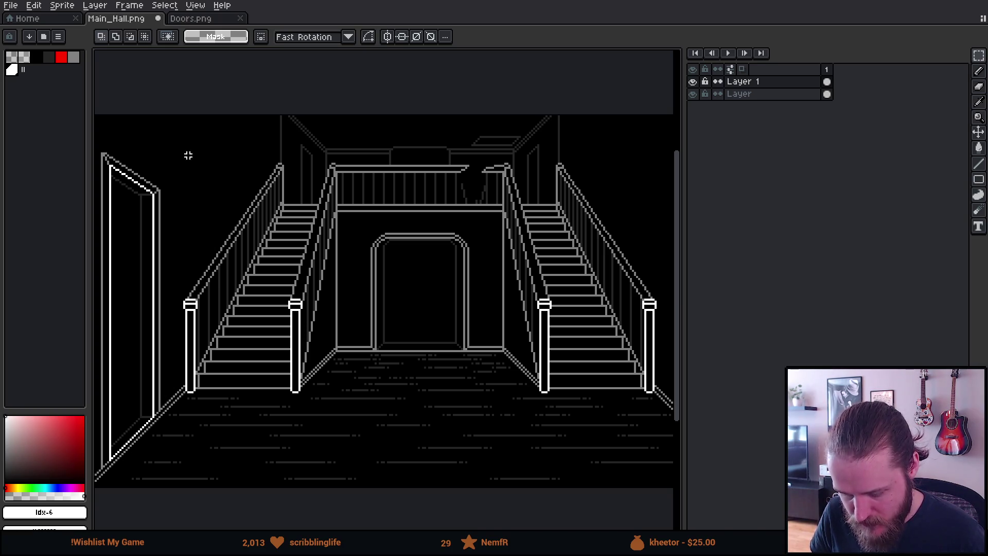
scroll(163, 171, up, 1)
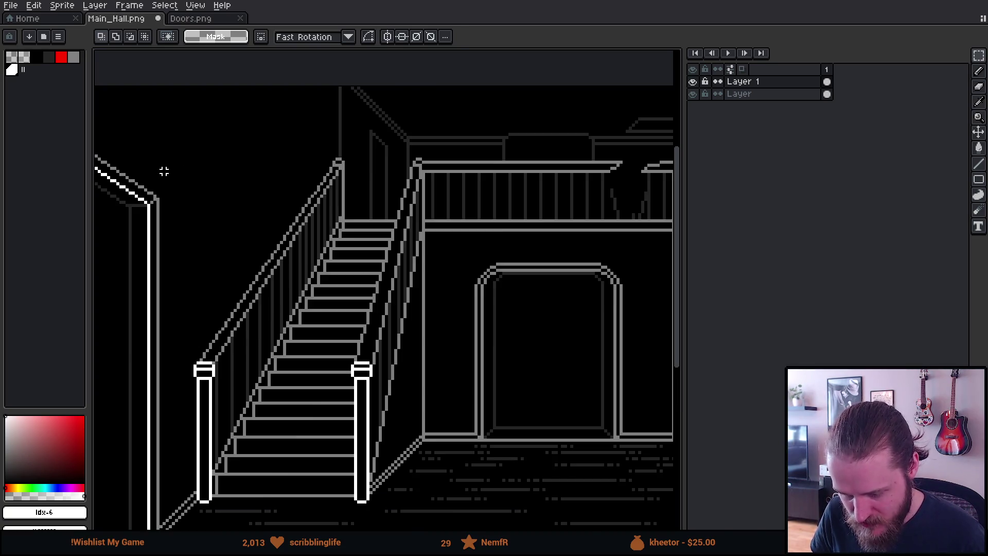
scroll(163, 172, up, 1)
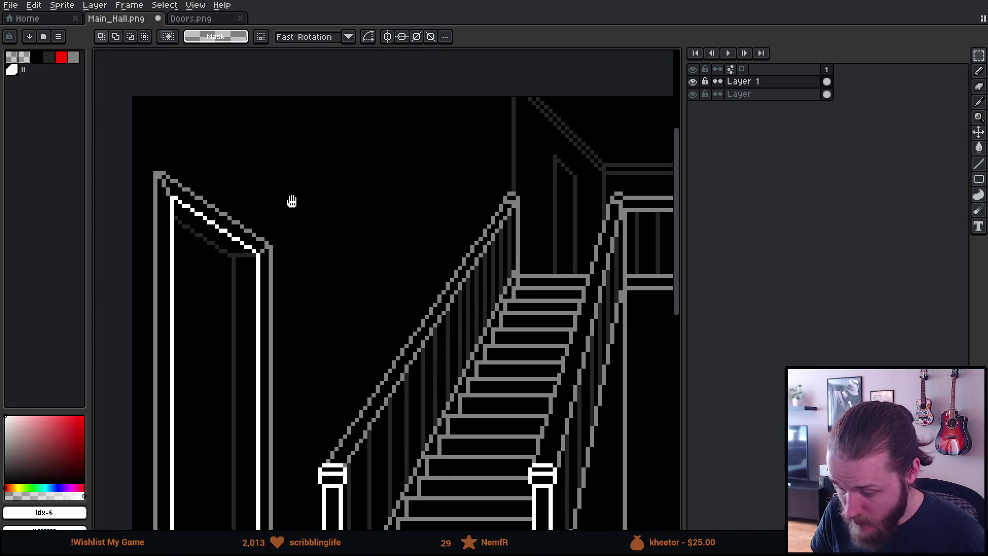
drag(176, 158, 275, 187)
click(64, 57)
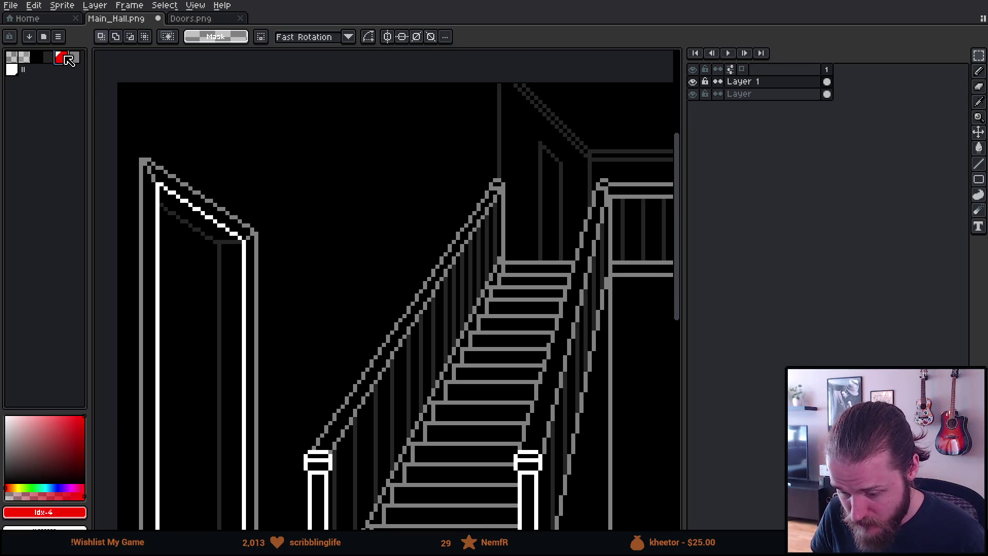
scroll(199, 179, down, 2)
key(b)
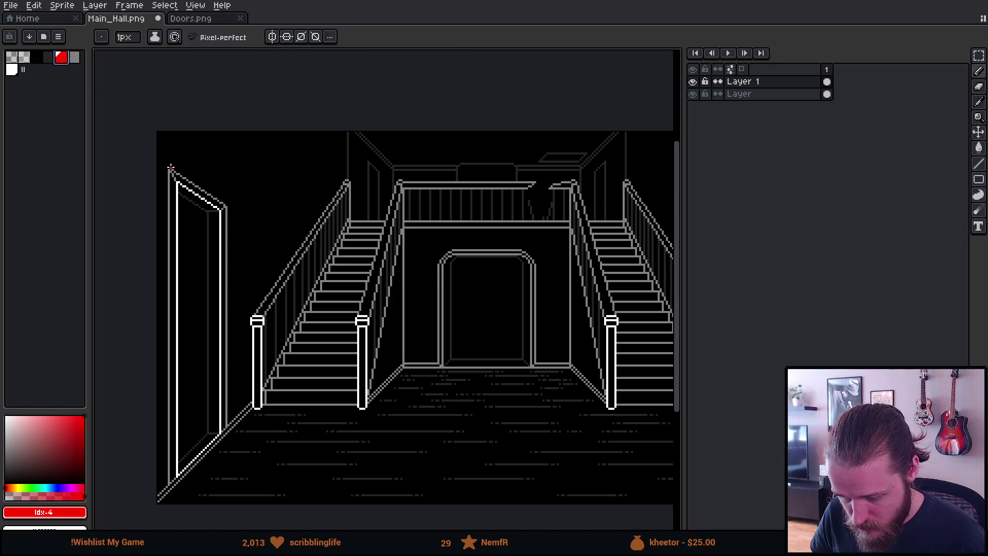
drag(168, 167, 489, 370)
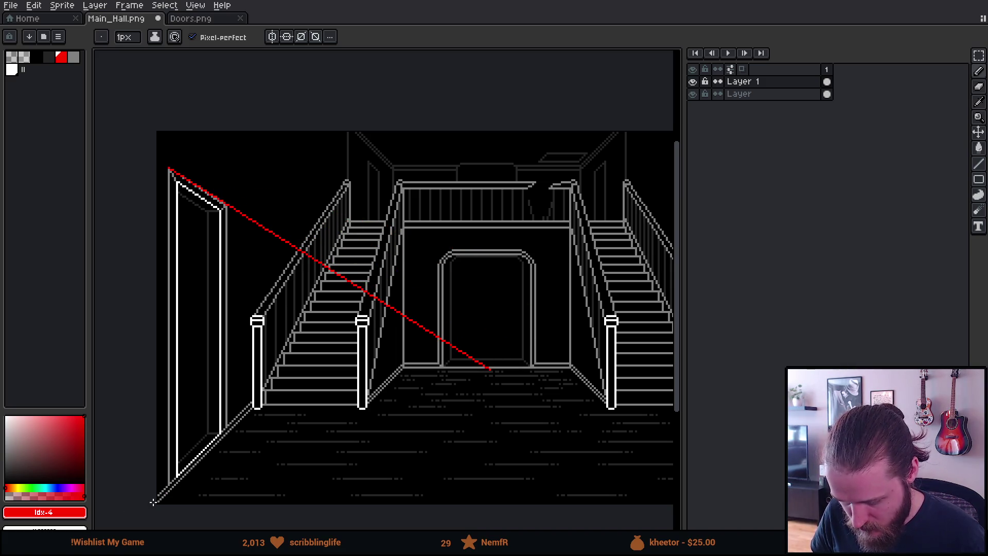
mouse_move(157, 502)
mouse_down()
mouse_move(496, 170)
mouse_move(486, 173)
mouse_up()
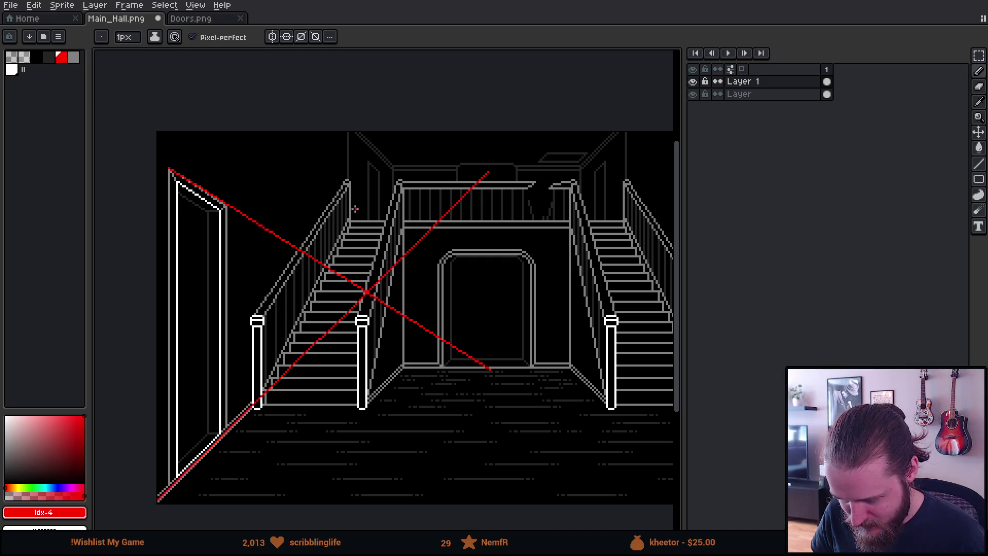
mouse_move(465, 298)
mouse_down()
mouse_move(410, 304)
mouse_move(384, 270)
mouse_move(412, 264)
mouse_up()
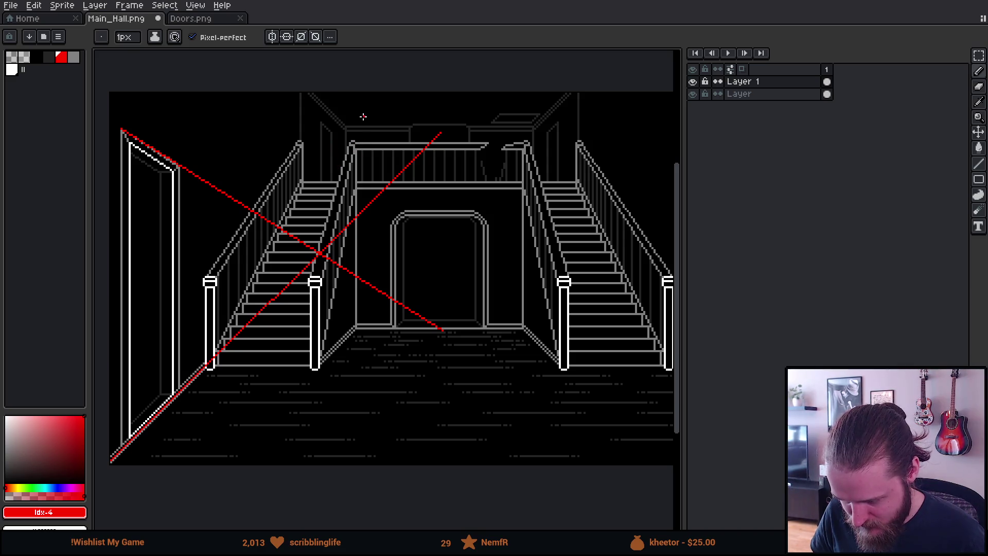
mouse_move(371, 89)
mouse_down()
mouse_move(287, 454)
mouse_move(254, 463)
mouse_move(264, 467)
mouse_up()
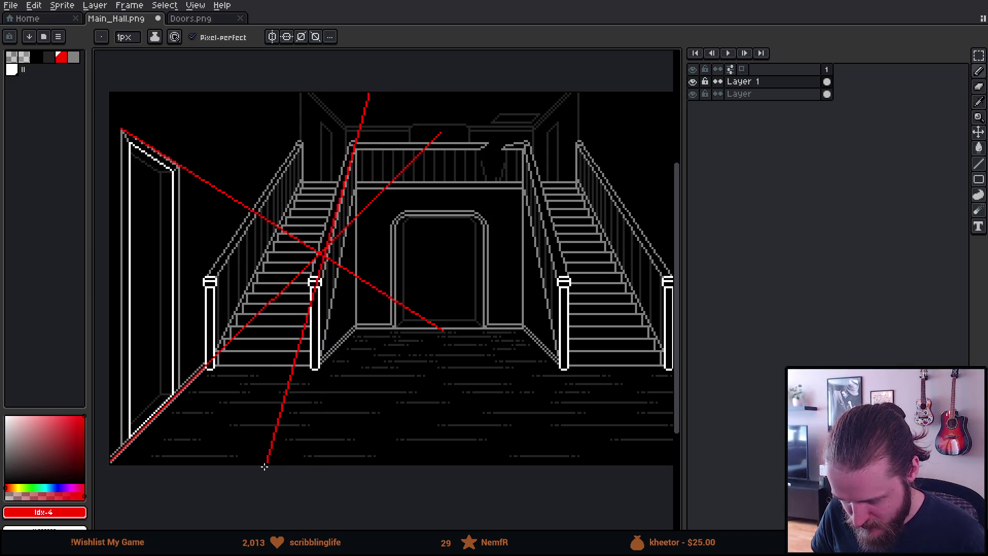
mouse_move(378, 442)
mouse_down()
mouse_move(397, 349)
mouse_move(417, 363)
mouse_up()
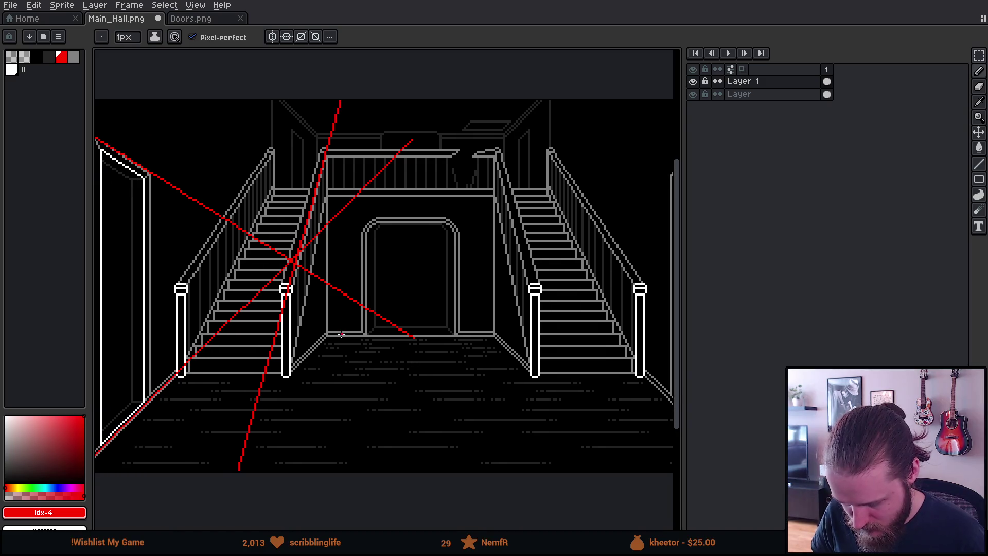
mouse_move(178, 469)
mouse_down()
mouse_move(259, 372)
mouse_move(463, 181)
mouse_move(502, 169)
mouse_up()
scroll(401, 347, down, 2)
scroll(401, 346, up, 3)
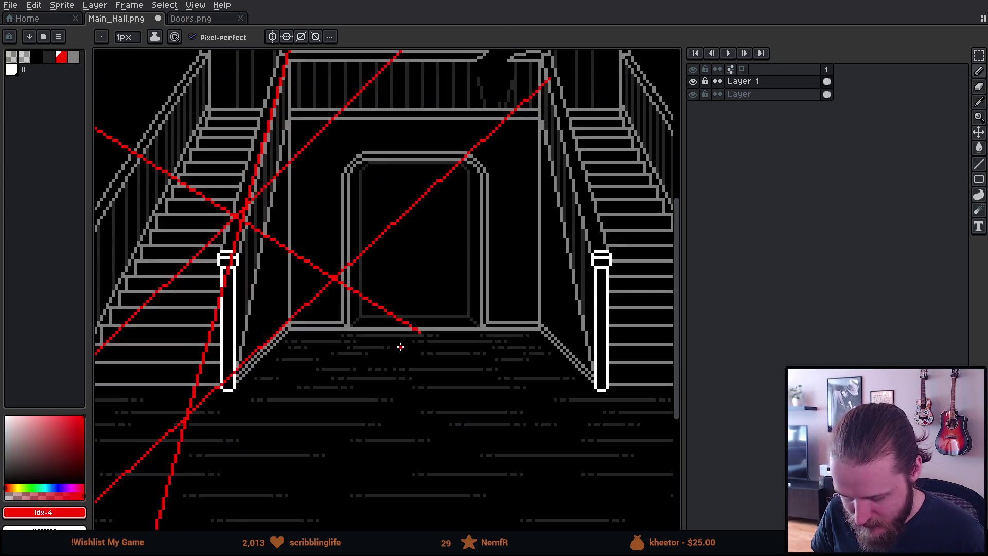
scroll(385, 358, down, 1)
drag(393, 347, 460, 356)
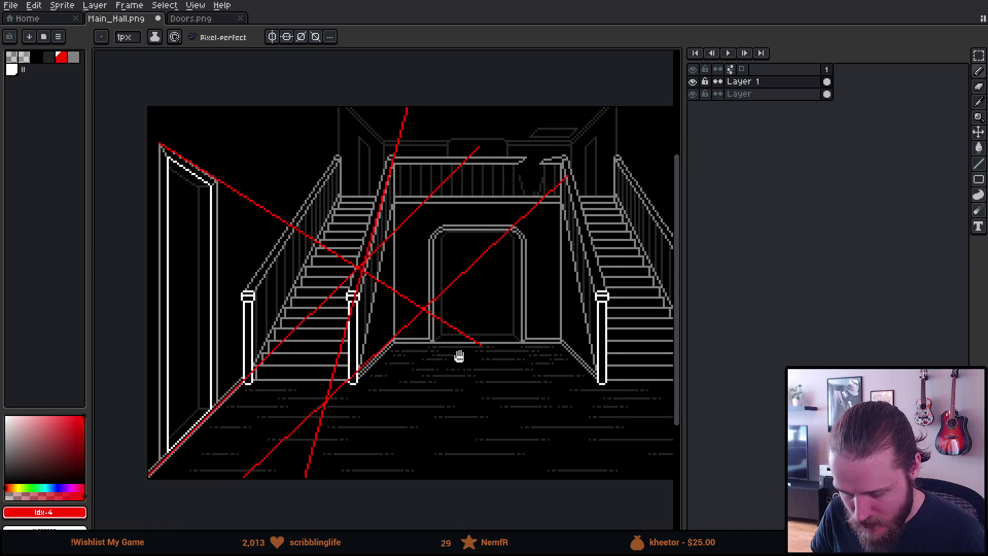
key(ctrl+z)
key(ctrl+z)
key(ctrl+z)
key(ctrl+z)
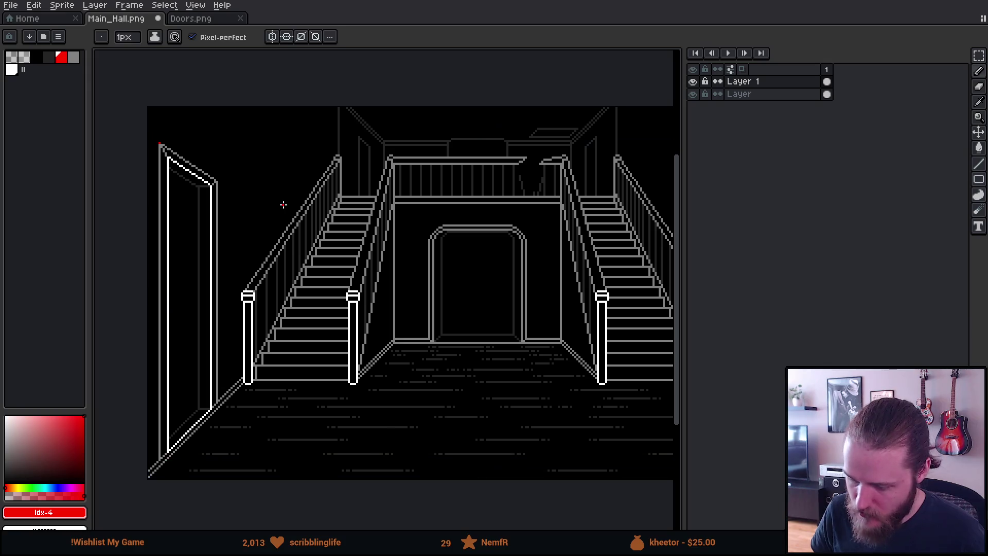
scroll(232, 170, up, 1)
Step: Add a new sketch layer, scribble red test marks above the left door and undo them
key(shift+n)
scroll(217, 252, up, 1)
scroll(219, 250, up, 1)
drag(296, 139, 352, 247)
scroll(183, 88, down, 1)
scroll(290, 170, down, 1)
scroll(286, 171, down, 1)
drag(280, 147, 216, 118)
mouse_move(225, 155)
mouse_down()
mouse_move(278, 123)
mouse_move(302, 201)
mouse_up()
drag(228, 178, 310, 147)
key(ctrl)
key(Delete)
drag(396, 171, 368, 226)
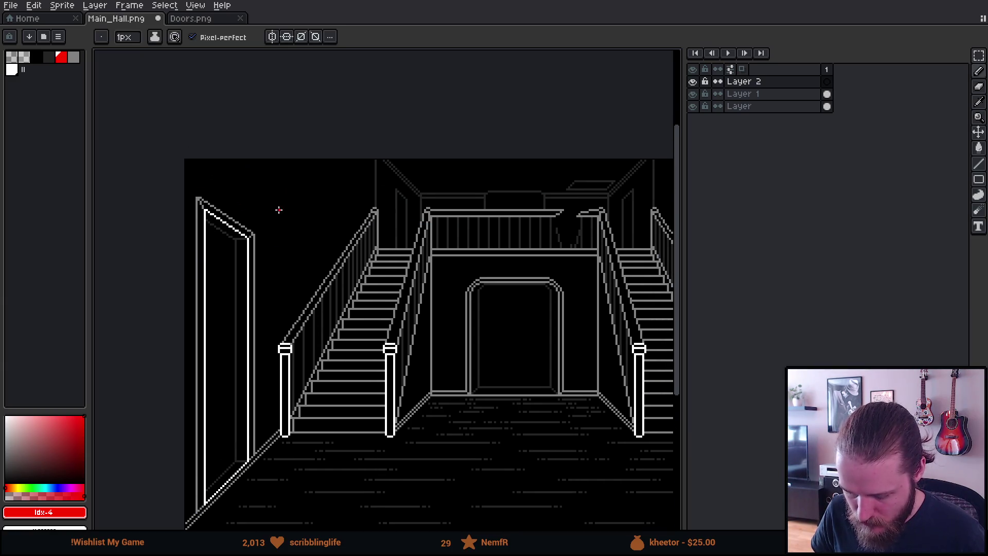
scroll(288, 232, up, 1)
scroll(288, 230, up, 1)
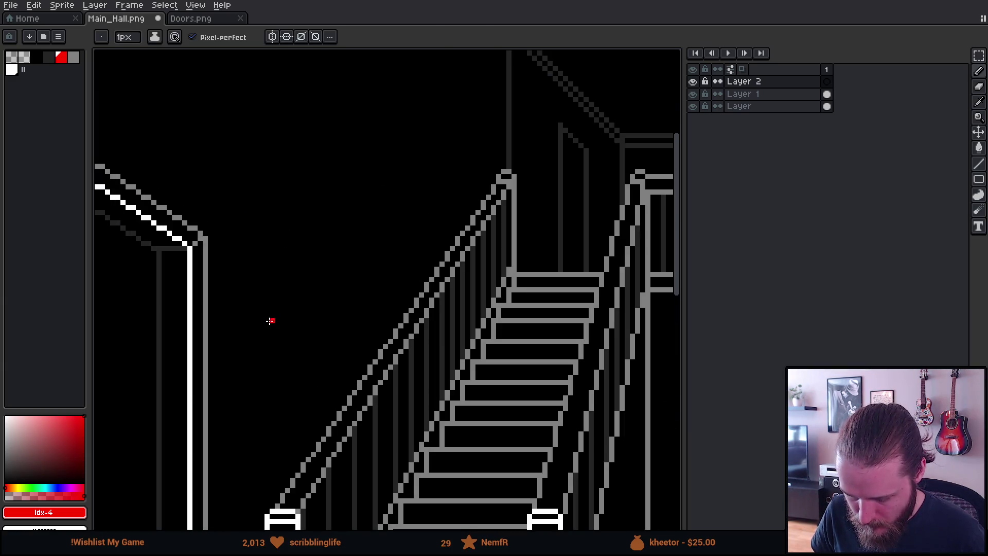
Step: Outline a red door frame with straight segments, redoing the top diagonal to end higher
mouse_move(266, 324)
mouse_down()
mouse_move(322, 282)
mouse_move(330, 158)
mouse_move(254, 118)
mouse_up()
key(ctrl+z)
shift+click(323, 152)
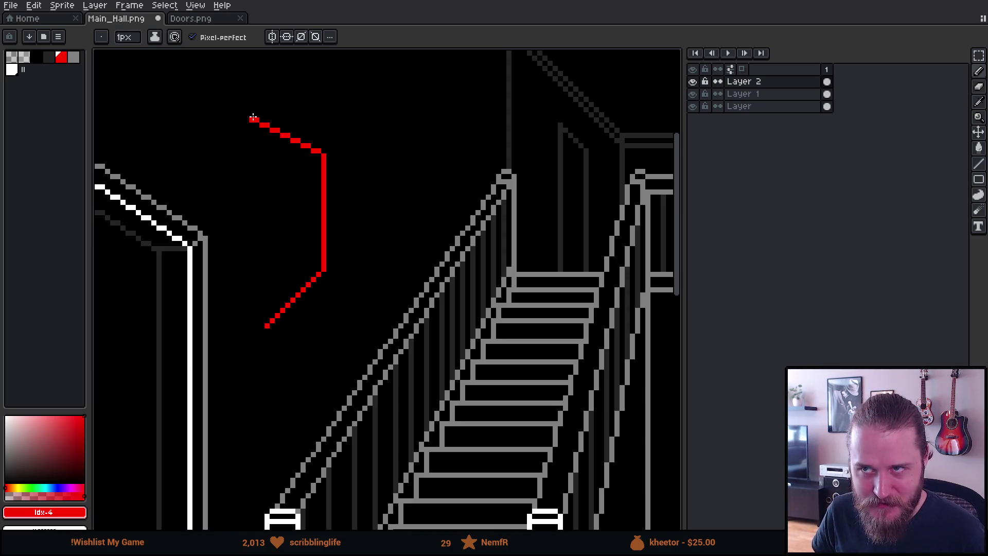
key(ctrl+z)
shift+click(257, 106)
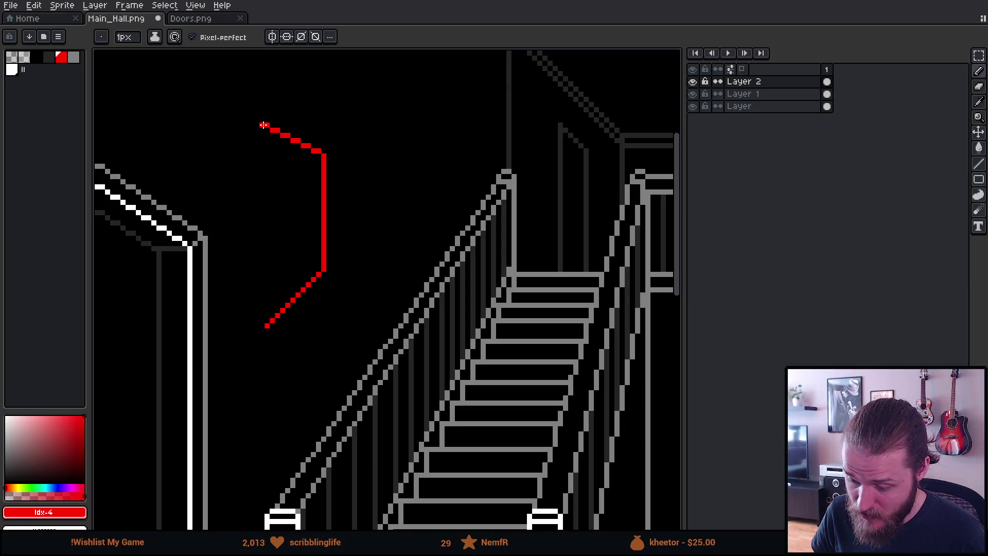
click(263, 125)
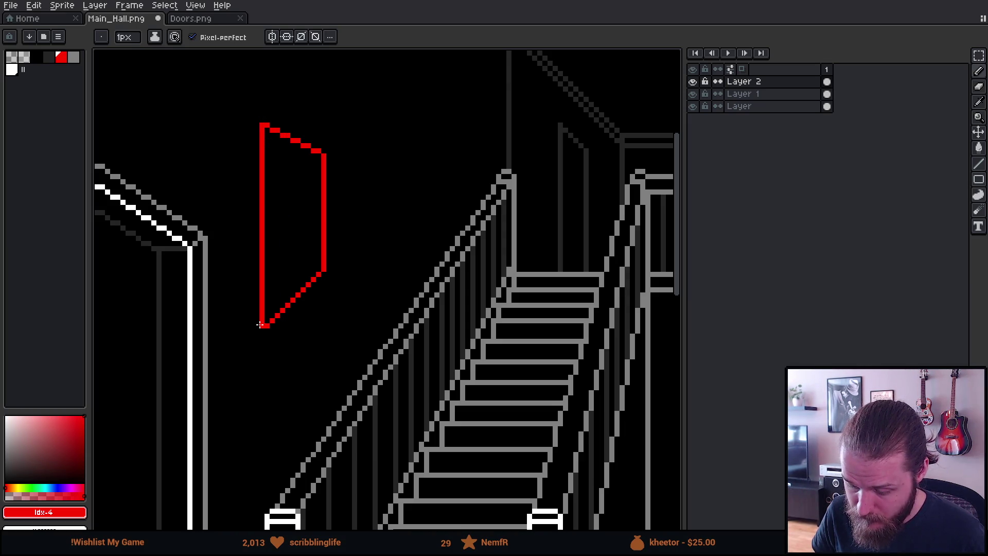
scroll(259, 331, down, 3)
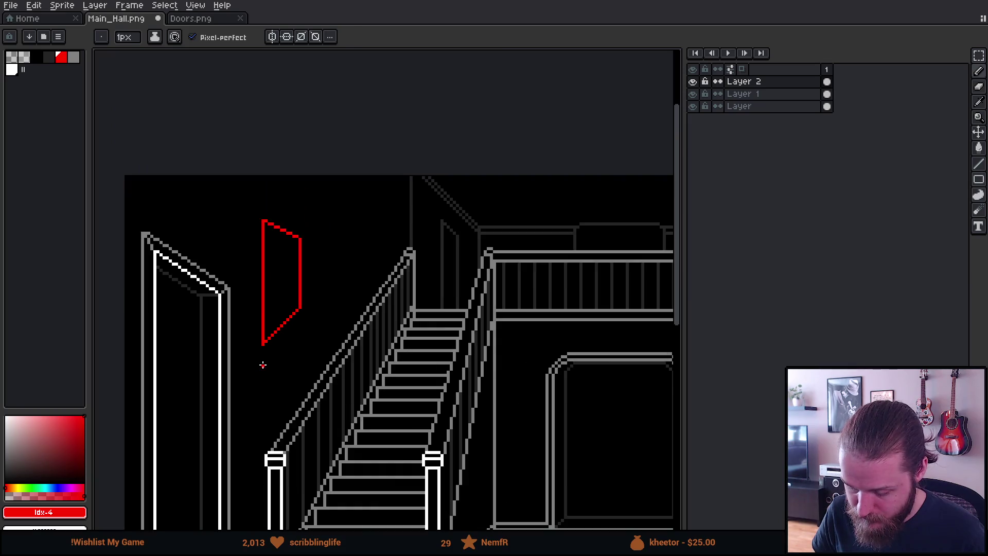
scroll(263, 363, down, 4)
scroll(388, 397, up, 2)
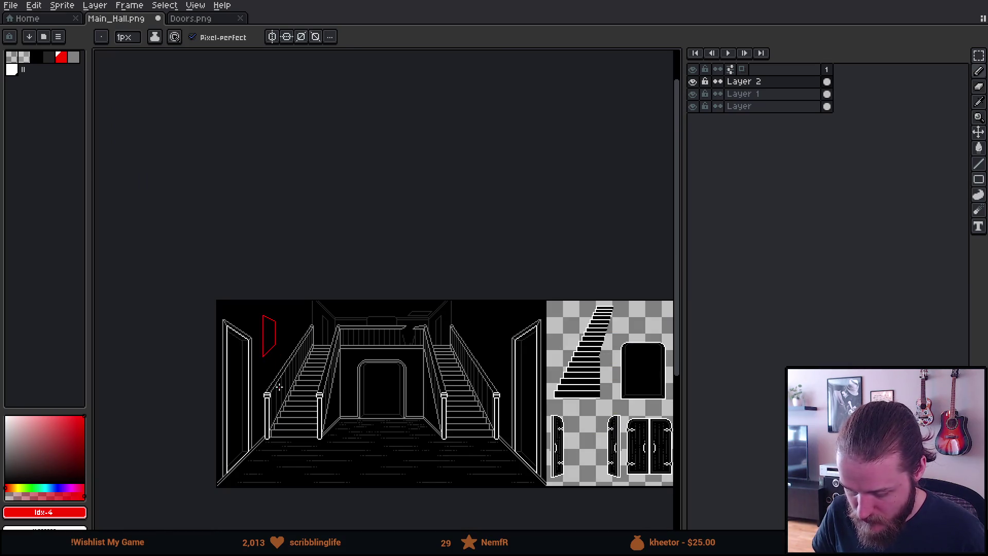
scroll(278, 387, up, 1)
scroll(294, 325, up, 1)
scroll(302, 232, up, 1)
scroll(334, 266, up, 1)
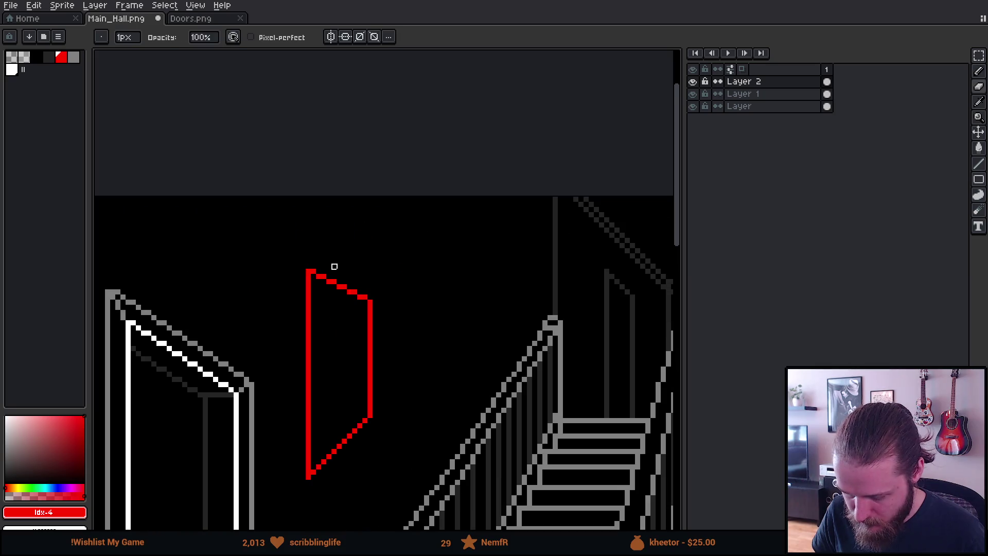
Step: Erase the frame's old top edge and redraw it as a steeper upward slant
key(e)
drag(316, 270, 355, 290)
key(b)
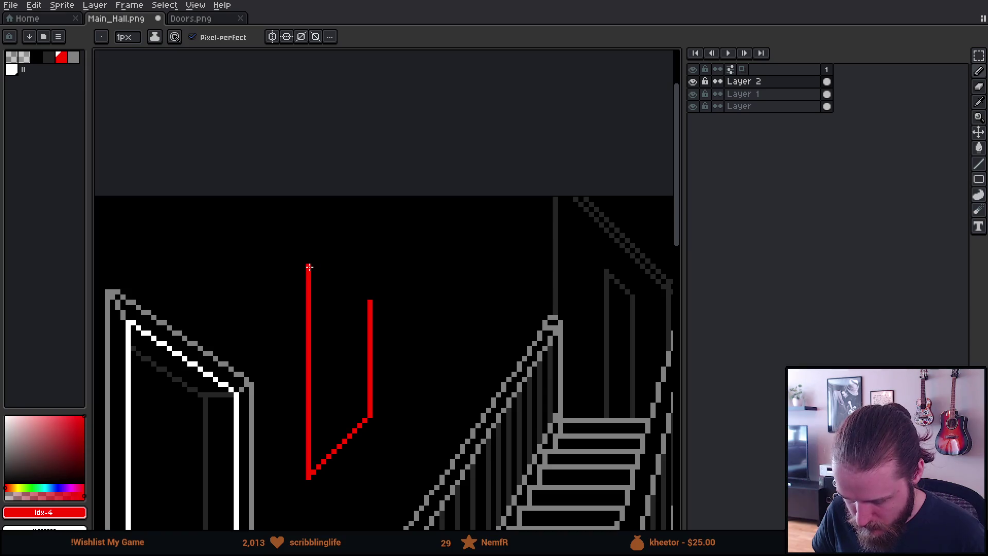
drag(369, 301, 309, 240)
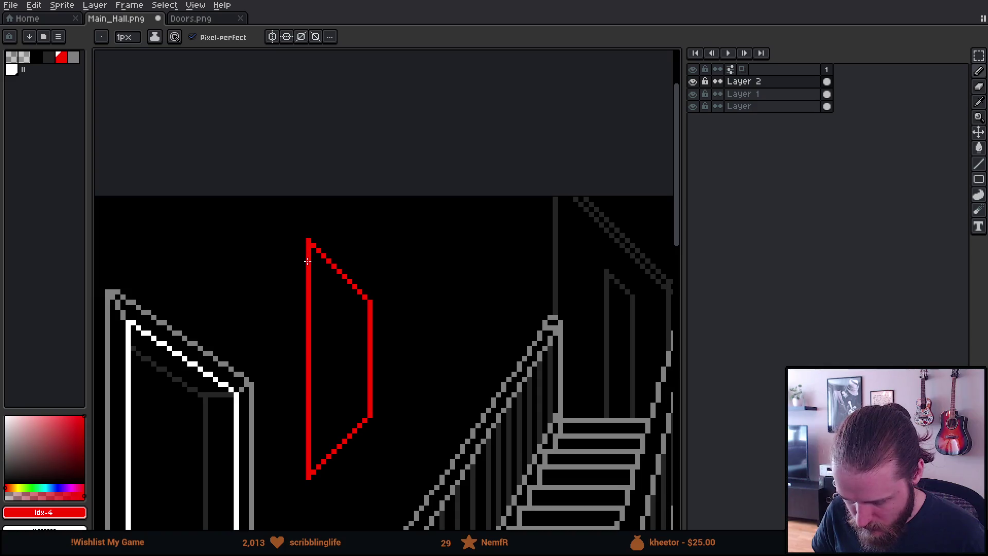
scroll(309, 279, down, 5)
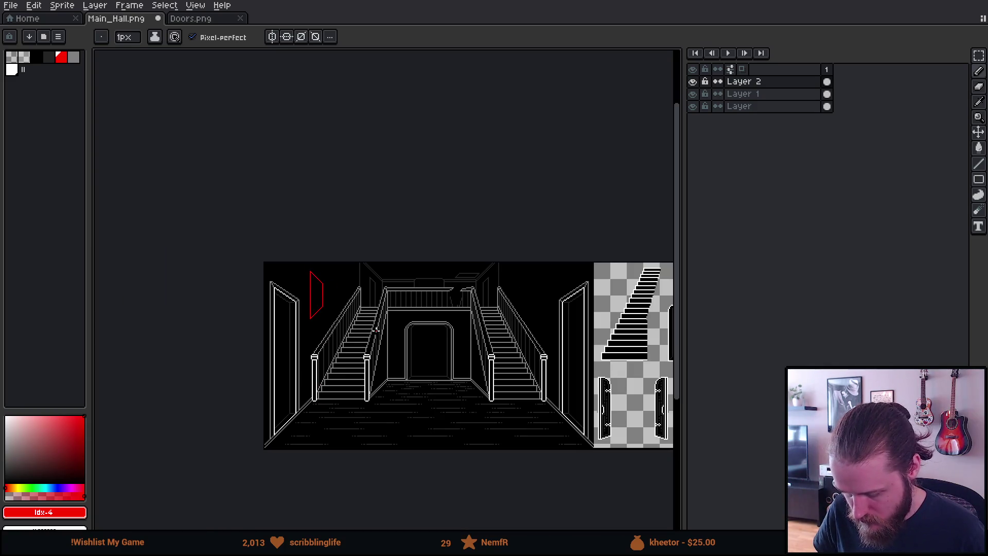
scroll(376, 330, up, 1)
mouse_move(437, 397)
mouse_down()
mouse_move(438, 345)
mouse_move(397, 355)
mouse_up()
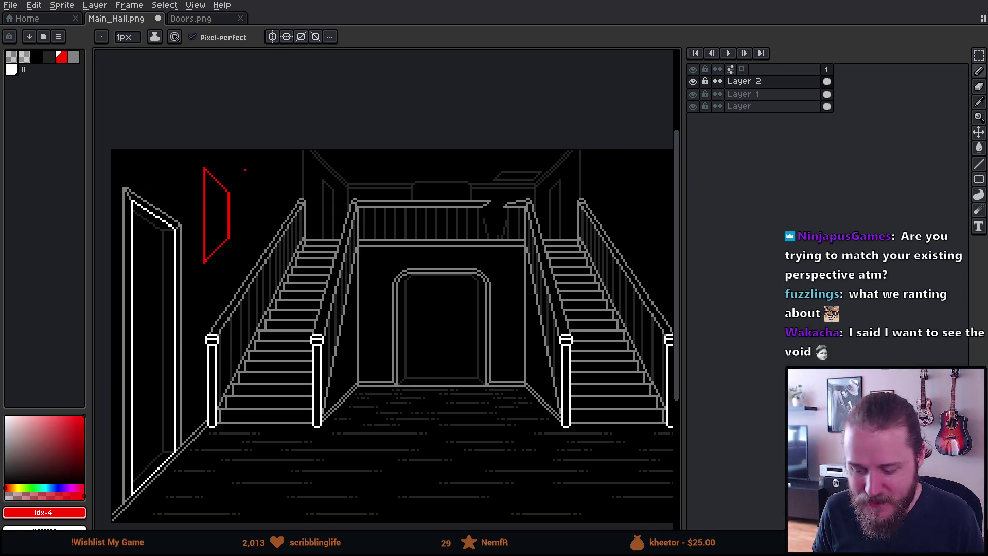
scroll(178, 192, up, 2)
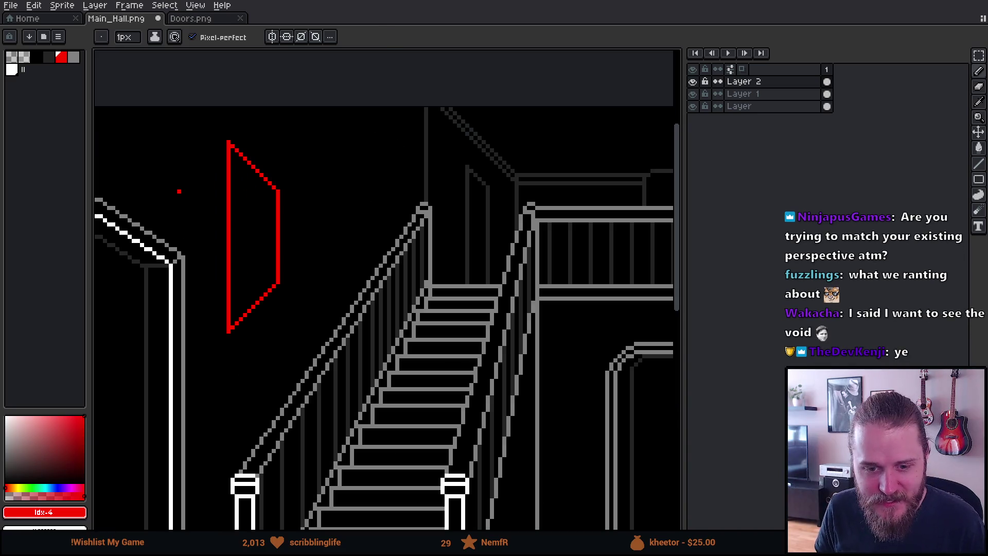
scroll(179, 192, down, 1)
scroll(185, 190, down, 1)
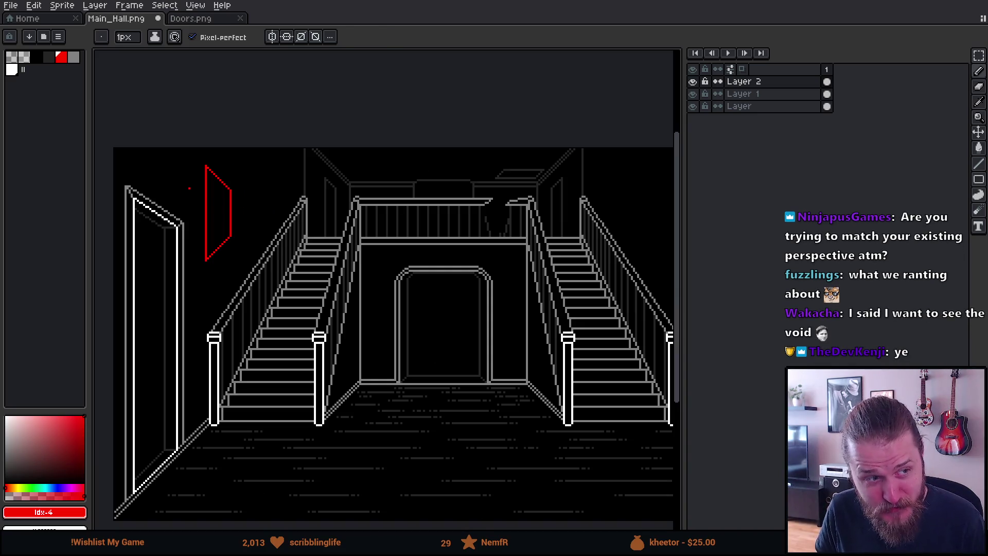
scroll(185, 190, down, 1)
scroll(209, 202, up, 2)
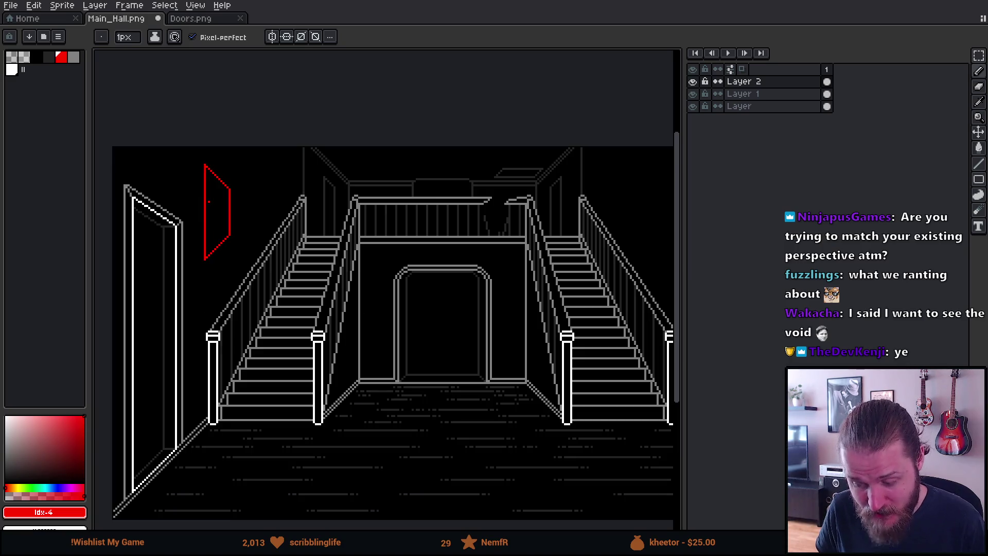
Step: Pan across the stairs and right-side doors, ending over the lower hall floor
drag(209, 201, 246, 192)
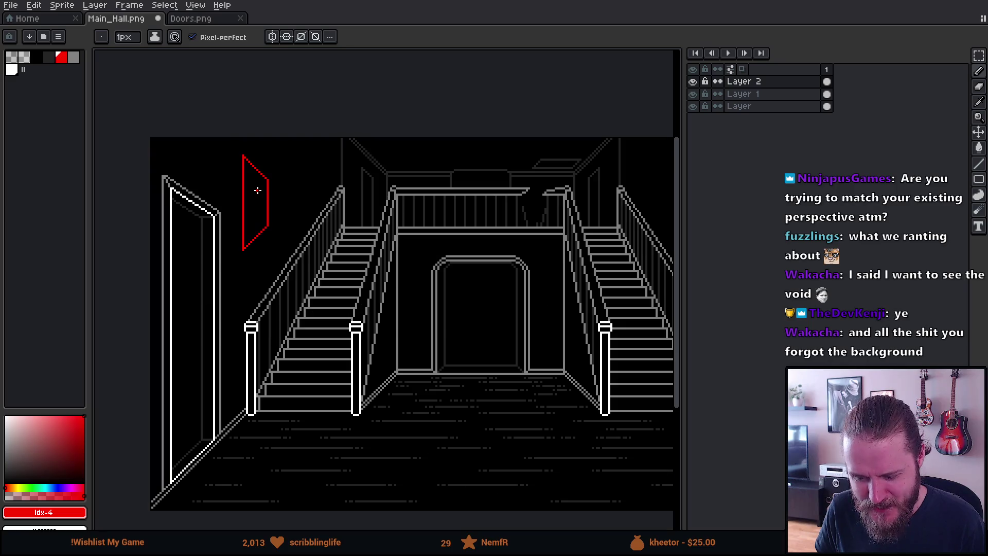
drag(502, 258, 283, 282)
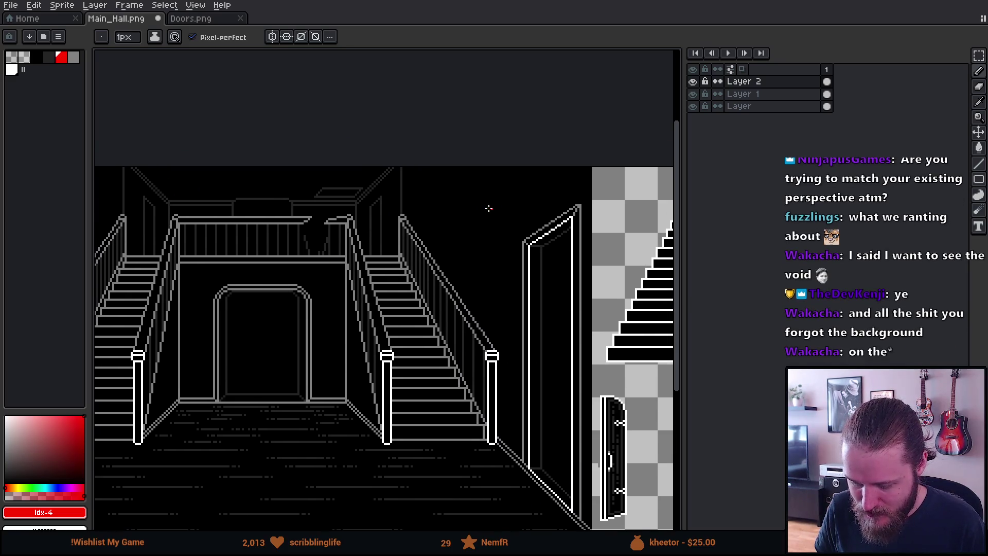
scroll(484, 208, up, 1)
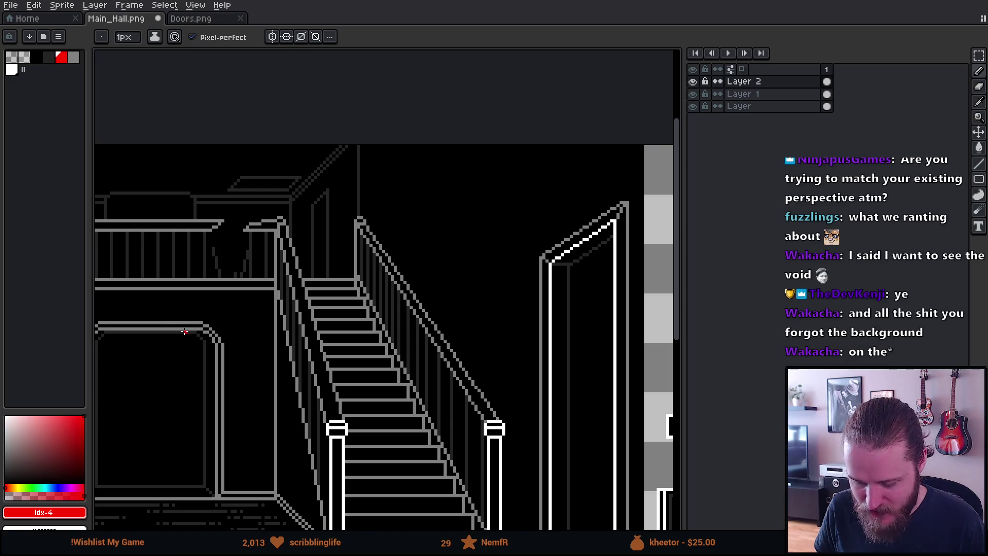
scroll(184, 331, down, 2)
drag(402, 244, 593, 267)
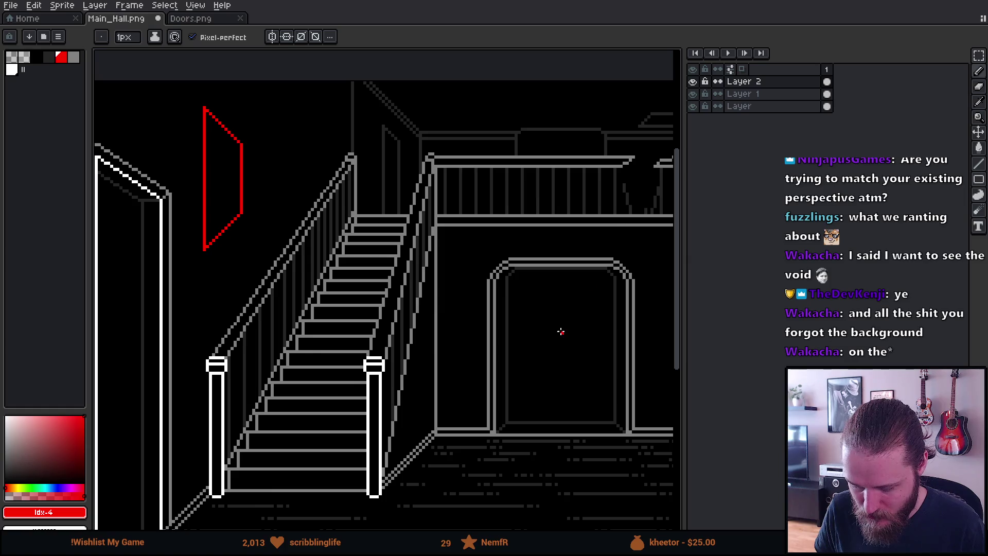
scroll(410, 463, down, 1)
scroll(392, 505, up, 1)
drag(392, 506, 413, 379)
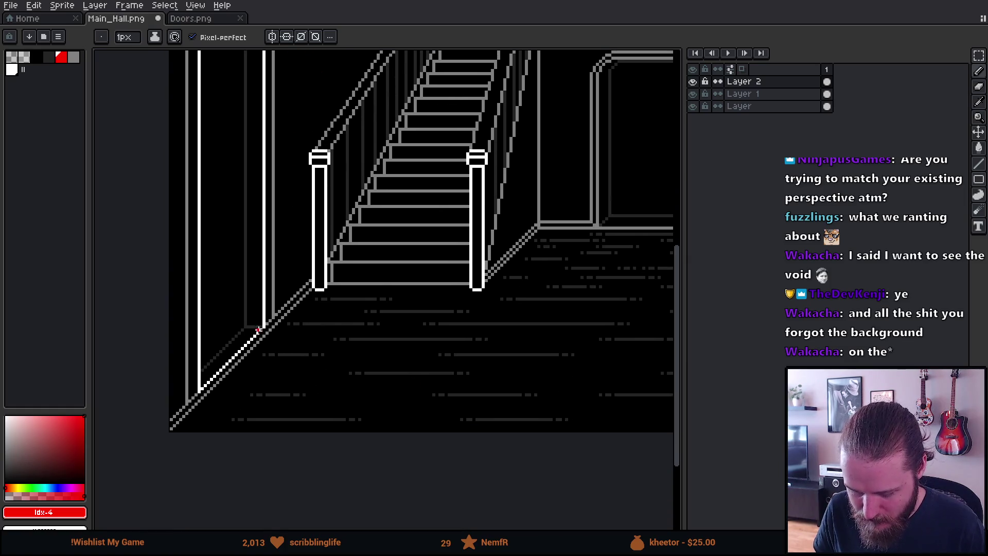
scroll(320, 309, up, 5)
scroll(324, 299, down, 1)
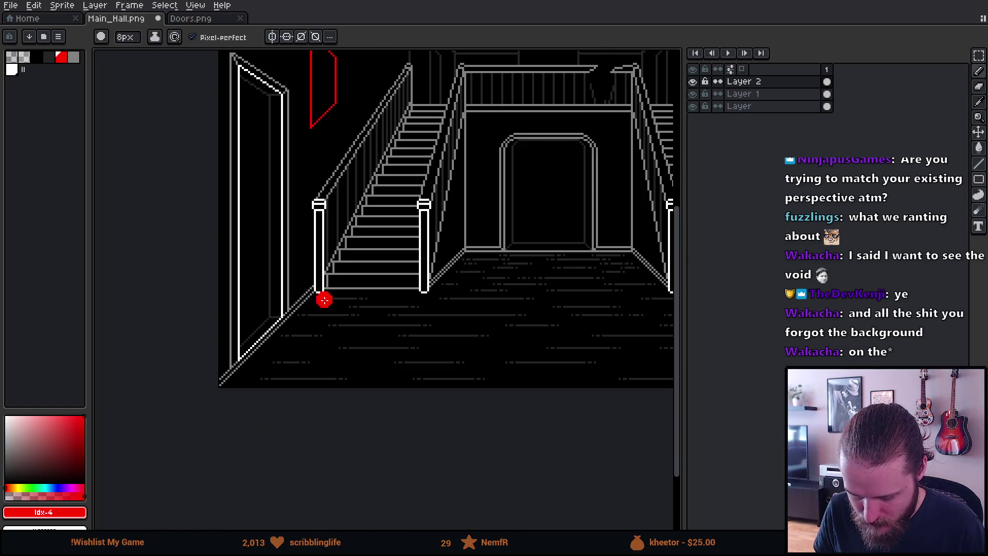
drag(323, 305, 232, 396)
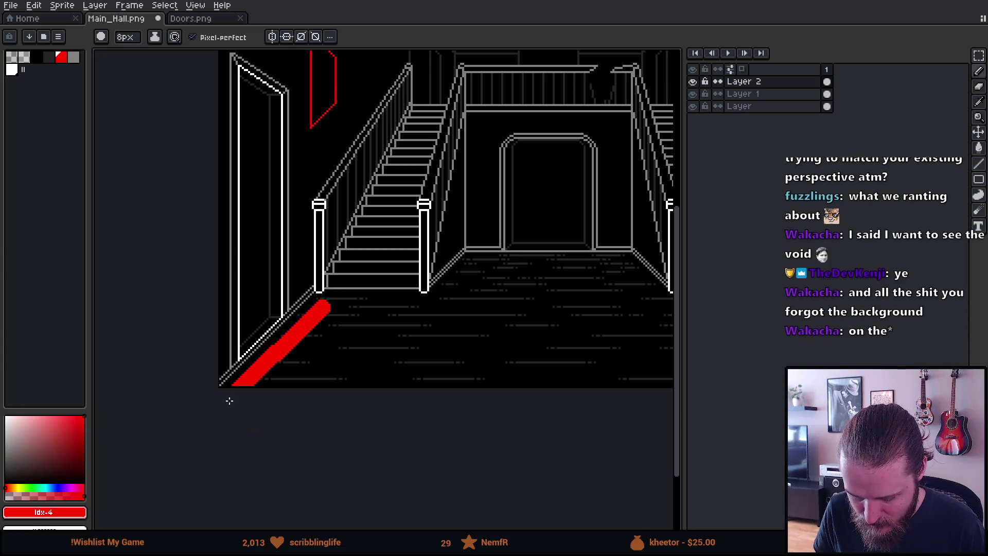
key(ctrl+z)
shift+click(225, 406)
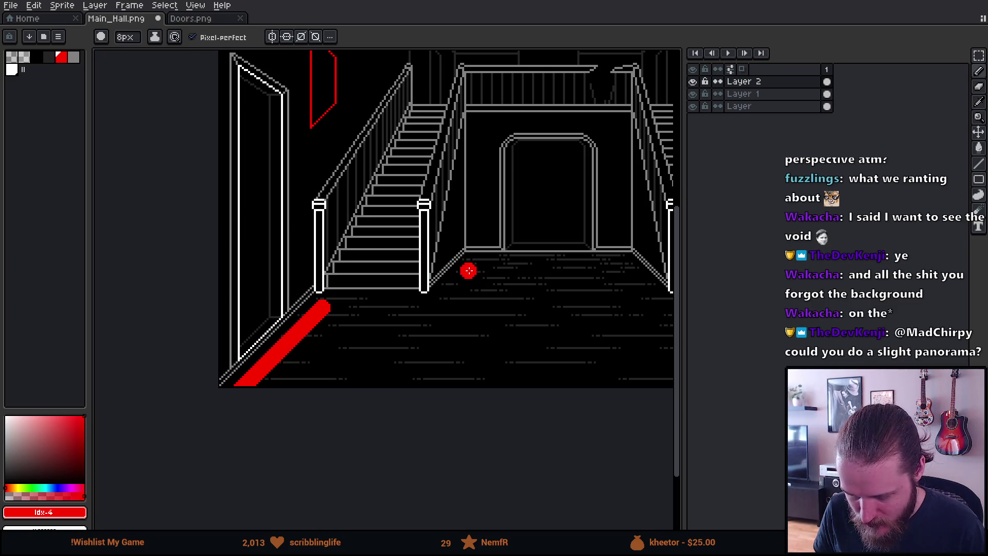
mouse_move(472, 267)
mouse_down()
mouse_move(458, 296)
mouse_move(439, 298)
mouse_up()
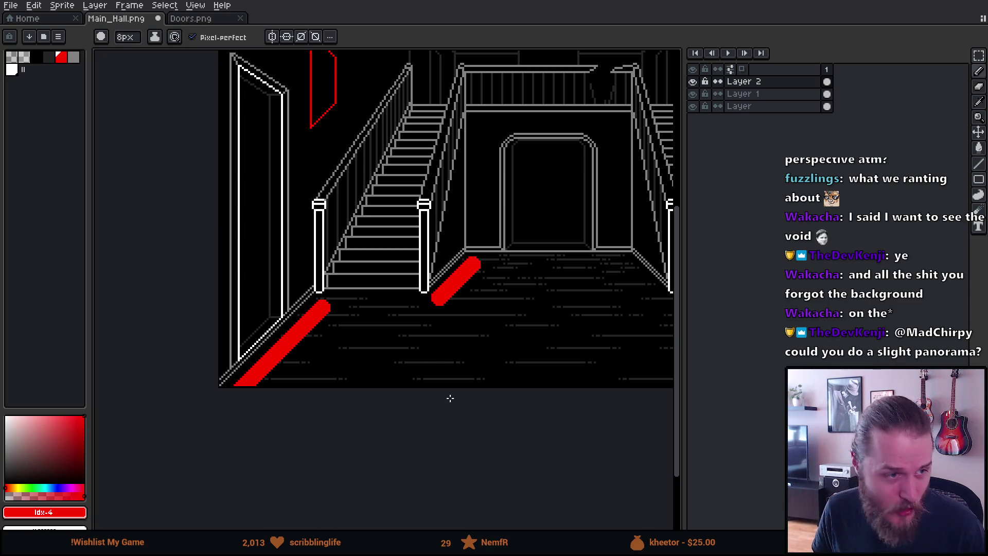
drag(530, 283, 458, 338)
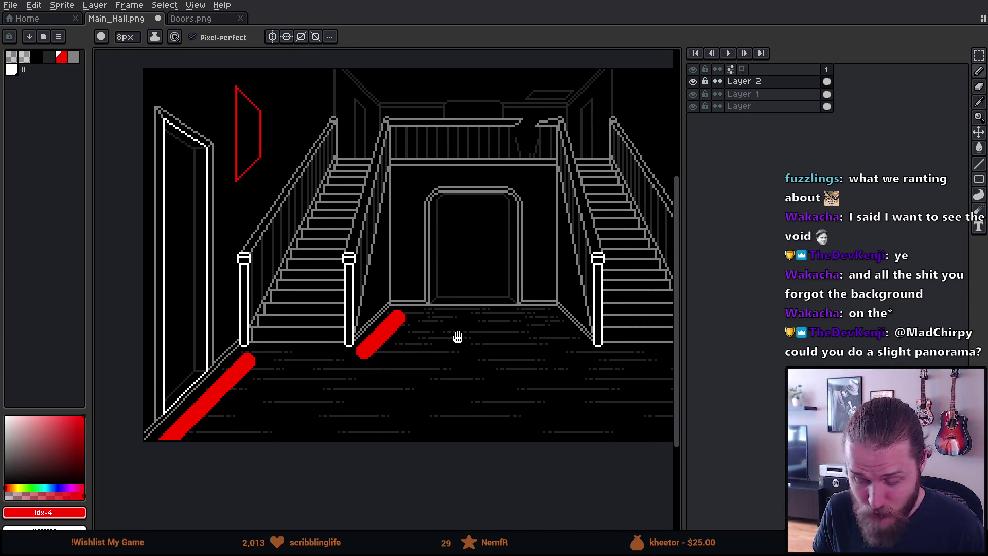
key(ctrl+z)
key(ctrl+z)
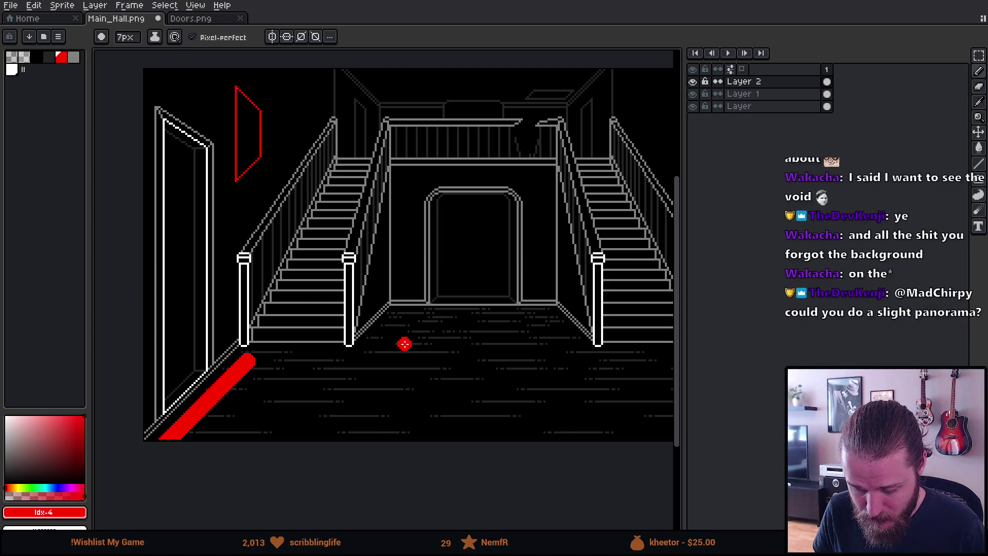
key(minus)
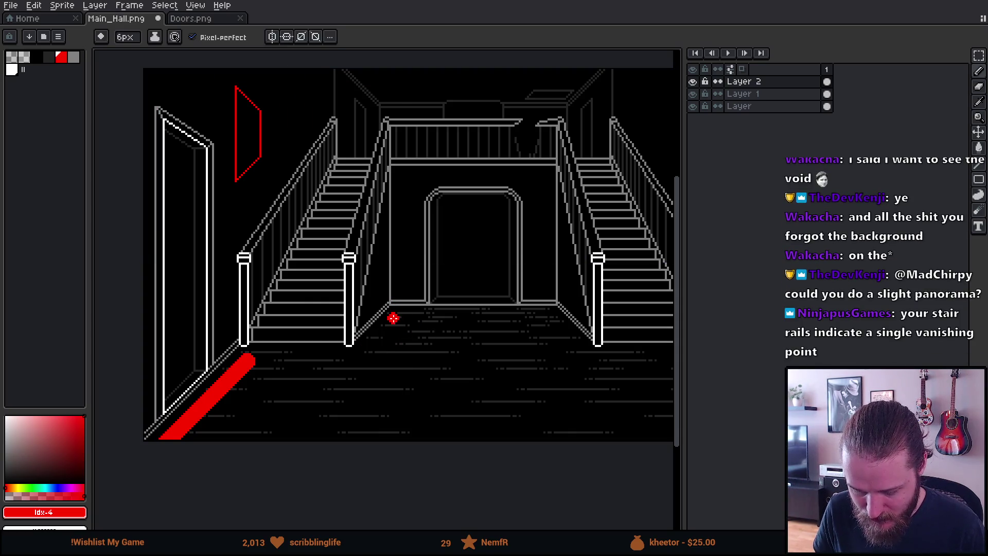
drag(393, 318, 372, 358)
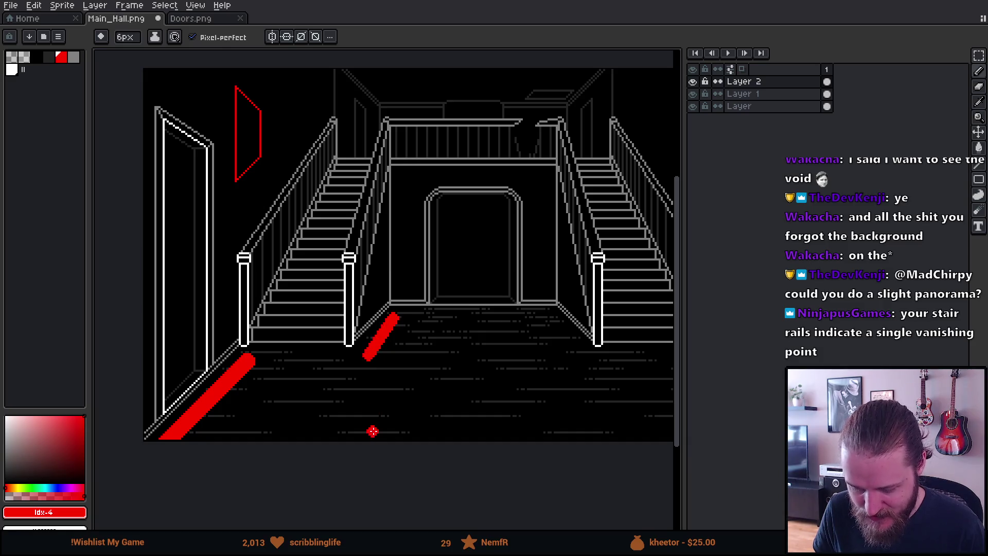
key(ctrl+z)
key(ctrl+z)
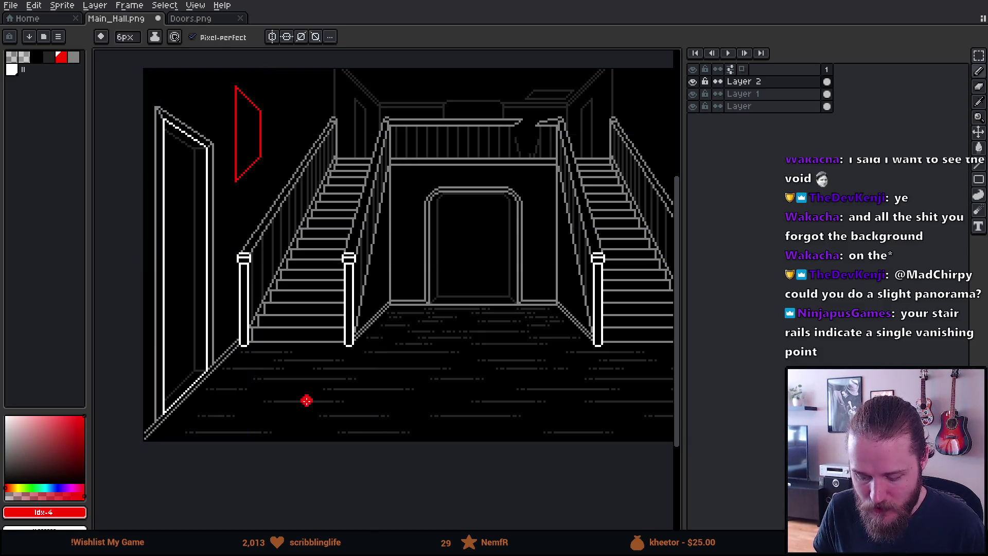
Step: Draw 1px red perspective lines on the floor by the stairs, undoing the extra box scribble
key(b)
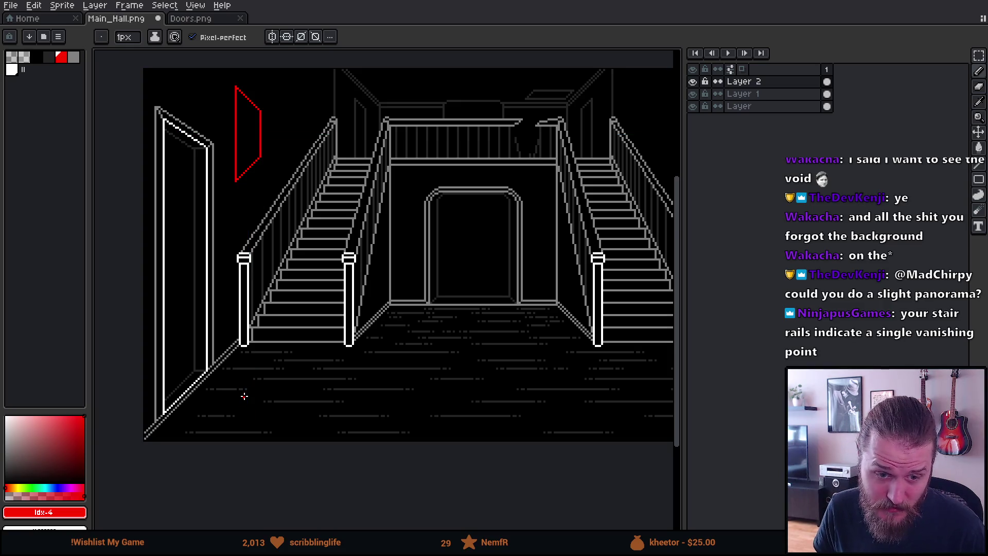
scroll(244, 396, up, 1)
scroll(244, 396, up, 1)
scroll(244, 397, up, 1)
click(238, 404)
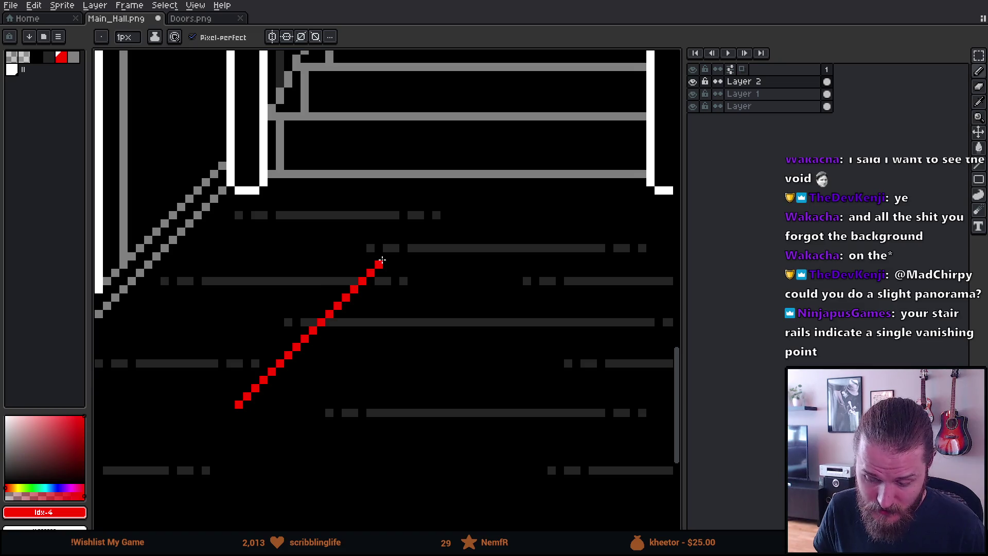
shift+click(383, 256)
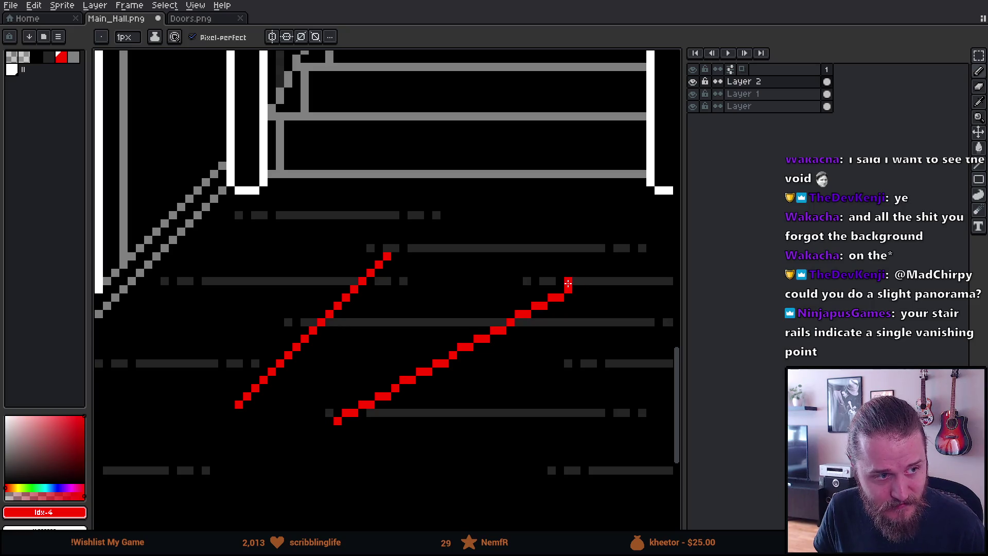
shift+click(551, 265)
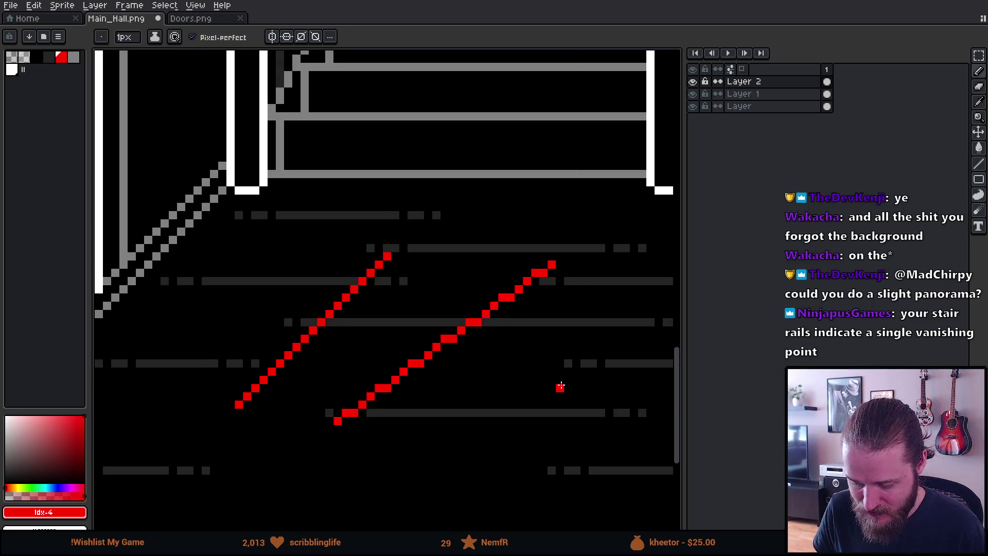
scroll(560, 386, down, 2)
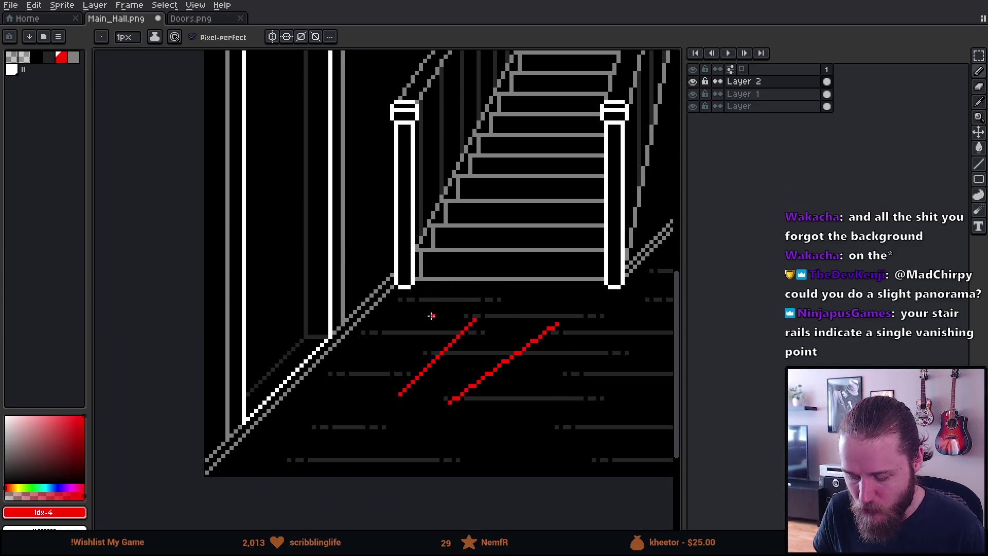
mouse_move(505, 299)
mouse_down()
mouse_move(443, 384)
mouse_move(384, 390)
mouse_up()
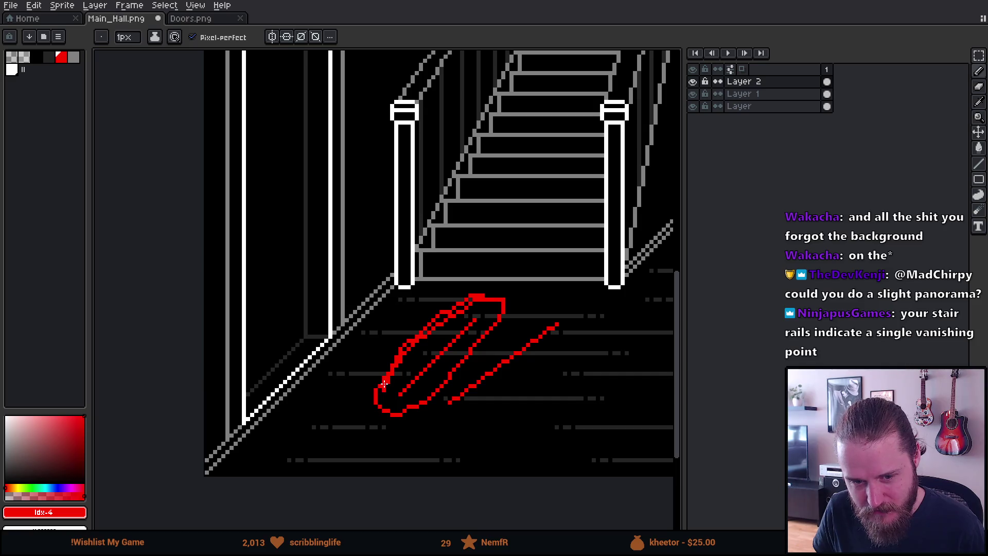
key(ctrl+z)
key(ctrl+z)
key(ctrl+z)
scroll(434, 249, up, 2)
scroll(444, 207, up, 2)
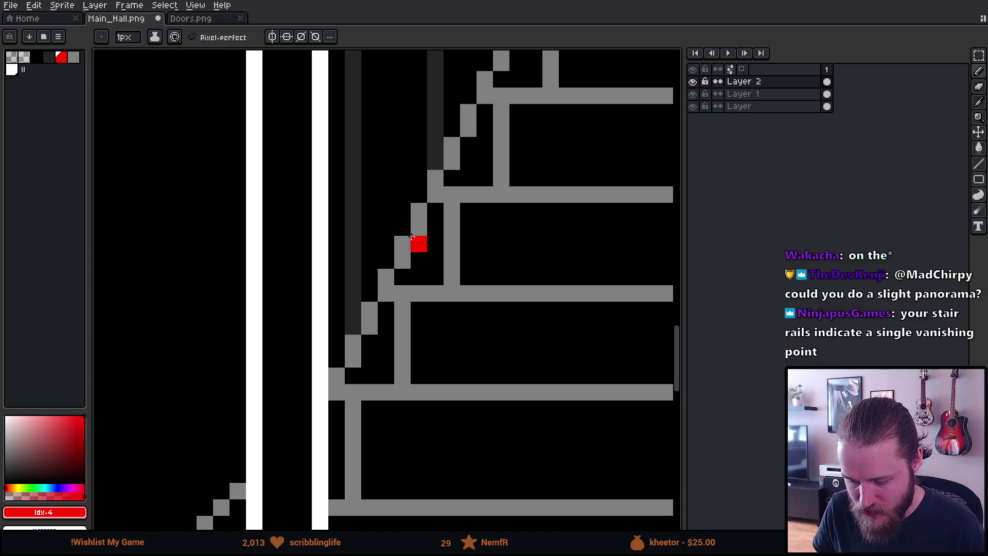
scroll(390, 301, down, 1)
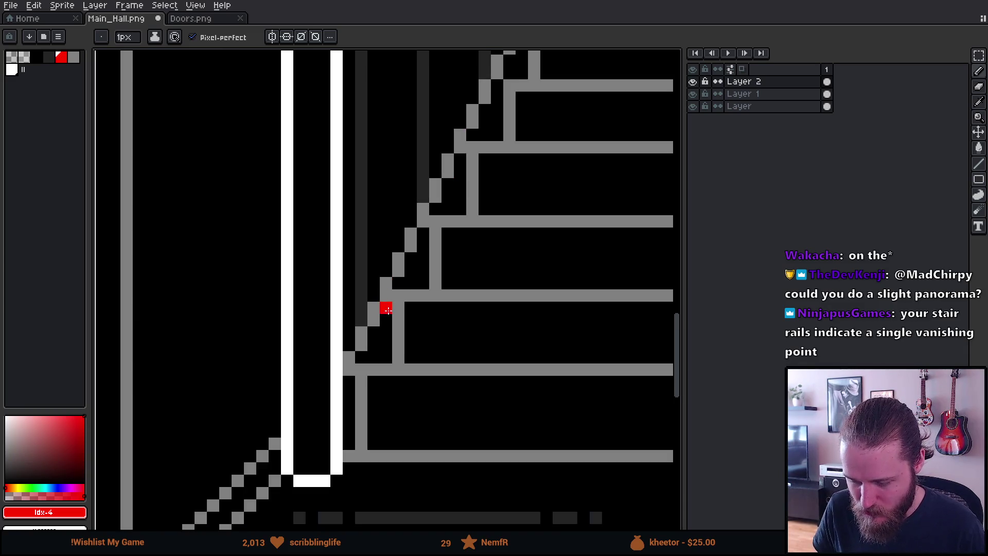
scroll(386, 309, down, 4)
scroll(504, 249, down, 2)
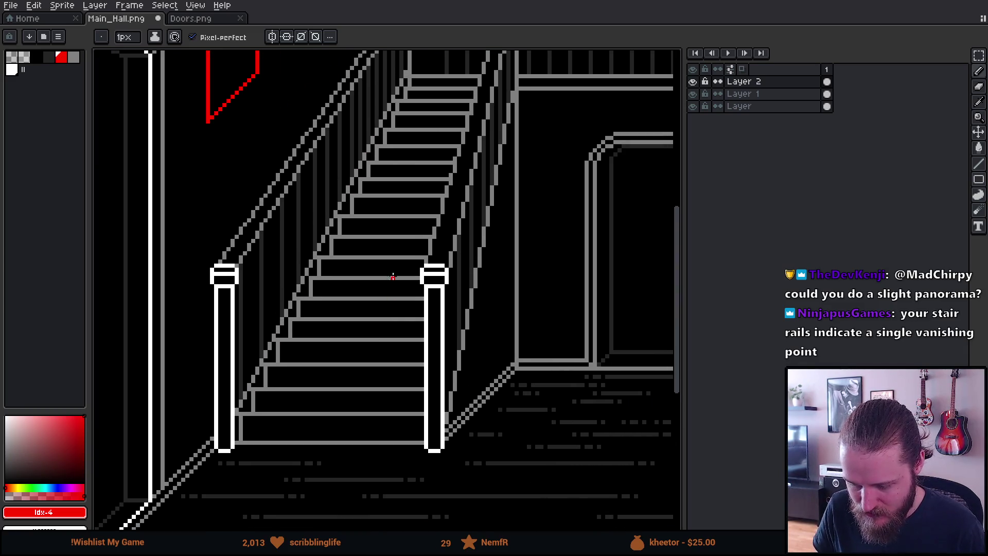
scroll(371, 311, up, 1)
scroll(348, 355, up, 1)
scroll(348, 355, down, 2)
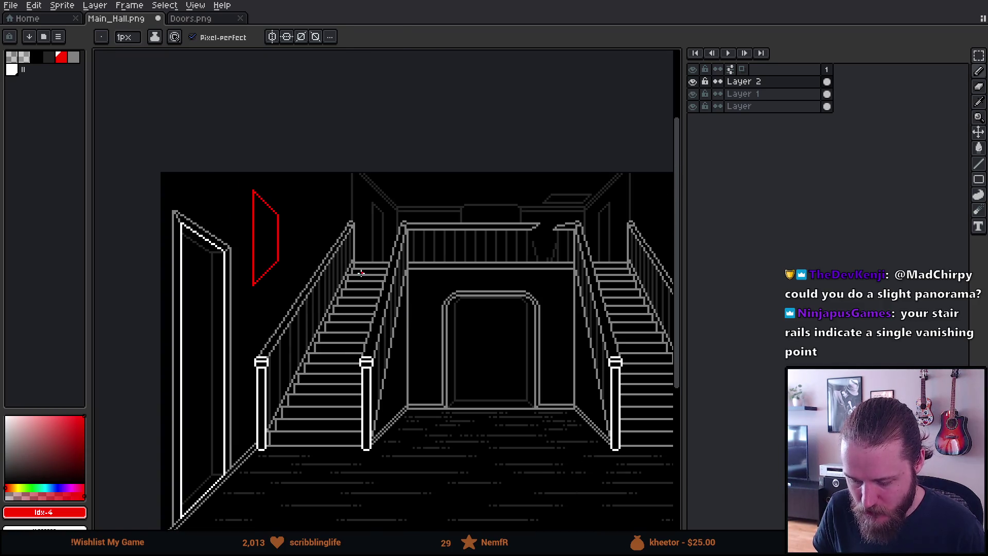
scroll(361, 272, up, 3)
scroll(331, 224, up, 3)
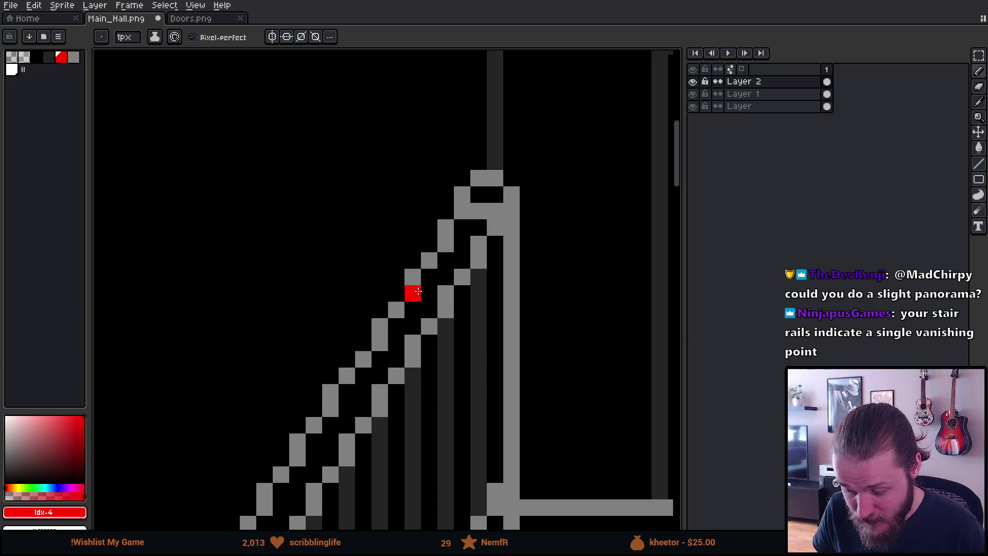
scroll(401, 309, down, 3)
scroll(280, 449, down, 2)
mouse_move(319, 486)
mouse_down()
mouse_move(324, 376)
mouse_move(289, 293)
mouse_move(336, 253)
mouse_up()
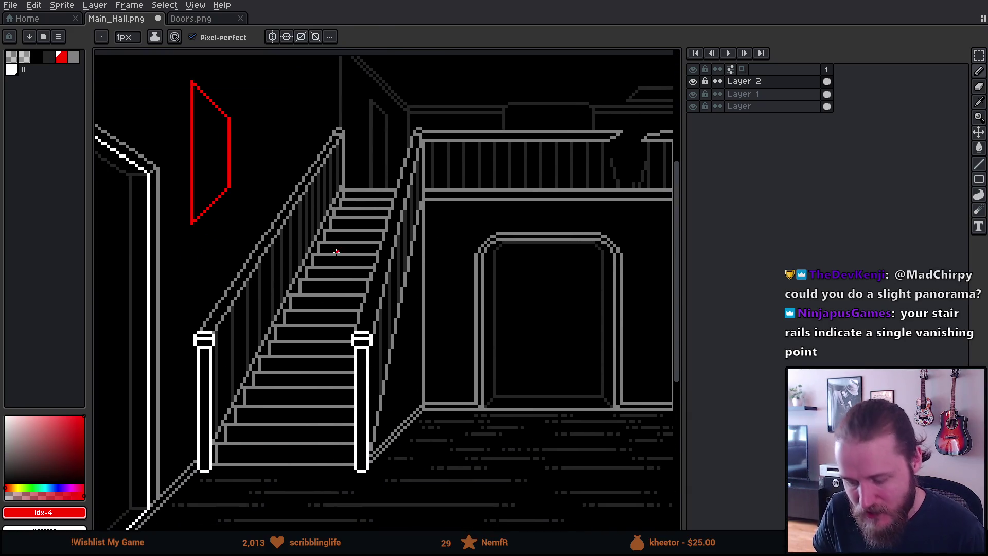
scroll(348, 305, down, 3)
scroll(410, 276, up, 2)
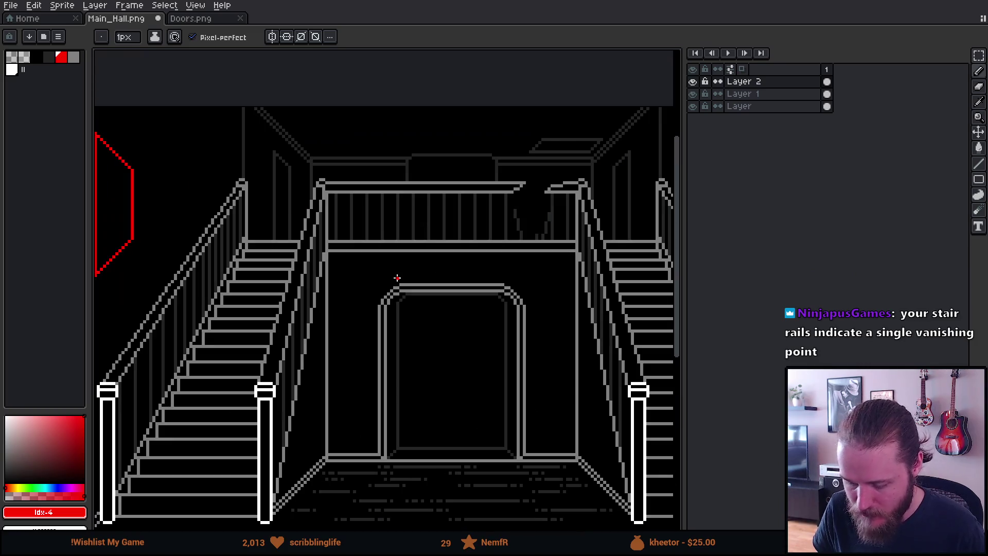
drag(281, 251, 366, 271)
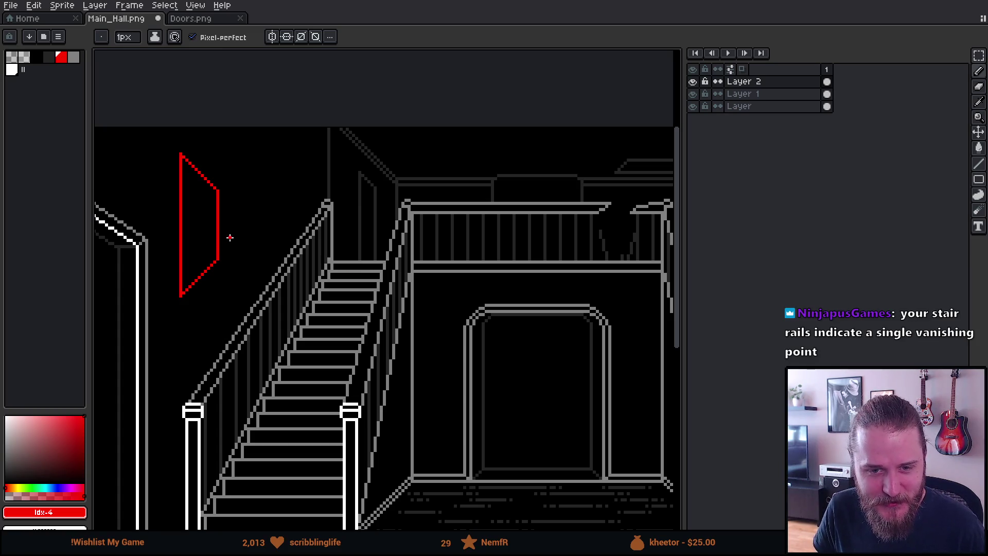
mouse_move(230, 236)
mouse_down()
mouse_move(283, 236)
mouse_move(308, 222)
mouse_up()
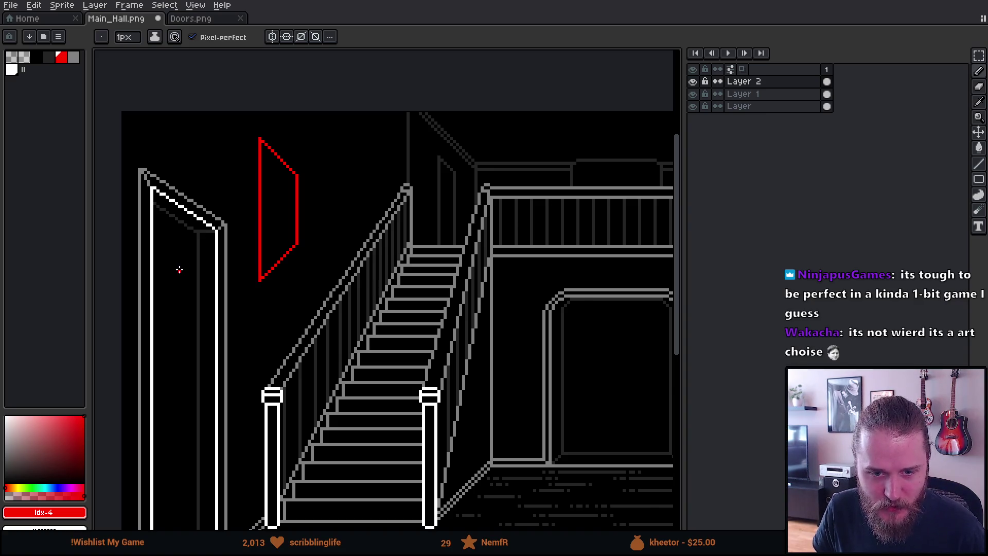
scroll(179, 269, down, 1)
drag(179, 270, 206, 227)
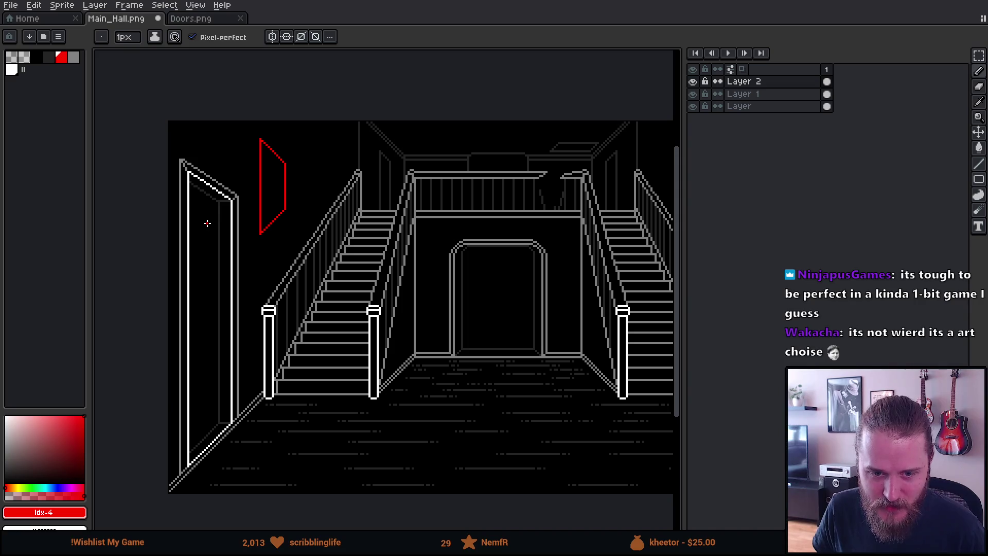
scroll(213, 248, up, 1)
scroll(213, 248, up, 1)
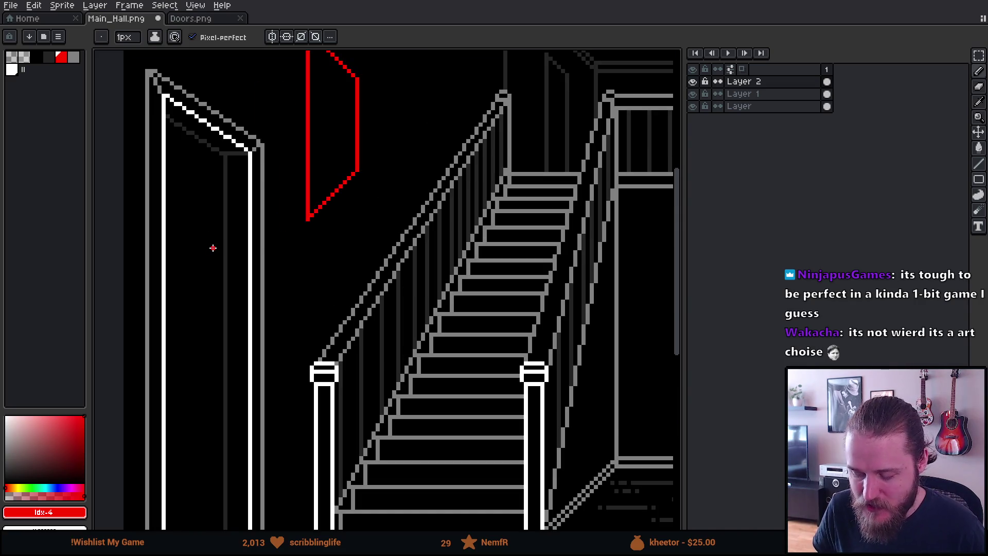
scroll(214, 248, down, 2)
drag(312, 238, 285, 290)
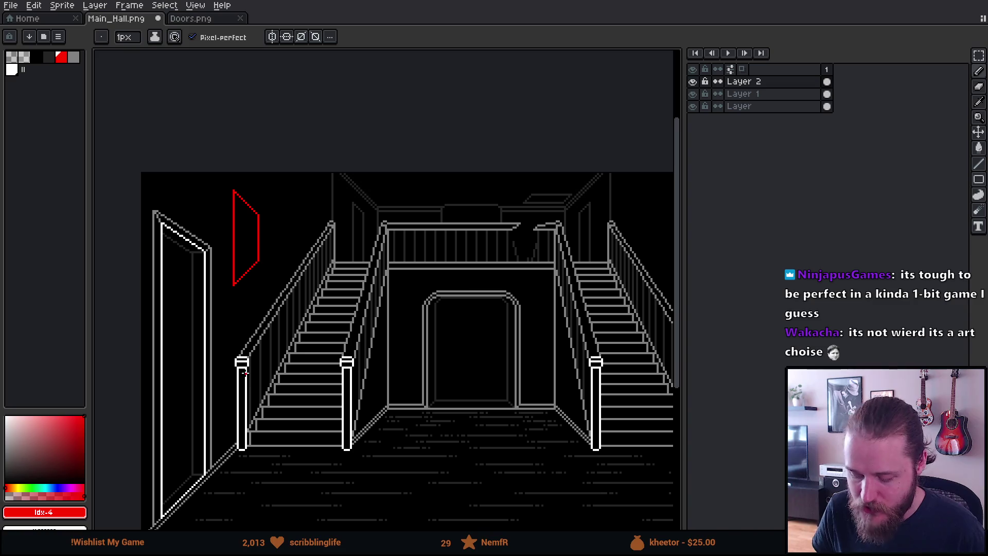
mouse_move(536, 337)
mouse_down()
mouse_move(403, 275)
mouse_move(514, 282)
mouse_up()
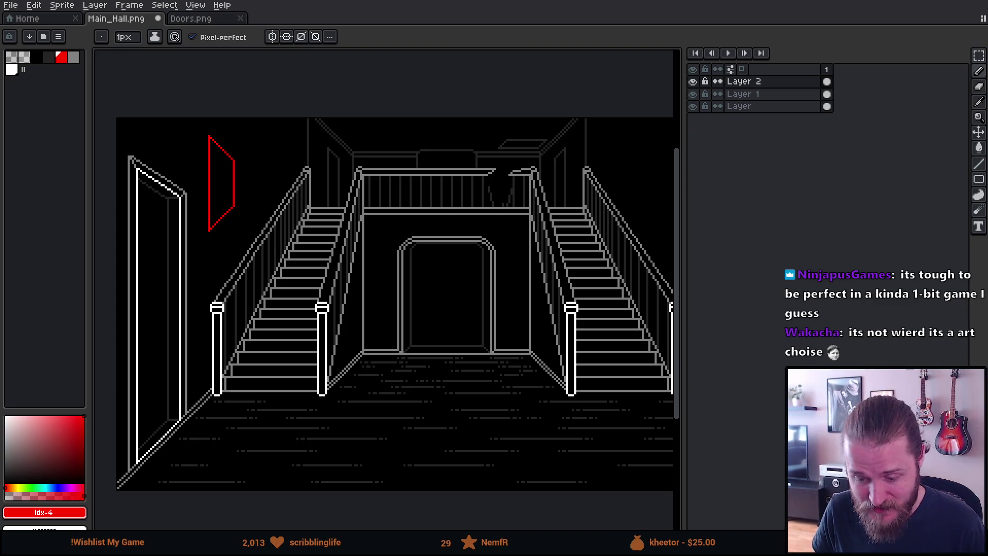
mouse_move(381, 485)
mouse_down()
mouse_move(337, 415)
mouse_move(311, 397)
mouse_up()
scroll(312, 396, up, 2)
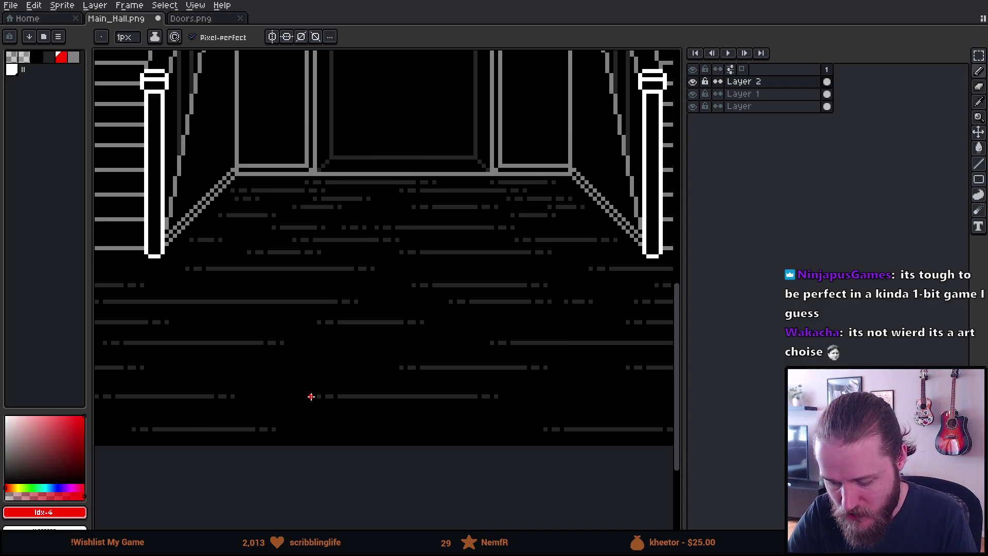
scroll(312, 395, up, 1)
Step: Draw the red box's front square on the floor with the Rectangle tool
drag(300, 344, 441, 405)
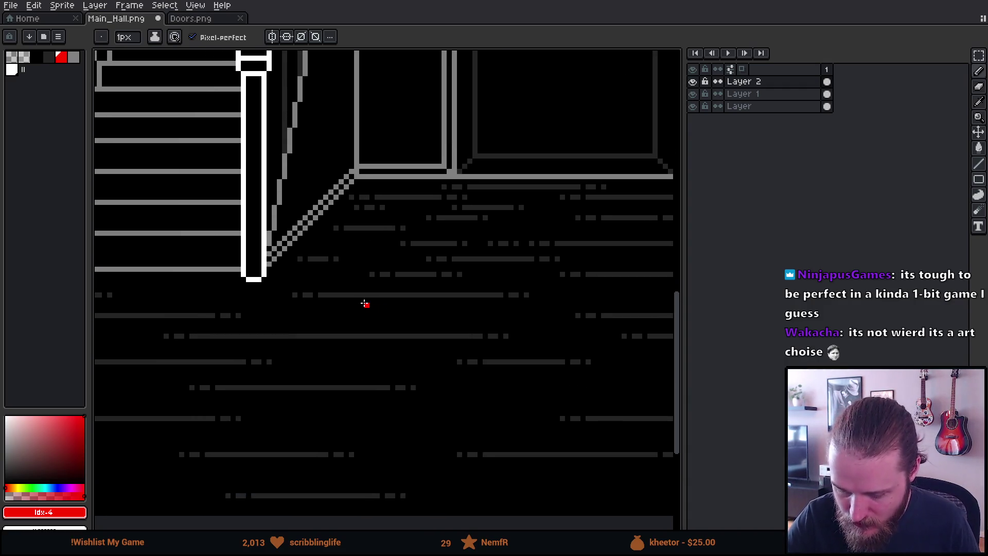
key(u)
key(u)
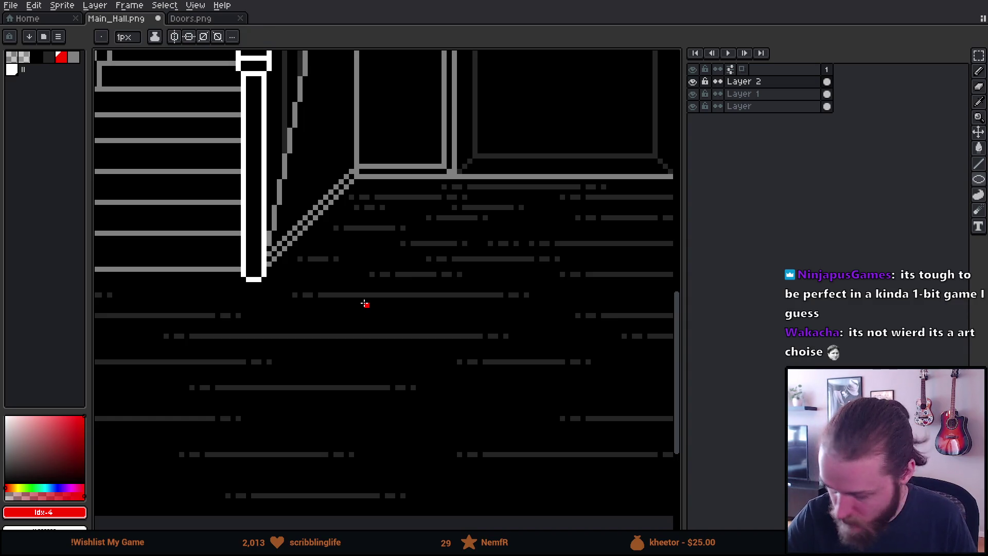
key(u)
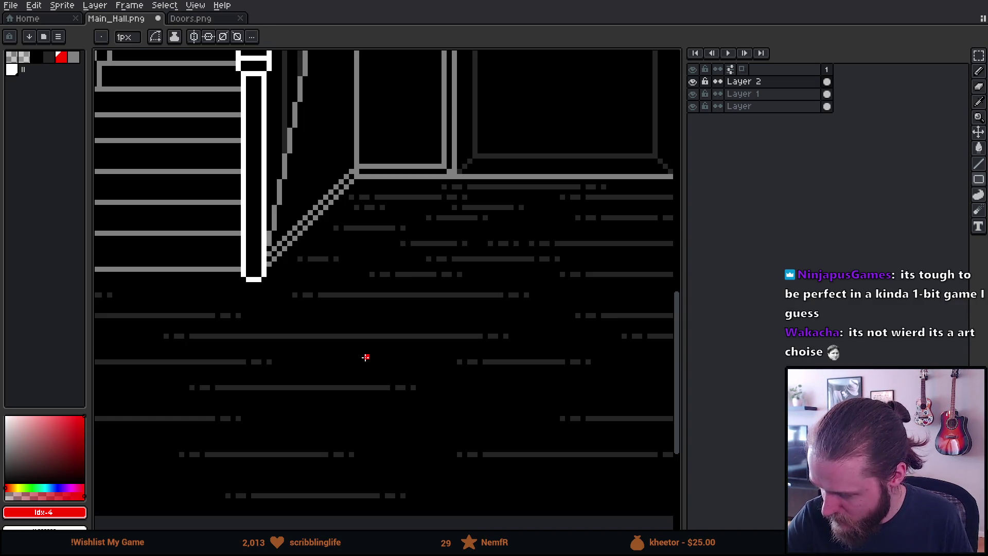
drag(331, 268, 462, 385)
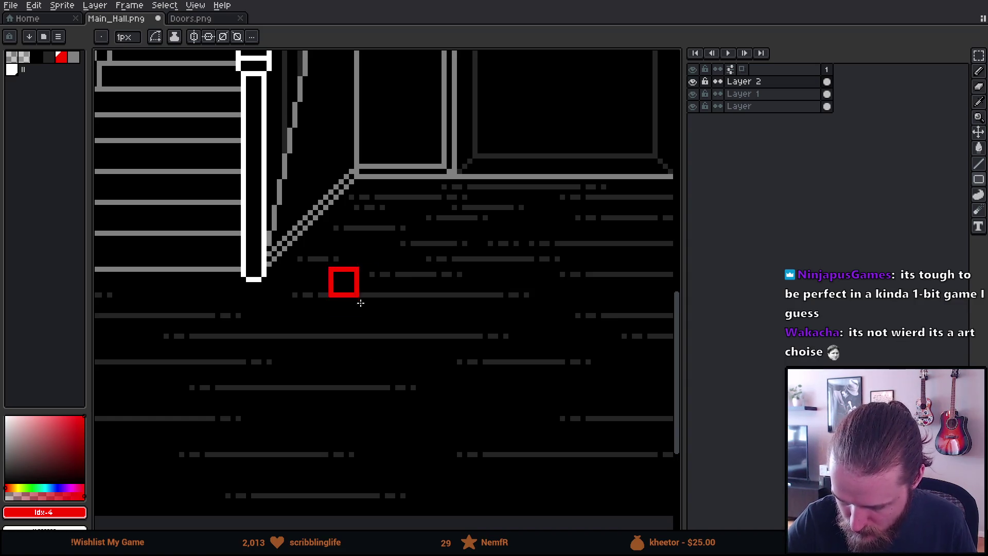
drag(460, 384, 448, 375)
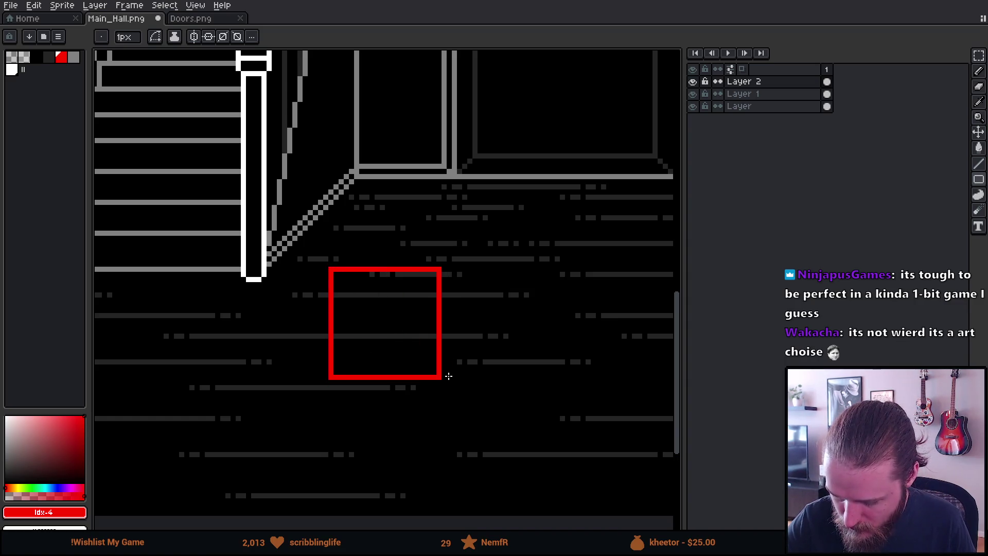
Step: Pencil in the box's receding and back edges, redoing the top-left one, to close the cube
key(b)
drag(442, 267, 491, 213)
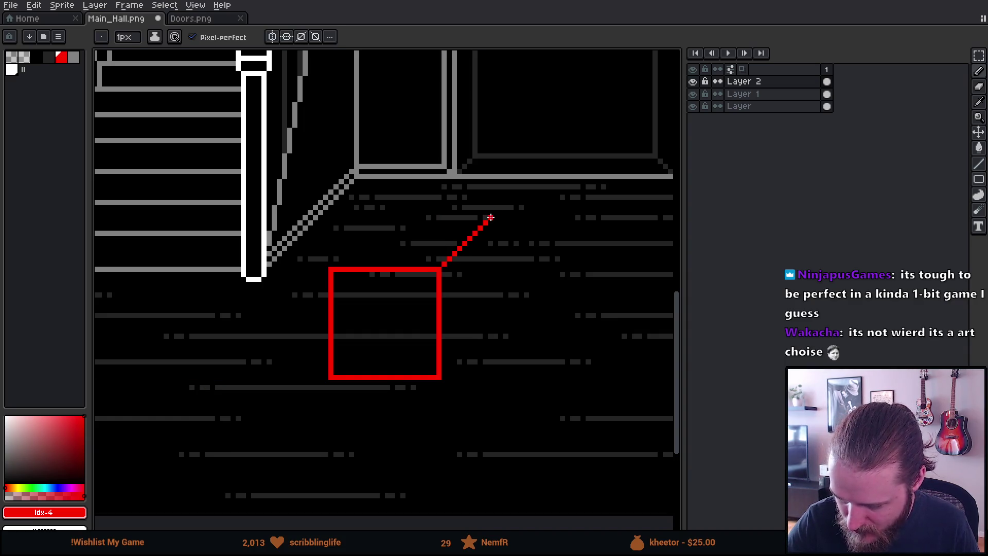
drag(491, 213, 485, 224)
mouse_move(446, 376)
mouse_down()
mouse_move(481, 340)
mouse_move(485, 226)
mouse_move(487, 318)
mouse_up()
key(ctrl+z)
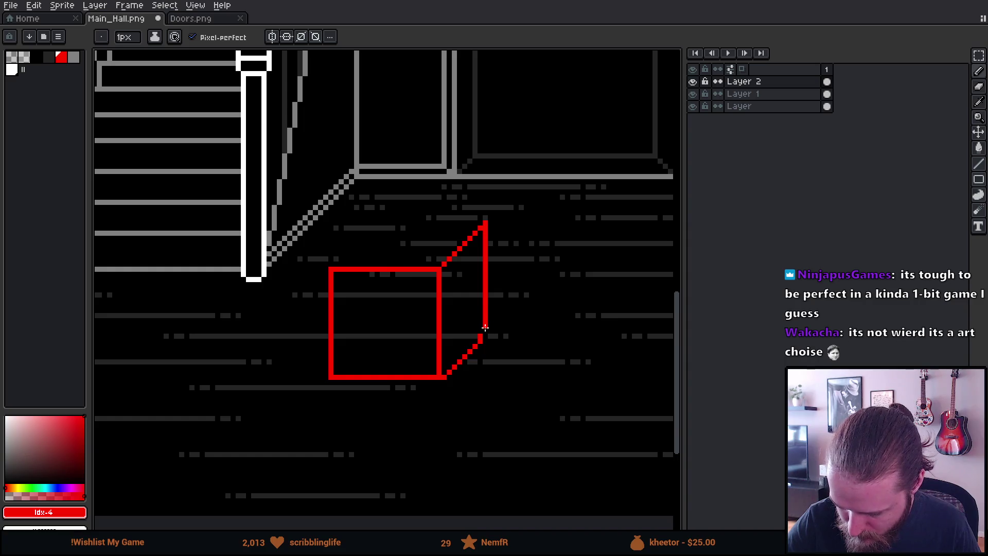
drag(332, 267, 385, 230)
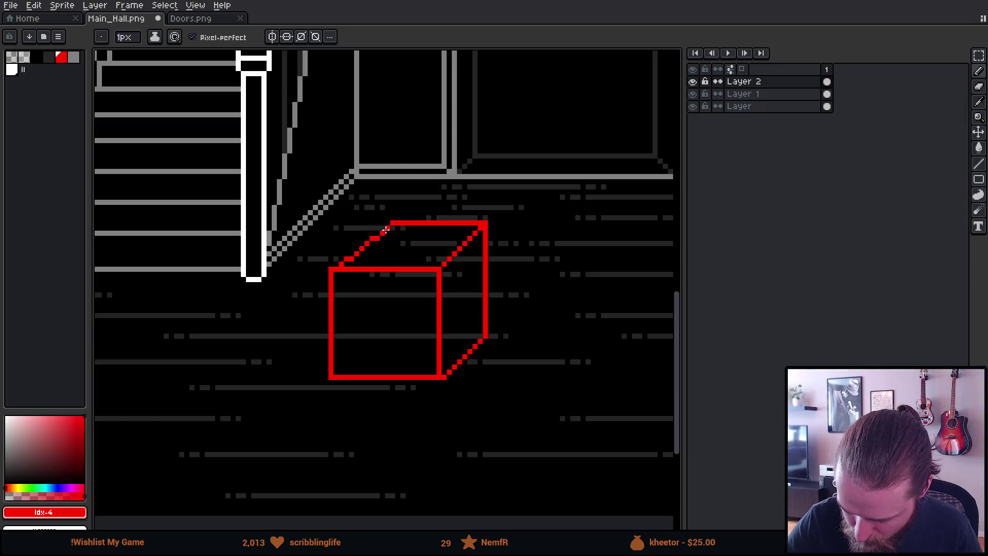
key(ctrl+z)
drag(336, 267, 389, 224)
mouse_move(476, 327)
mouse_down()
mouse_move(496, 371)
mouse_move(438, 317)
mouse_move(459, 361)
mouse_move(412, 331)
mouse_move(438, 347)
mouse_up()
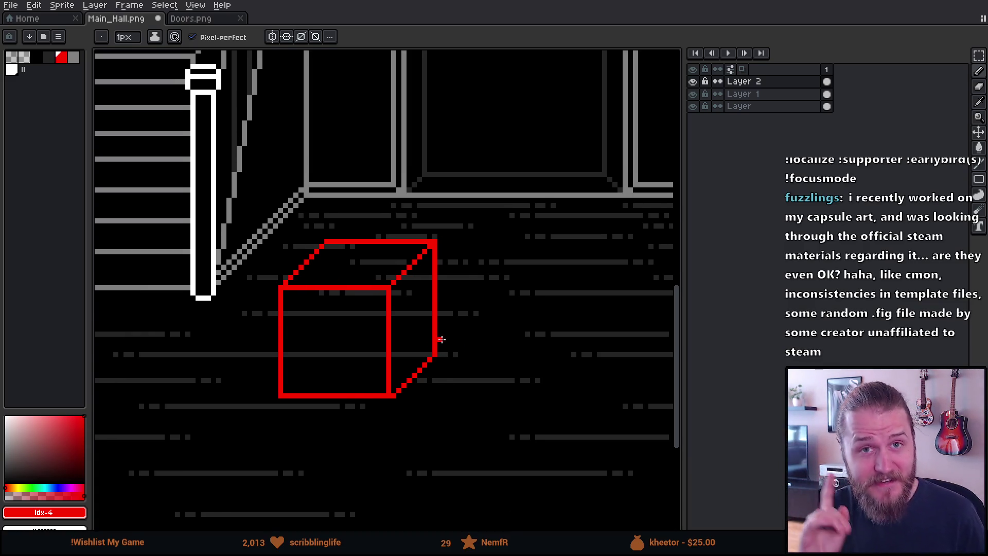
key(m)
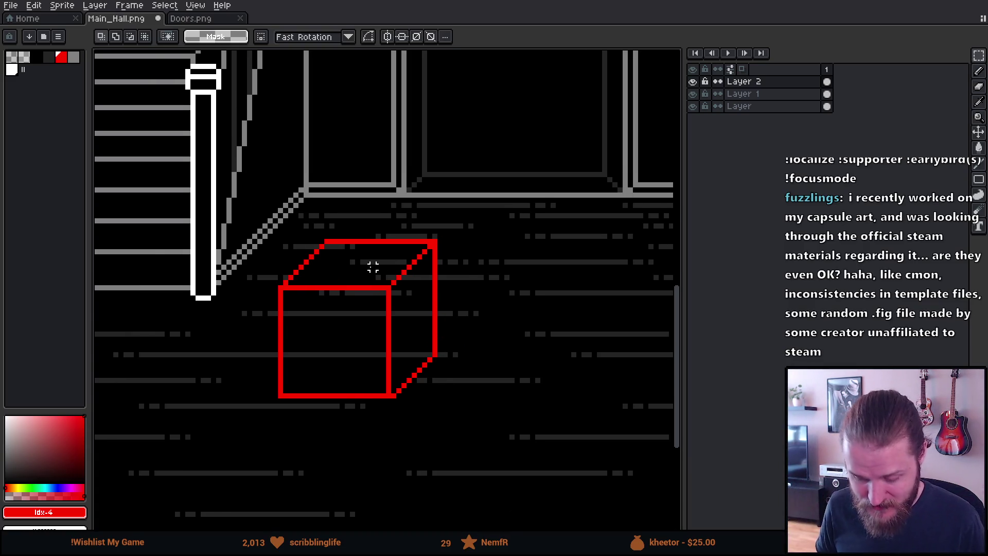
Step: Select the red cube and drop a copy beside it to the right on the floor
mouse_move(206, 165)
mouse_down()
mouse_move(556, 485)
mouse_move(474, 402)
mouse_move(509, 429)
mouse_move(444, 387)
mouse_up()
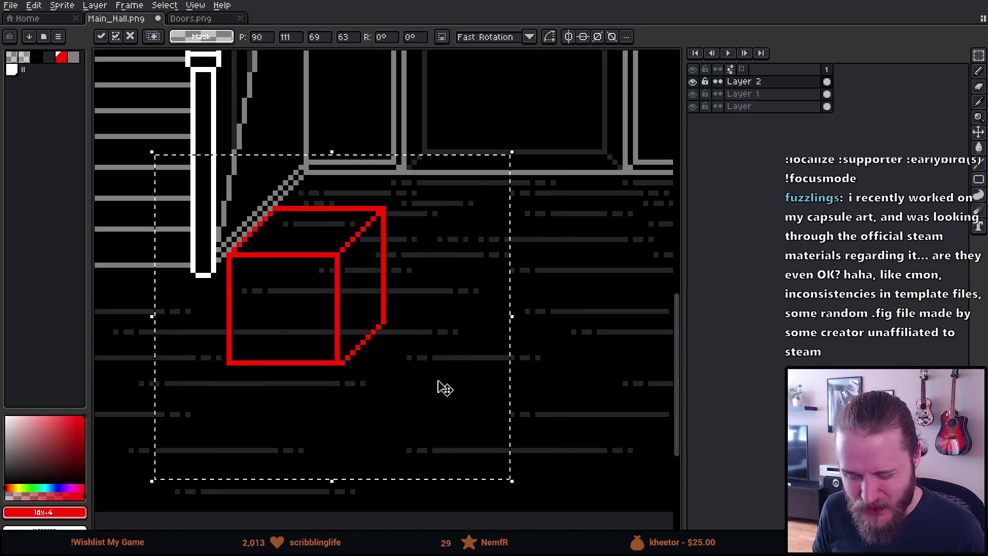
click(553, 347)
drag(214, 186, 419, 397)
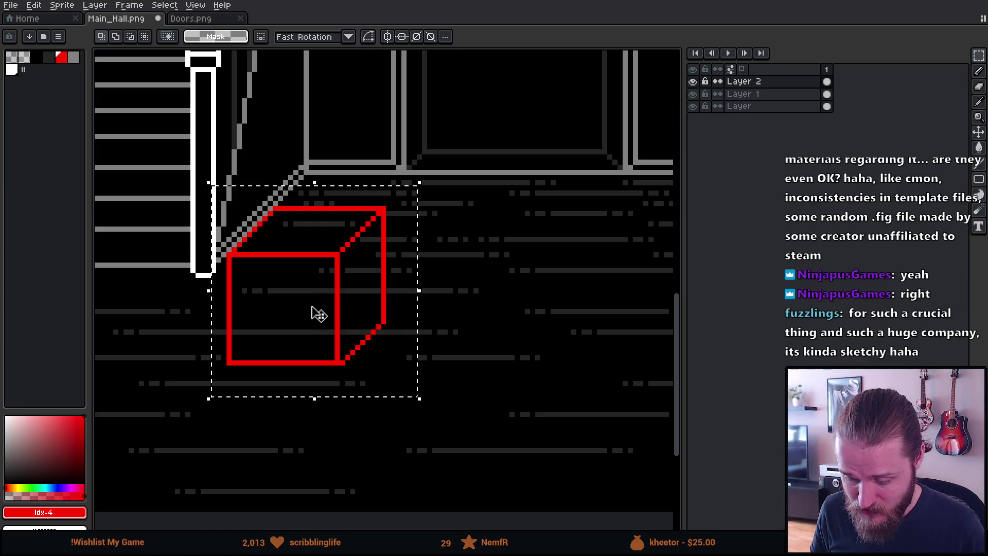
drag(319, 314, 360, 324)
mouse_move(413, 310)
mouse_down()
mouse_move(319, 320)
mouse_move(466, 317)
mouse_up()
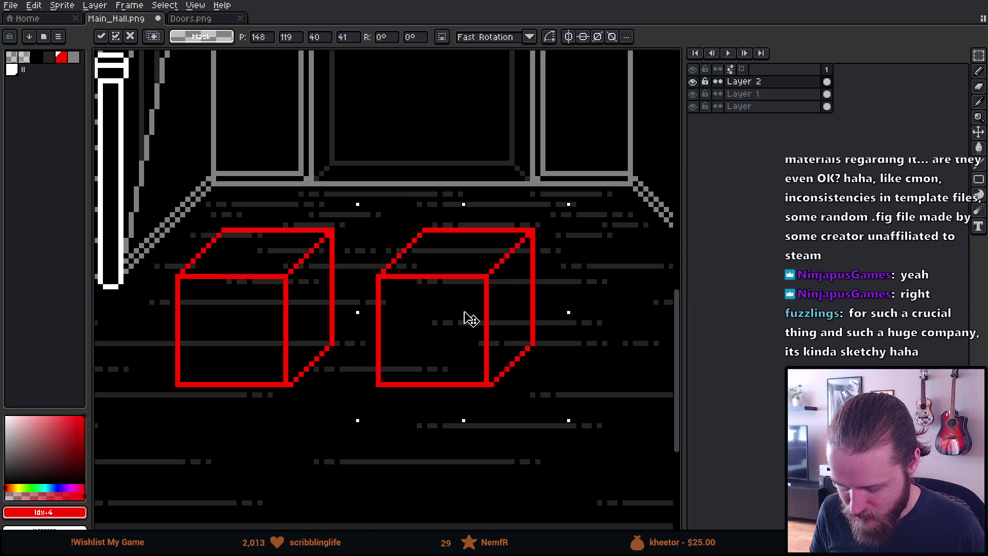
key(Return)
key(b)
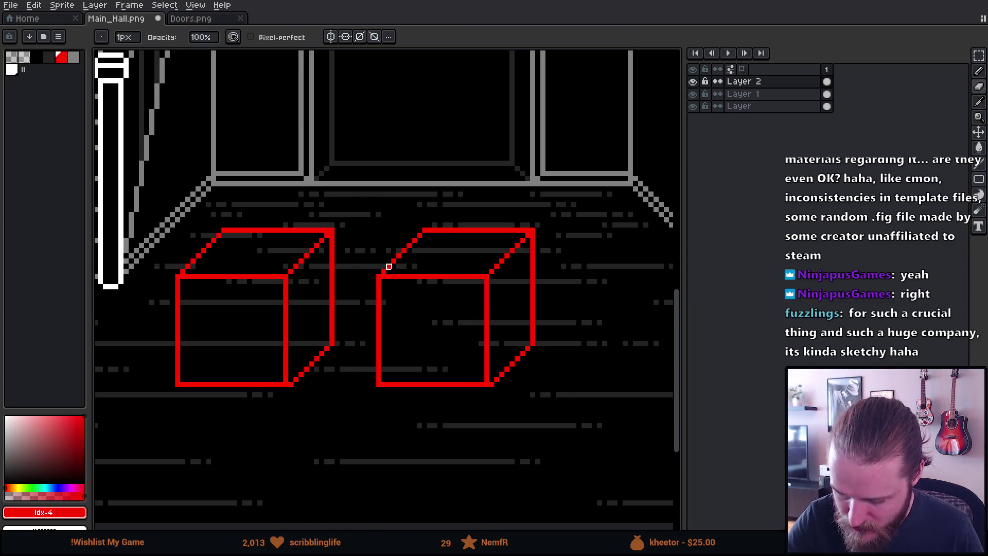
Step: Erase the second box's top-left and lower-right diagonal edges and redraw the lower-right edge at the new angle
mouse_move(382, 272)
mouse_down()
mouse_move(431, 225)
mouse_move(449, 225)
mouse_up()
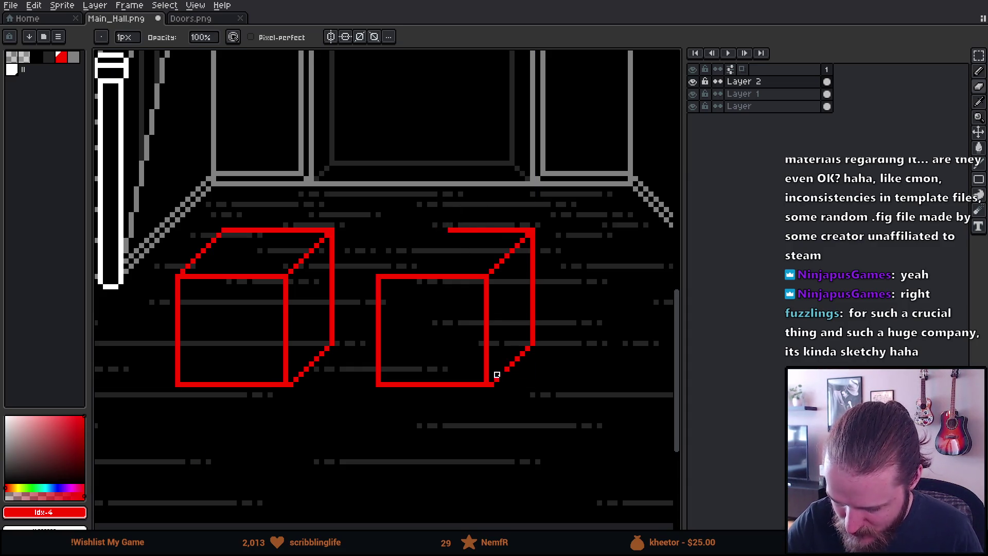
mouse_move(490, 379)
mouse_down()
mouse_move(518, 374)
mouse_move(533, 326)
mouse_up()
key(b)
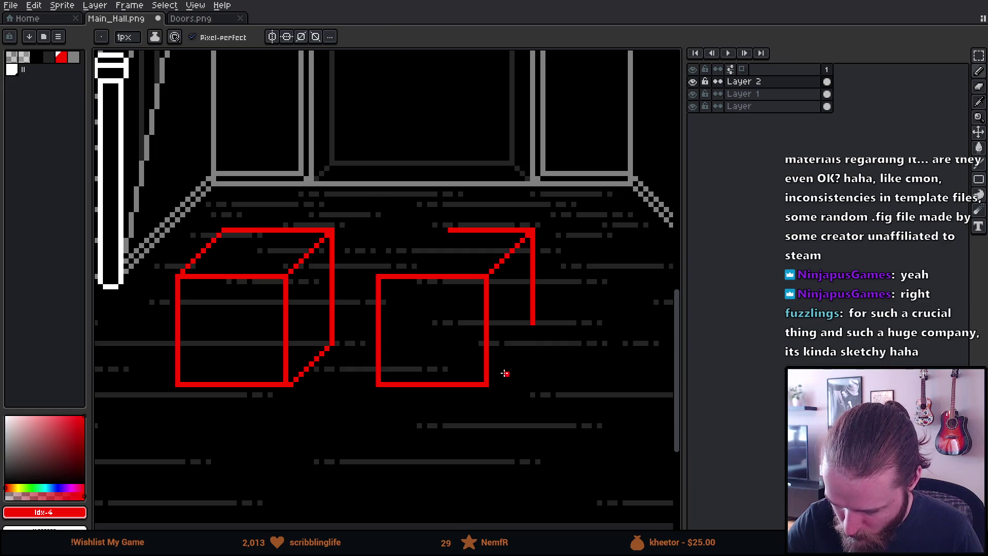
drag(491, 377, 529, 311)
Step: Redraw the second box's top-left receding edge at the matching new perspective angle
key(e)
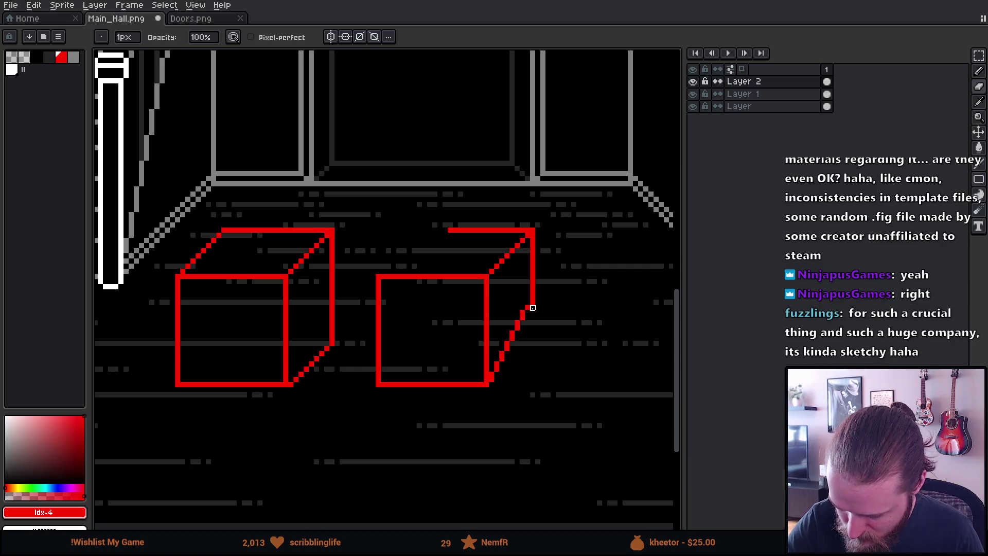
key(b)
drag(383, 276, 445, 230)
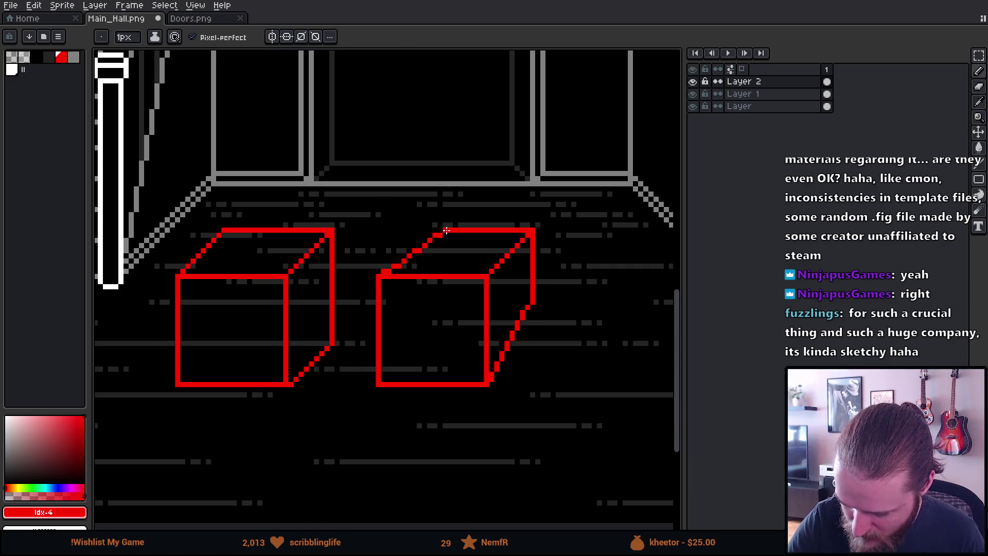
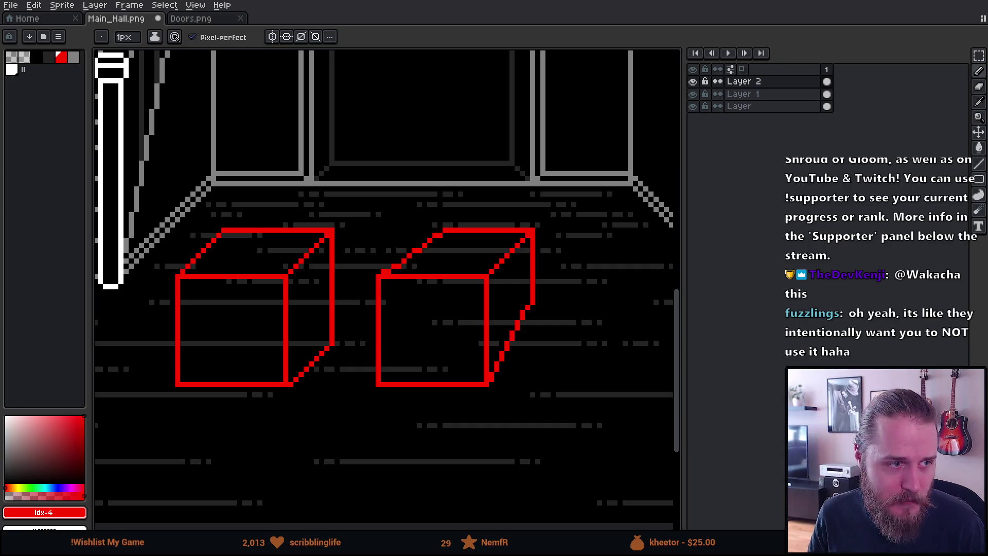
scroll(368, 102, left, 5)
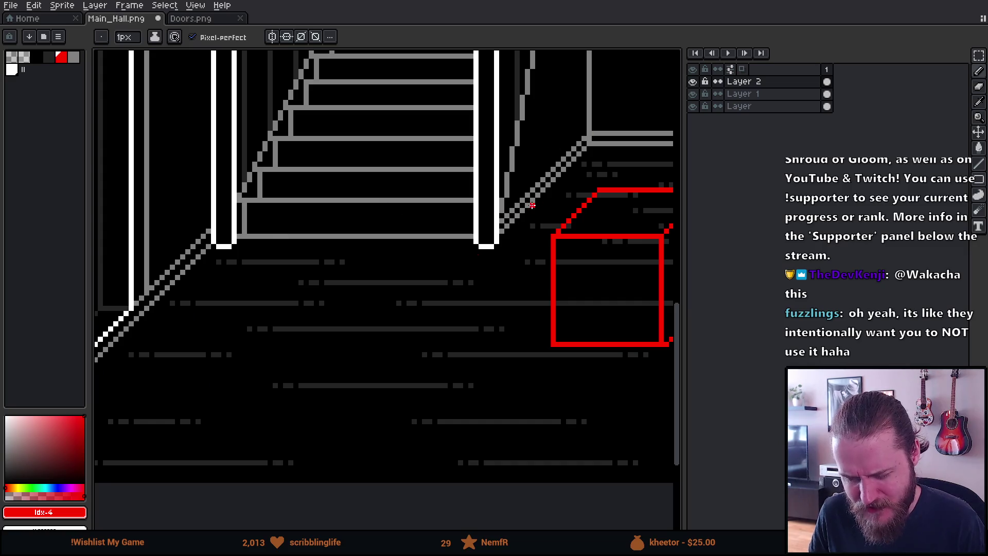
scroll(460, 224, down, 4)
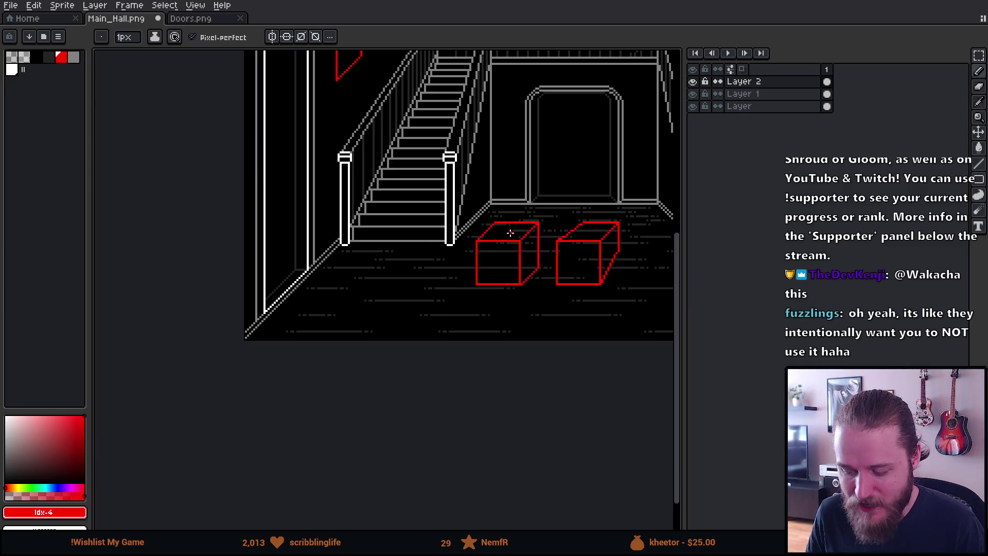
scroll(419, 252, up, 1)
Step: Erase both red placeholder cubes from the hall floor with an enlarged round eraser
key(e)
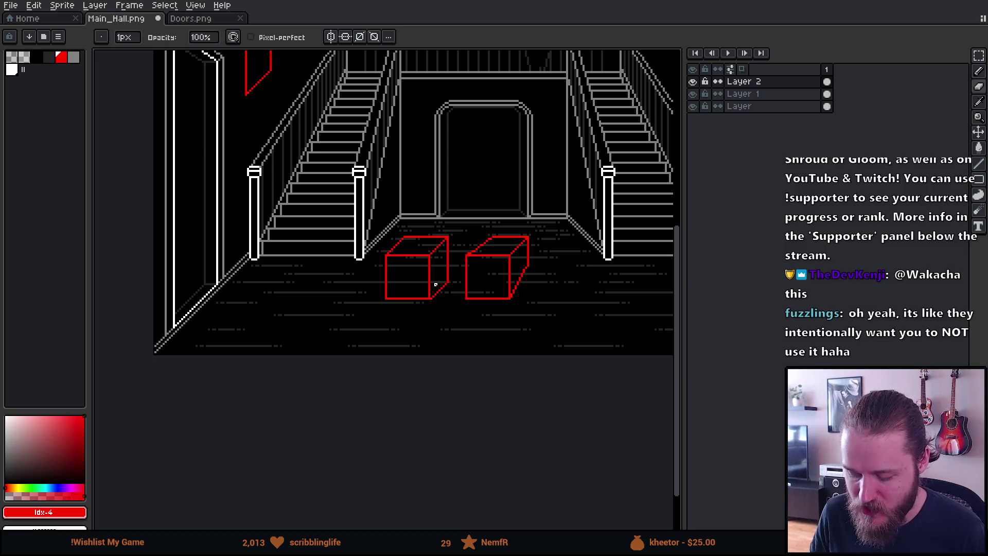
key(plus)
key(plus)
key(plus)
mouse_move(450, 253)
mouse_down()
mouse_move(408, 224)
mouse_move(419, 294)
mouse_move(489, 240)
mouse_move(509, 306)
mouse_up()
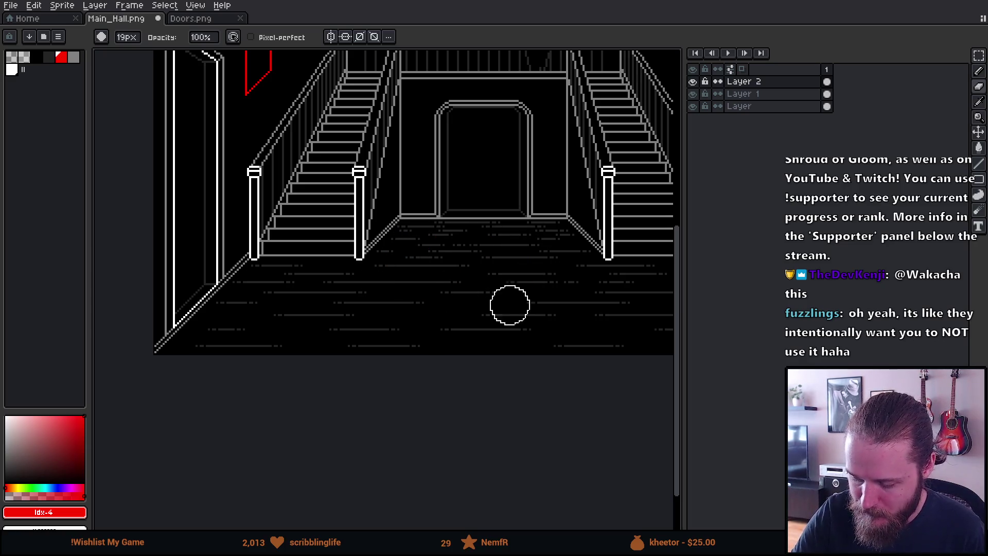
mouse_move(371, 283)
mouse_down()
mouse_move(395, 395)
mouse_move(457, 344)
mouse_move(541, 331)
mouse_up()
scroll(541, 328, up, 1)
scroll(276, 358, up, 1)
scroll(525, 347, up, 1)
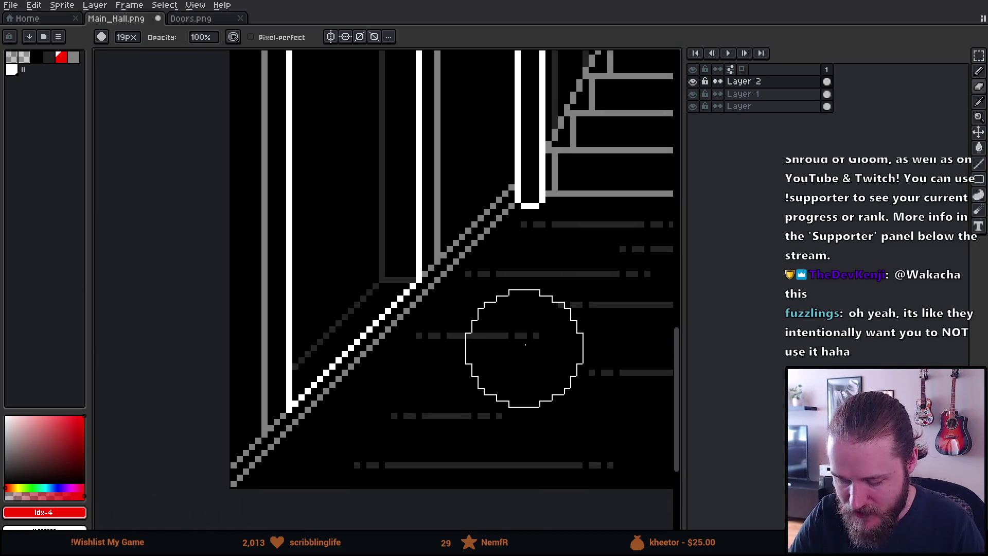
Step: Sketch short red test lines near the pillar and stairs with the pencil, then undo them
key(b)
drag(382, 285, 405, 287)
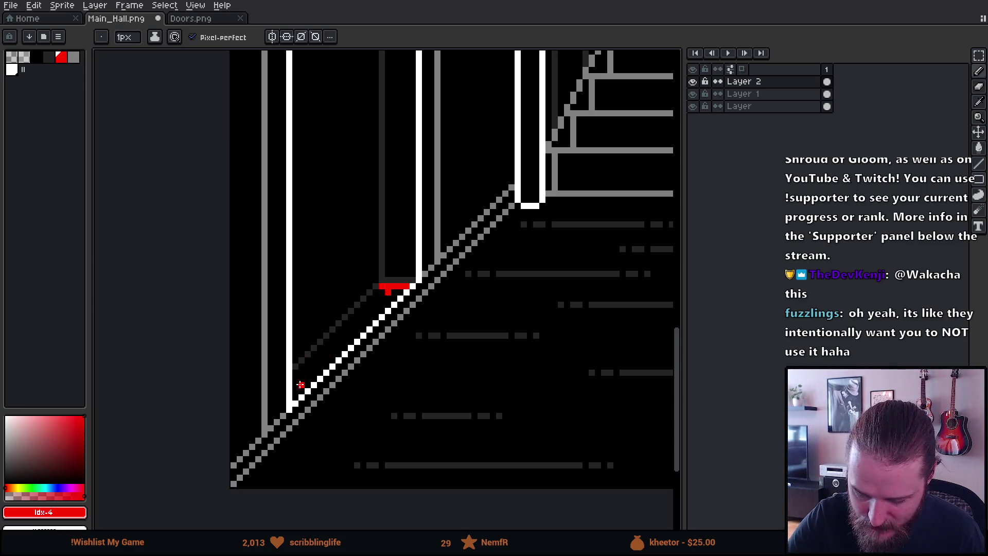
drag(295, 372, 321, 374)
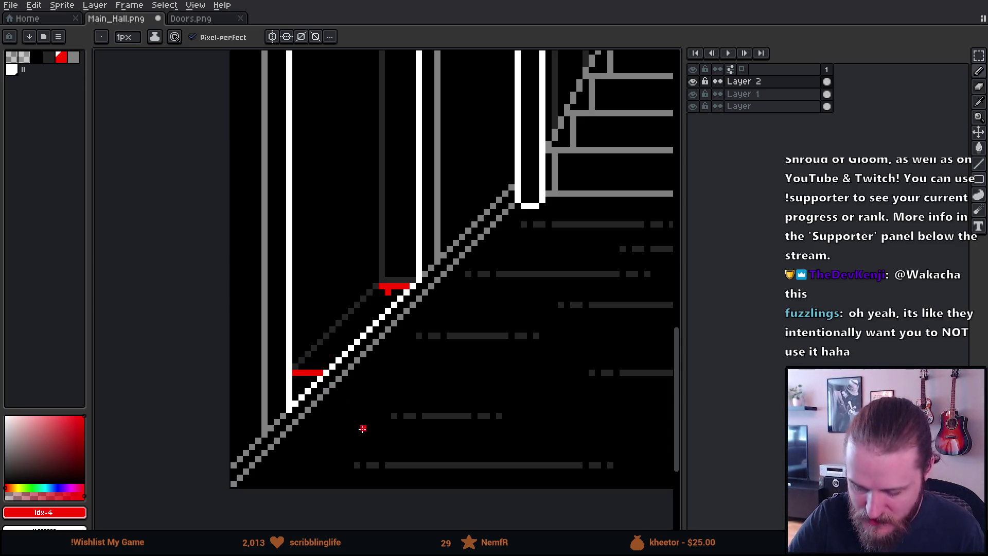
key(ctrl+z)
key(ctrl+z)
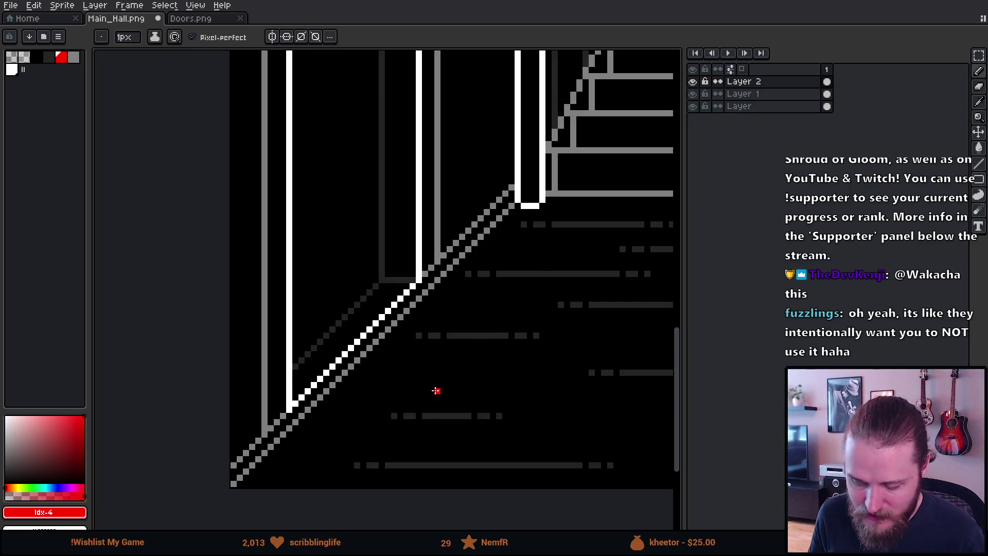
scroll(451, 325, down, 1)
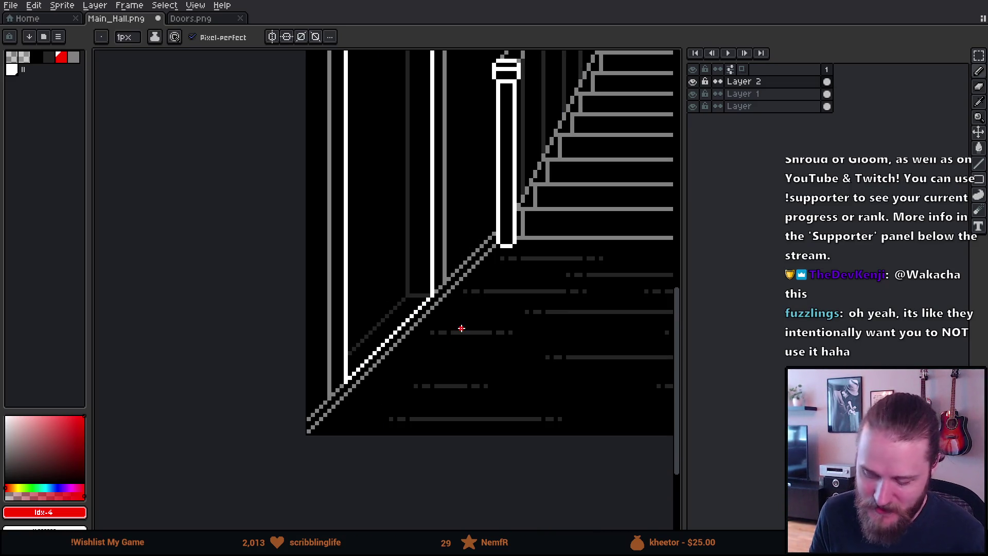
scroll(457, 319, down, 1)
drag(479, 210, 227, 289)
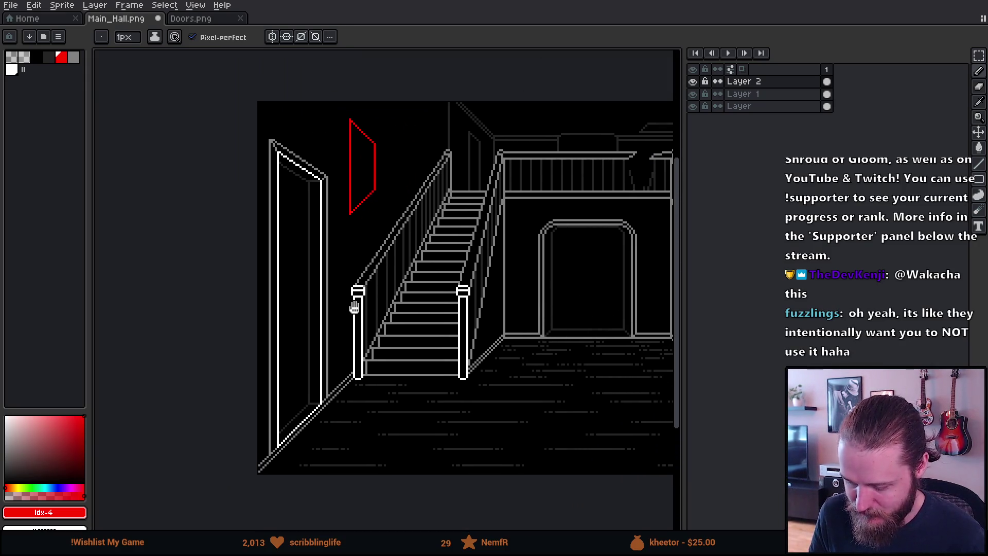
scroll(251, 272, down, 1)
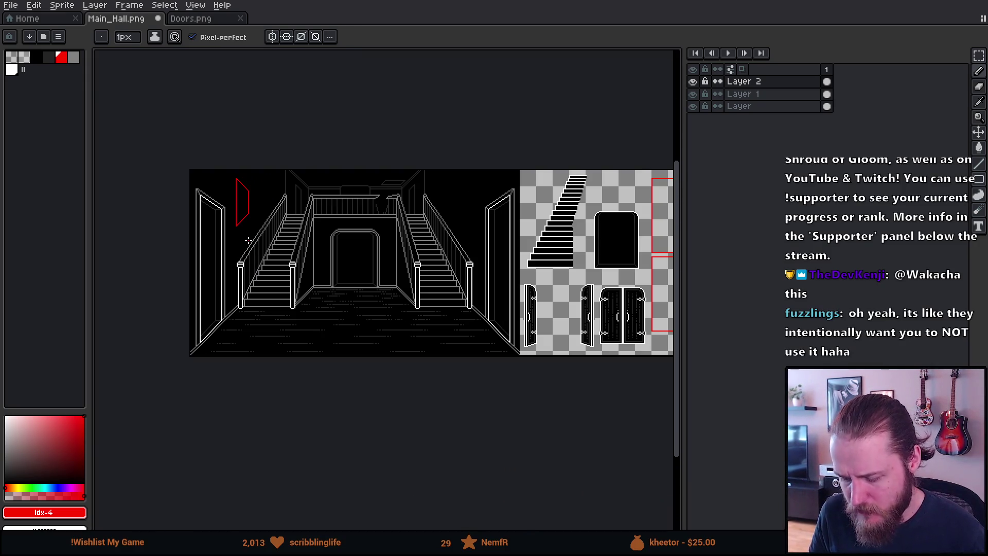
scroll(249, 239, up, 1)
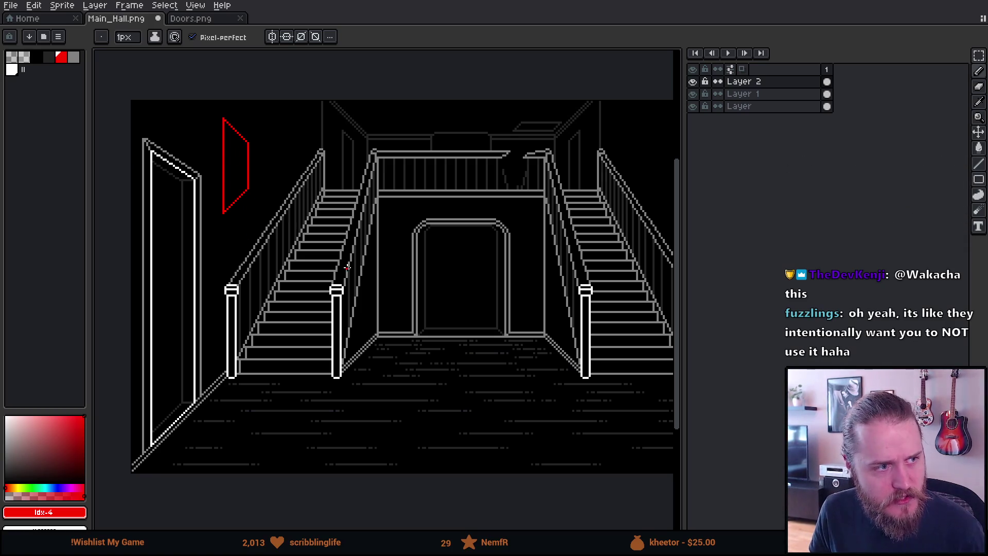
scroll(332, 283, up, 2)
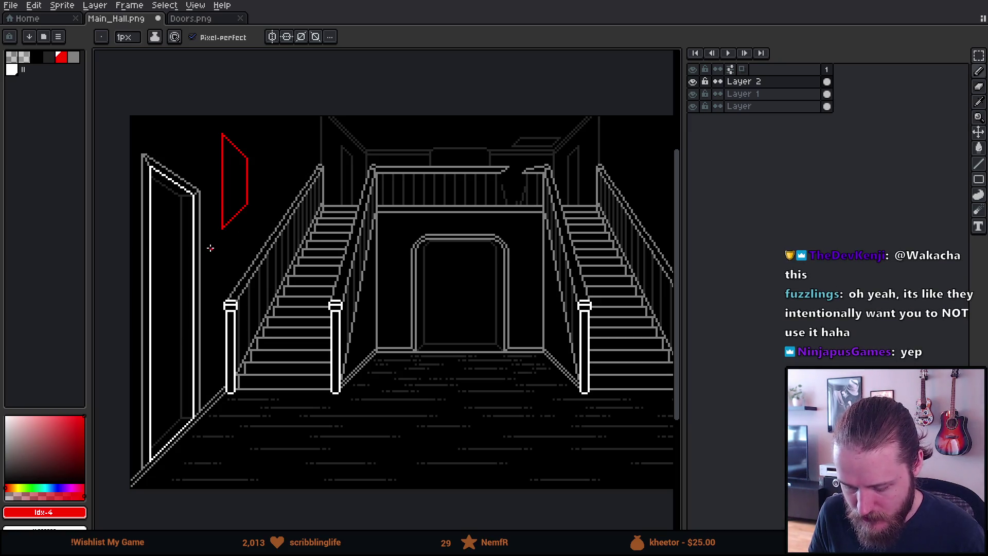
drag(245, 191, 300, 157)
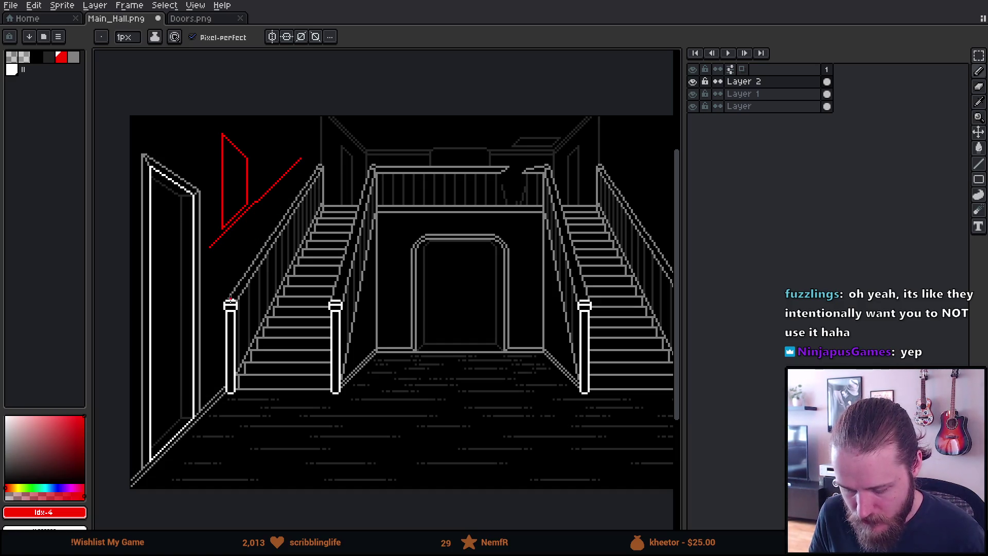
drag(230, 302, 318, 164)
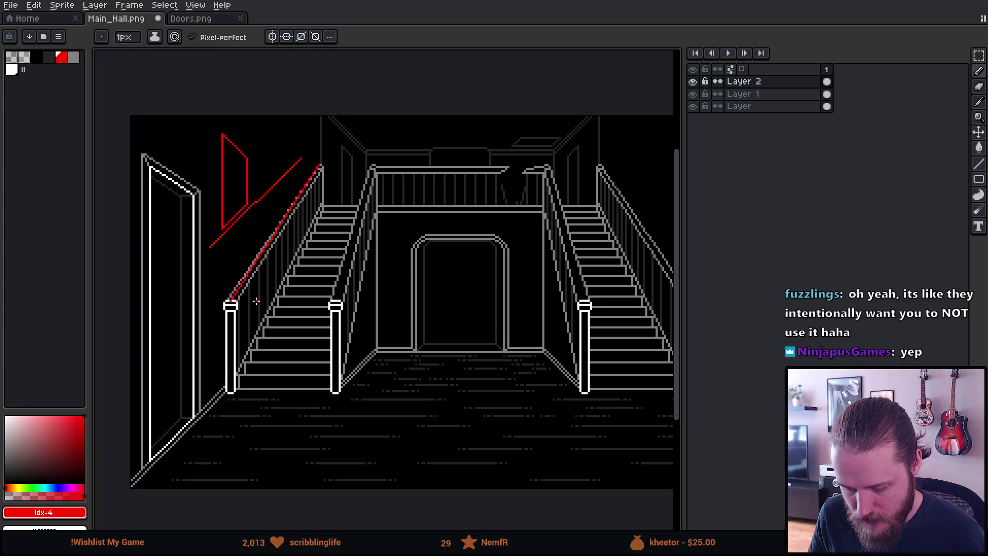
key(ctrl+z)
key(ctrl+z)
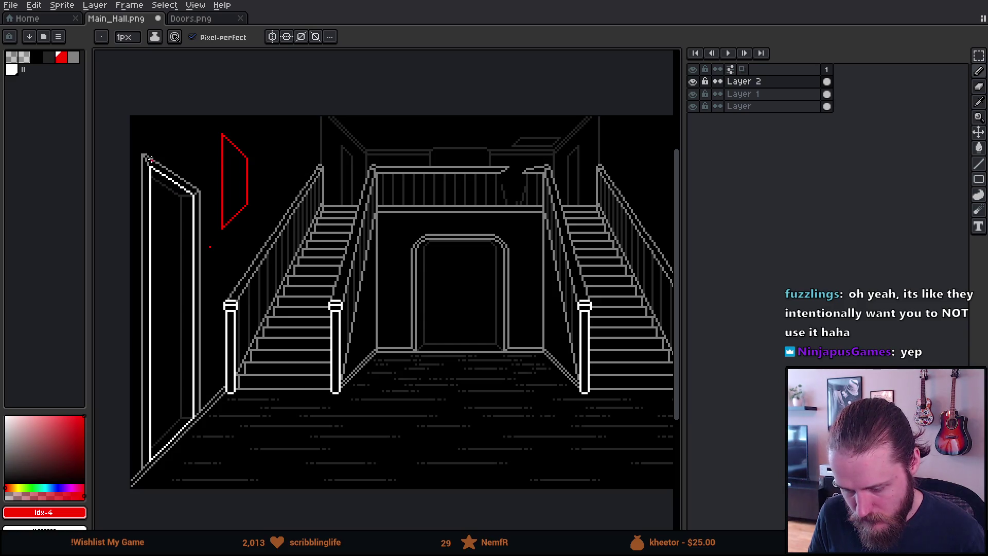
drag(149, 160, 228, 224)
drag(220, 131, 300, 211)
key(Escape)
key(v)
key(ctrl+z)
key(b)
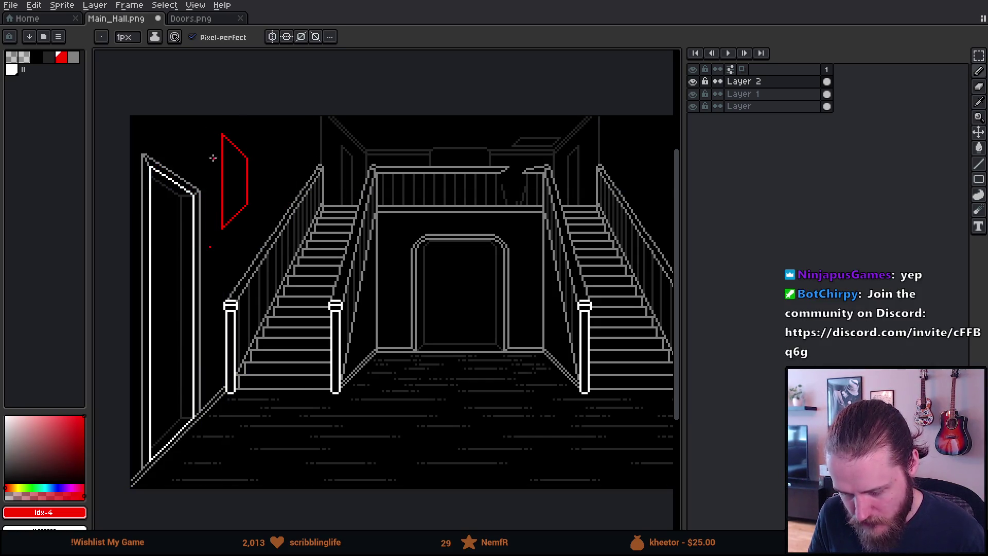
scroll(270, 272, down, 1)
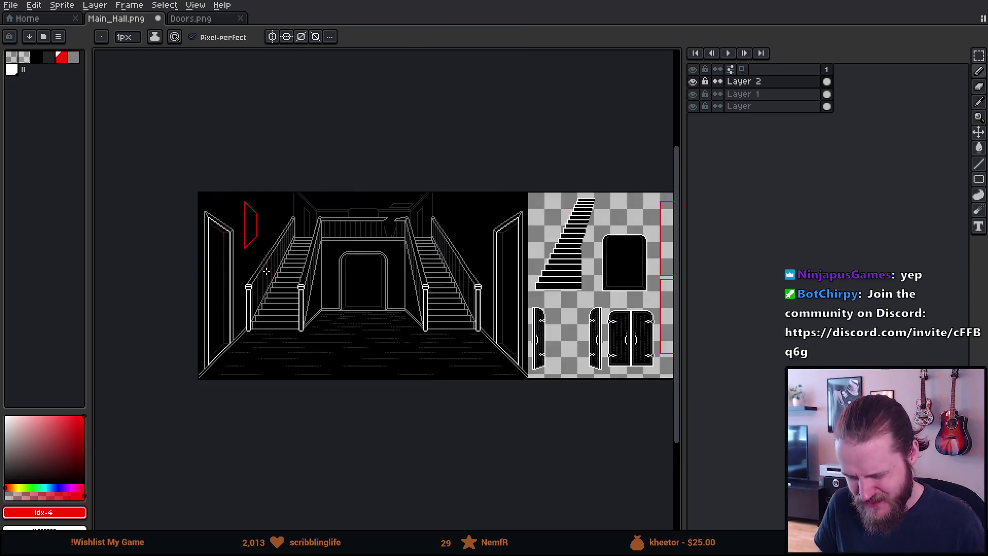
scroll(265, 271, up, 1)
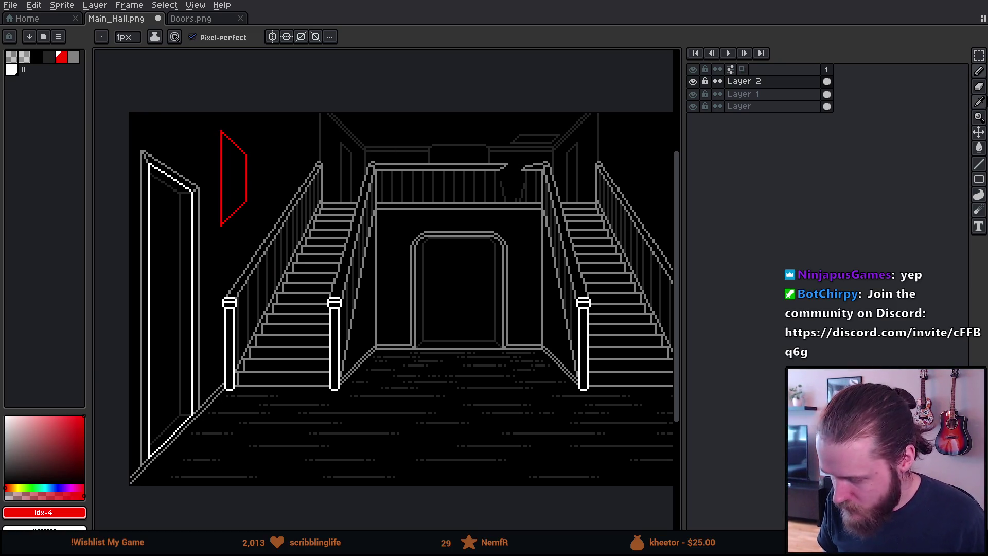
Step: Draw a tall red oval outline with the Ellipse tool to the right of the red trapezoid
click(980, 180)
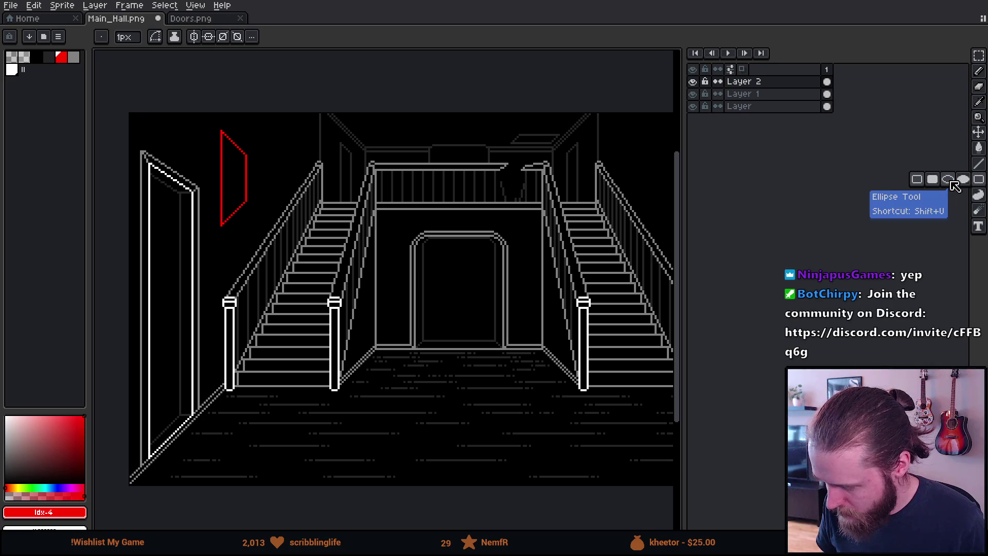
click(957, 179)
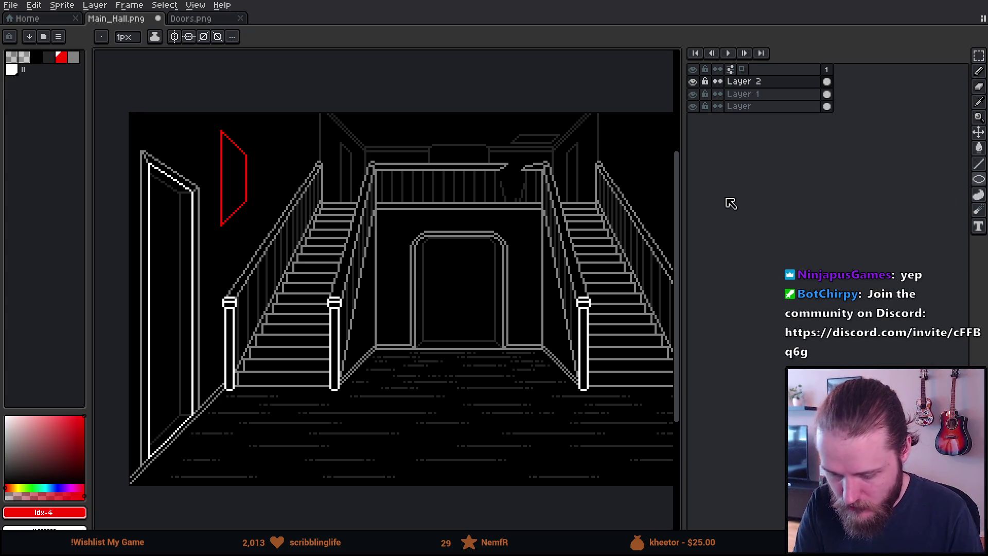
scroll(325, 228, up, 3)
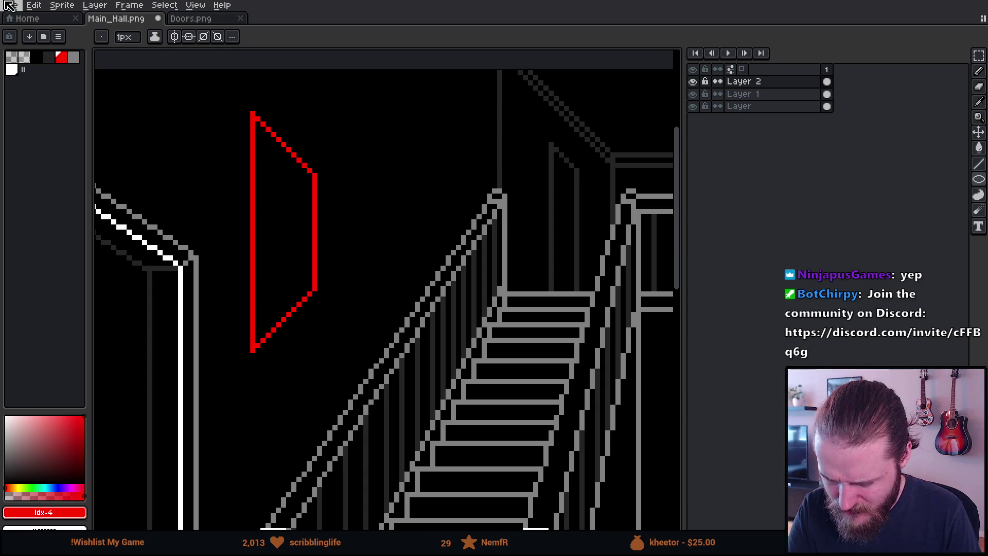
drag(364, 151, 389, 258)
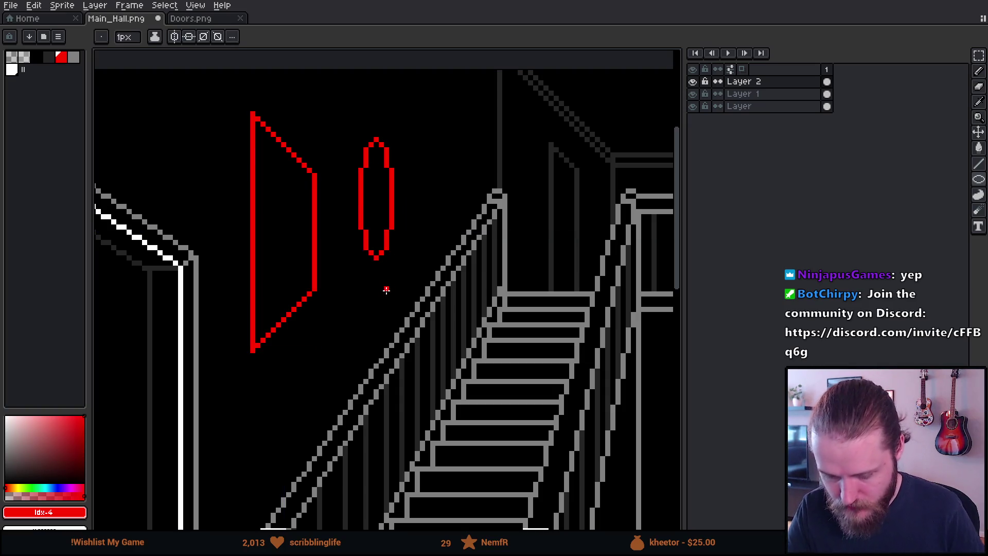
scroll(386, 287, down, 1)
scroll(386, 286, down, 4)
scroll(555, 427, up, 2)
mouse_move(565, 437)
mouse_down()
mouse_move(432, 379)
mouse_move(452, 375)
mouse_up()
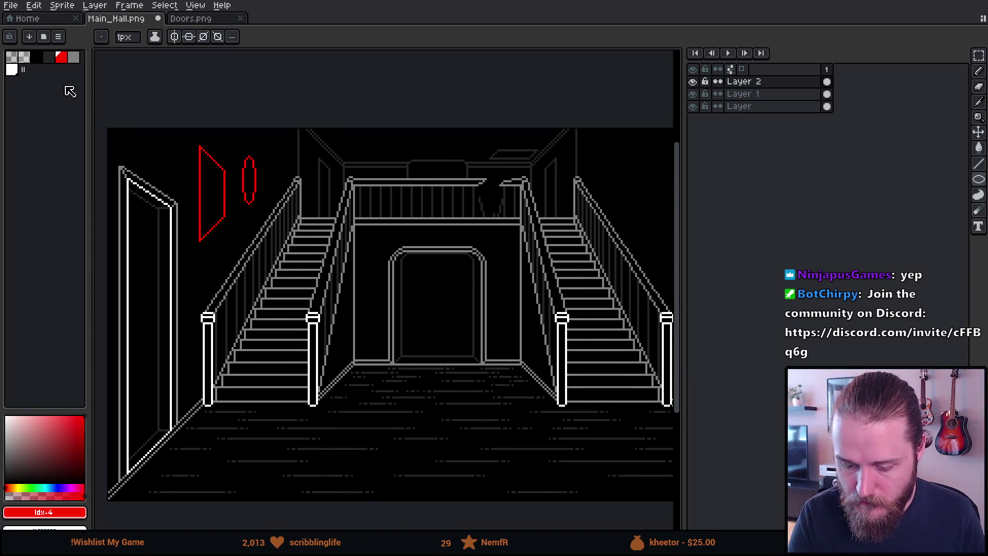
Step: Try filling the trapezoid with grey using the Paint Bucket, then undo the fill
click(74, 58)
key(g)
click(200, 196)
key(ctrl+z)
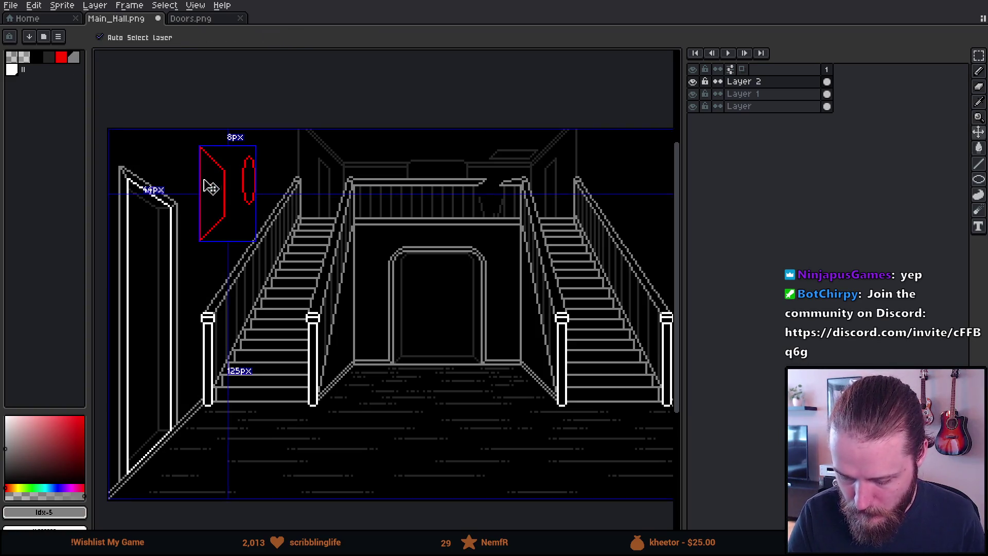
Step: Set the Paint Bucket's pixel connectivity and turn the trapezoid and oval outlines grey, undoing a stray canvas fill
key(ctrl+z)
click(272, 37)
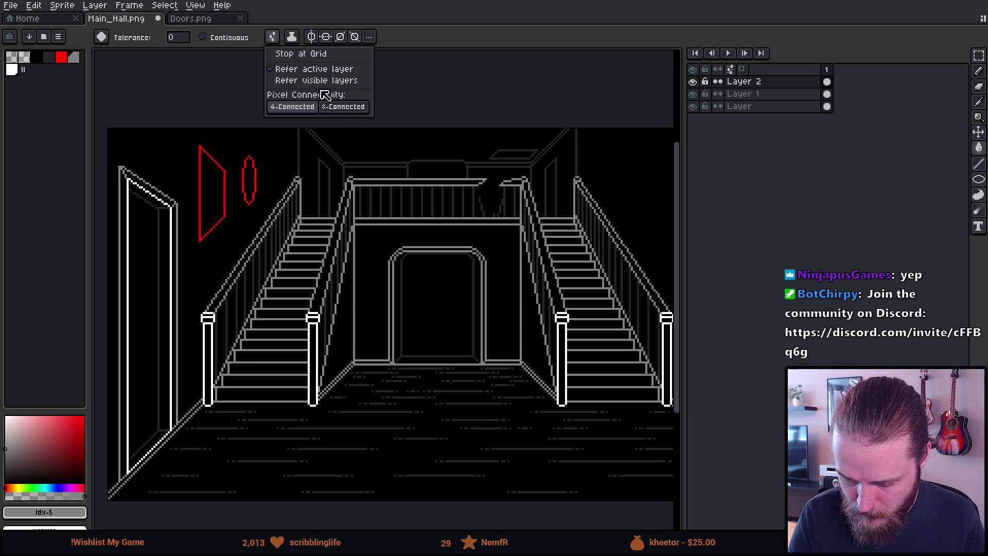
click(342, 108)
click(224, 192)
click(246, 180)
key(ctrl+z)
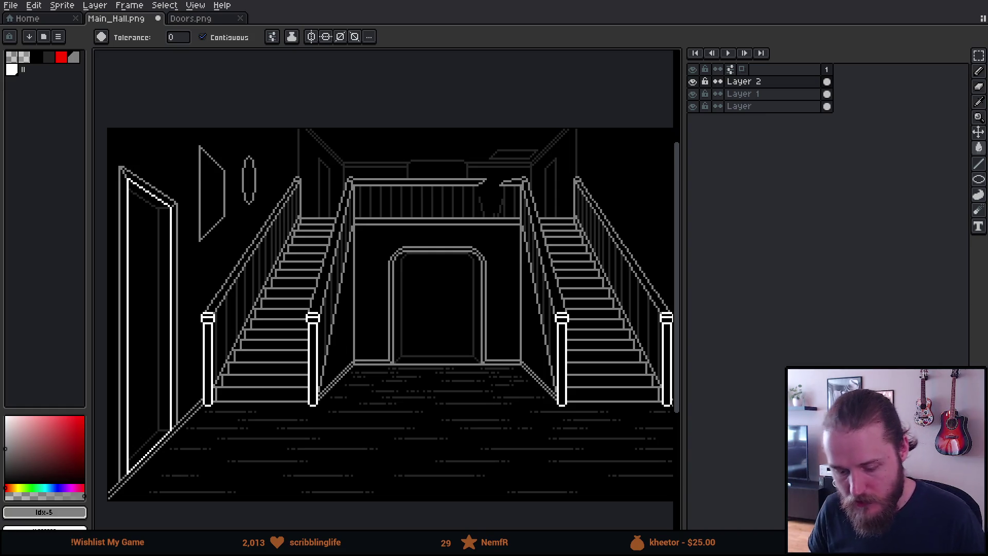
Step: Make red the pencil colour, sketch over the staircase railings, then undo the strokes
drag(214, 184, 311, 272)
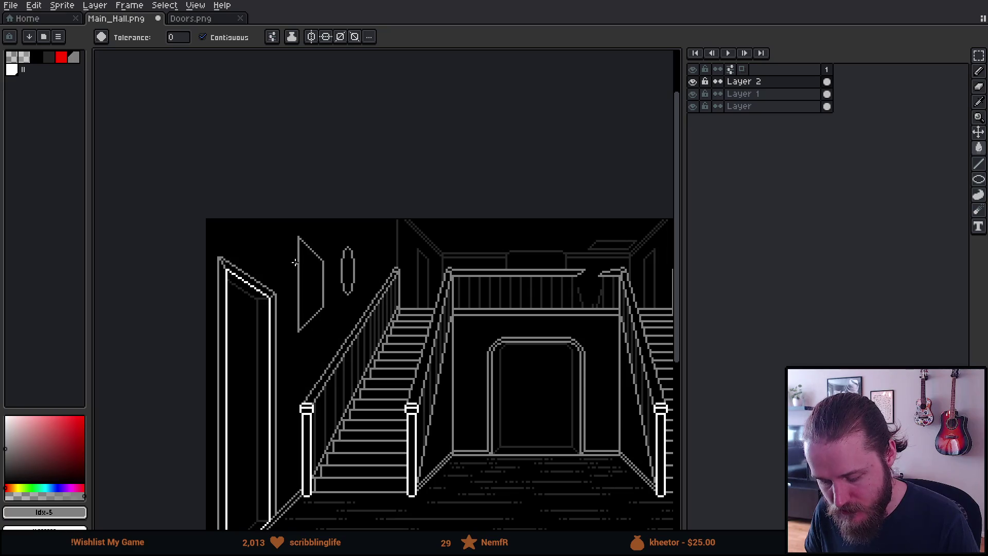
scroll(298, 320, up, 1)
scroll(298, 320, up, 1)
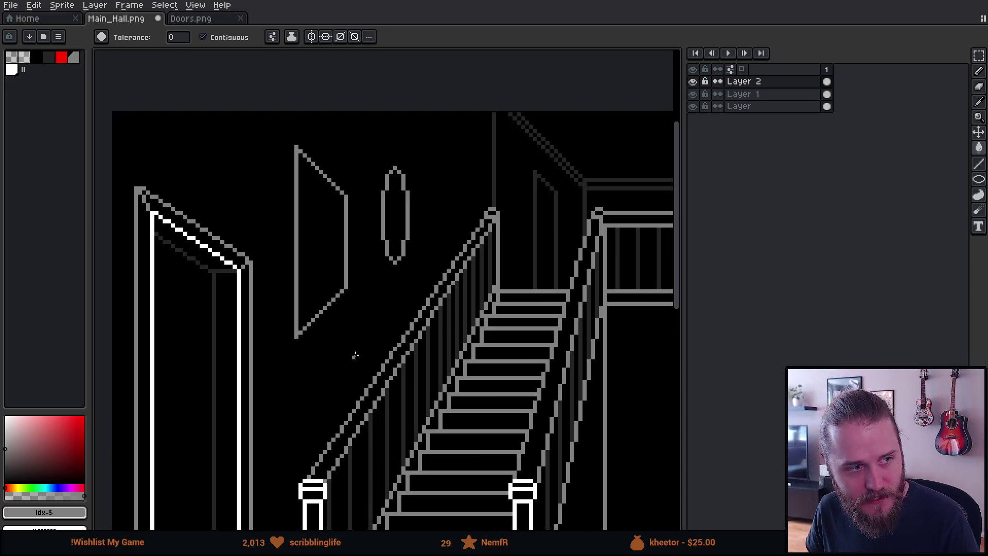
scroll(361, 394, right, 1)
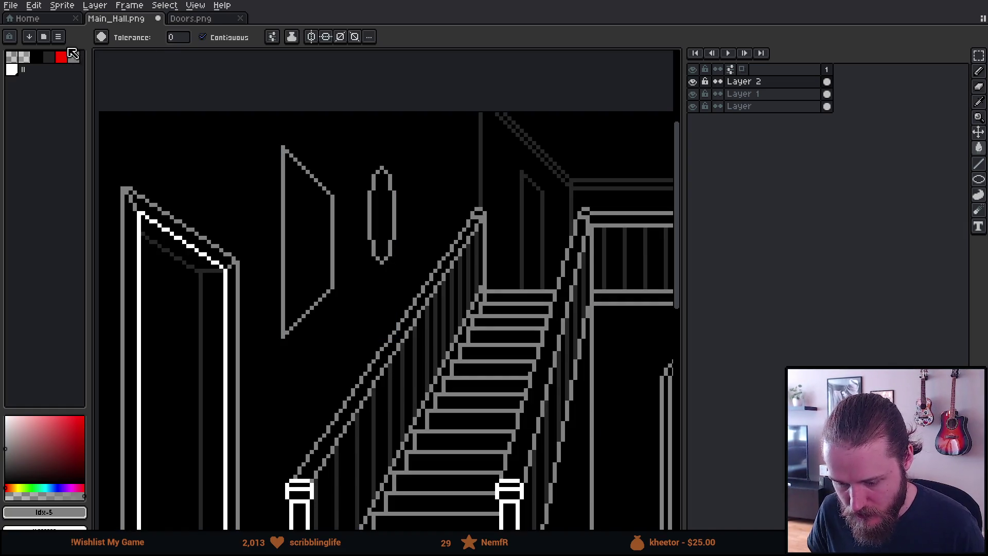
click(62, 57)
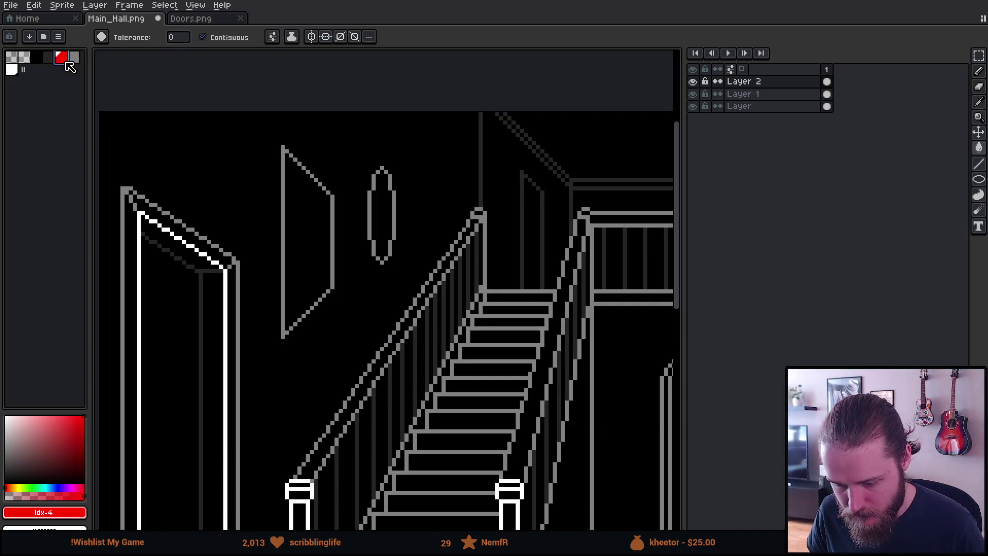
key(b)
drag(576, 197, 550, 184)
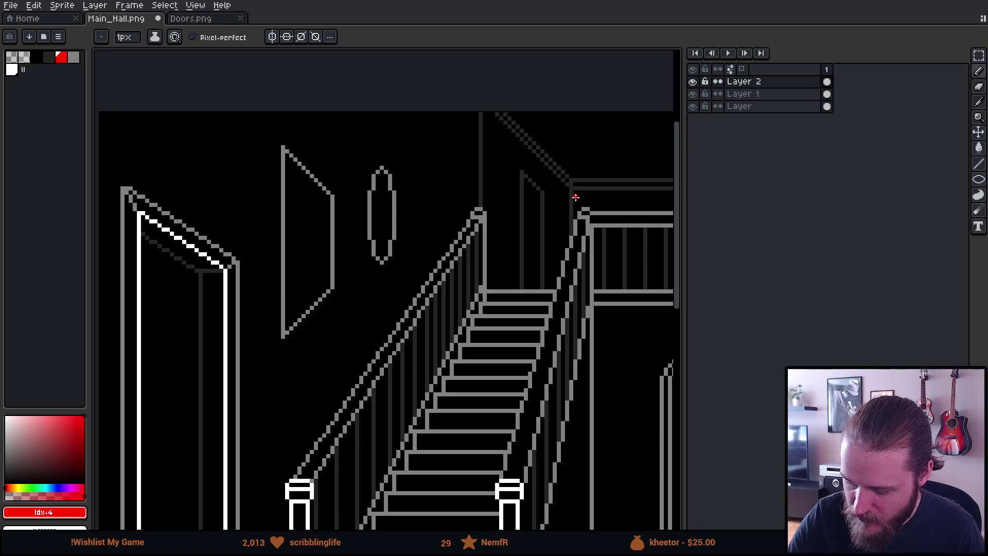
mouse_move(472, 224)
mouse_down()
mouse_move(297, 475)
mouse_move(498, 197)
mouse_move(484, 210)
mouse_move(531, 205)
mouse_up()
key(ctrl+z)
key(ctrl+z)
key(ctrl+z)
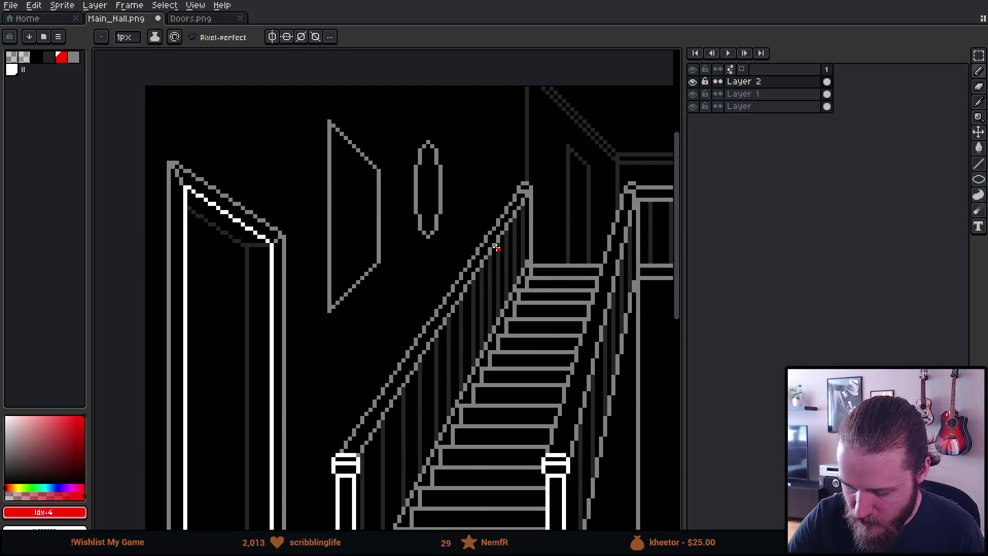
Step: Sketch and undo a red frame outline, then add a new empty Layer 3 above the artwork
drag(338, 323, 337, 371)
mouse_move(351, 332)
mouse_down()
mouse_move(372, 349)
mouse_move(372, 382)
mouse_up()
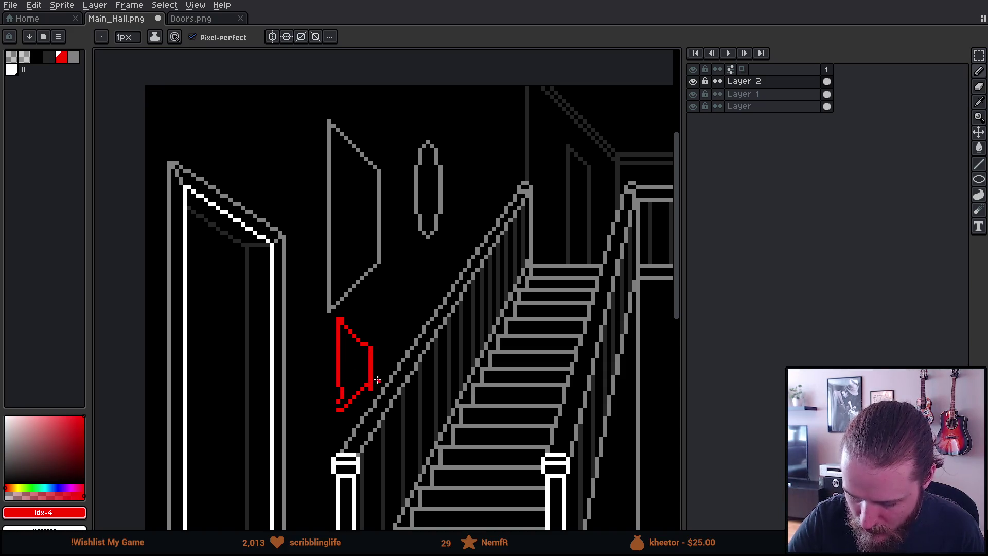
key(v)
key(ctrl+z)
key(ctrl+z)
key(ctrl+z)
key(ctrl+z)
key(b)
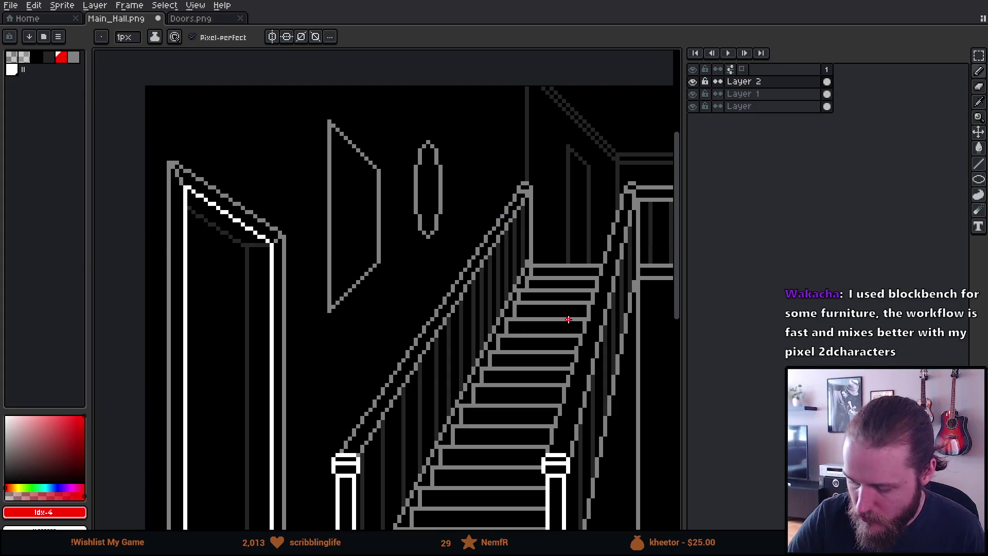
key(ctrl)
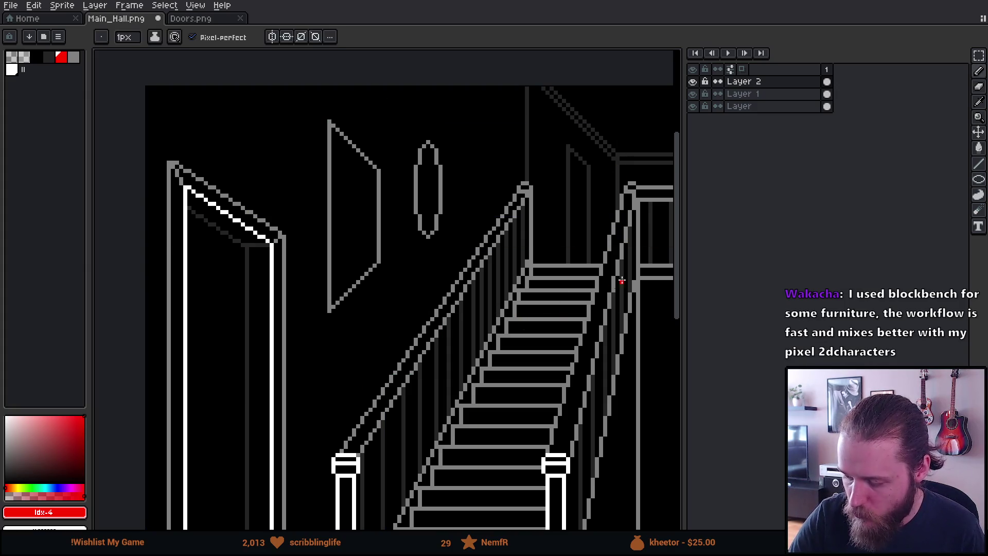
key(shift+n)
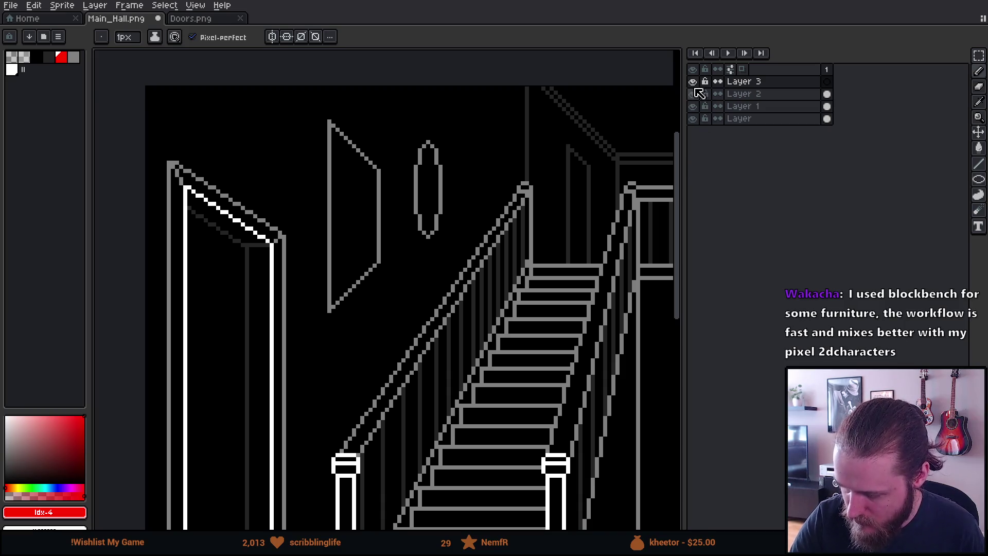
Step: Hide the wall-frame layer and try red guide strokes over the door top, undoing them
click(693, 92)
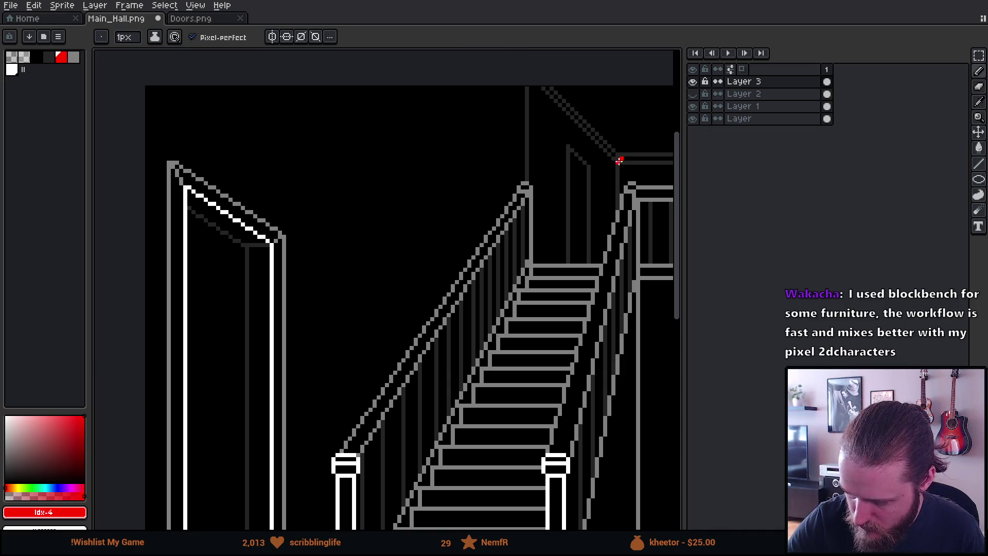
mouse_move(620, 160)
mouse_down()
mouse_move(536, 89)
mouse_move(610, 158)
mouse_up()
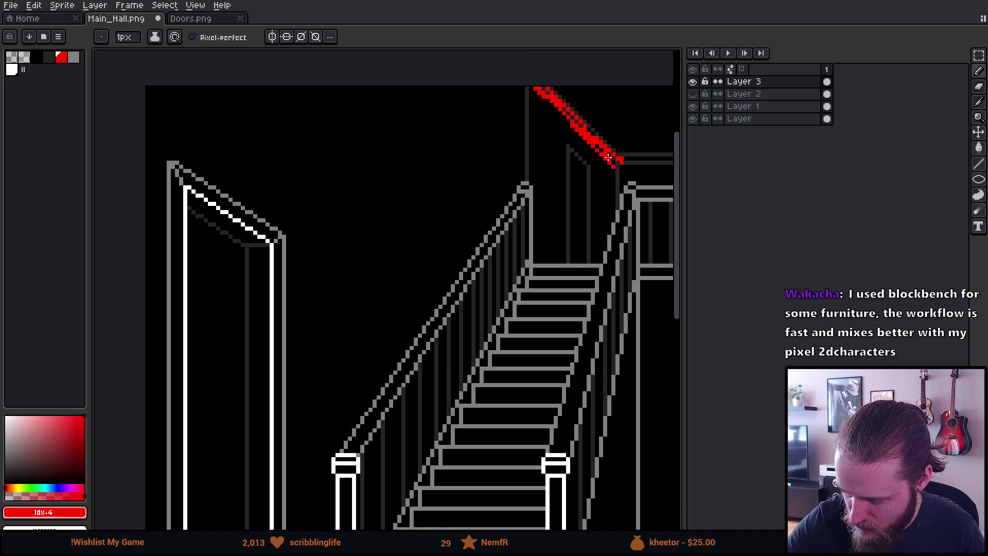
mouse_move(165, 166)
mouse_down()
mouse_move(209, 228)
mouse_move(292, 240)
mouse_up()
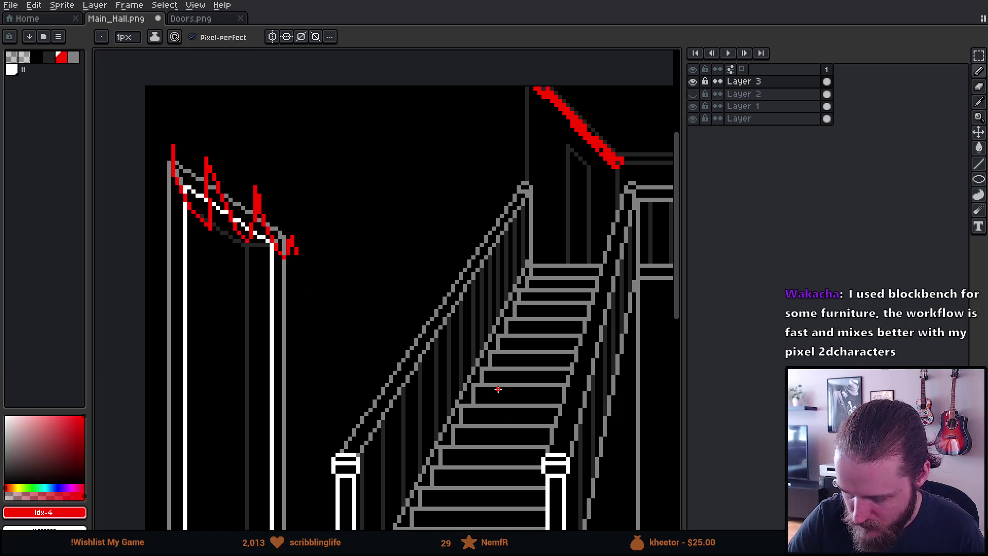
key(ctrl+z)
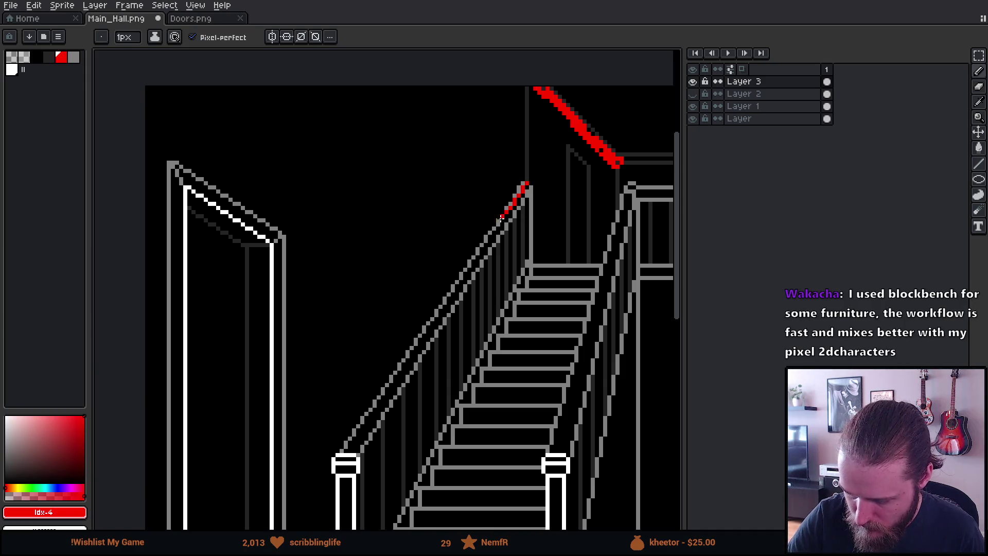
Step: Sketch red lines along the banister and around the left door, then undo them all
drag(501, 219, 317, 498)
mouse_move(348, 451)
mouse_down()
mouse_move(541, 177)
mouse_move(343, 452)
mouse_up()
mouse_move(464, 294)
mouse_down()
mouse_move(576, 127)
mouse_move(418, 336)
mouse_move(541, 163)
mouse_move(581, 155)
mouse_up()
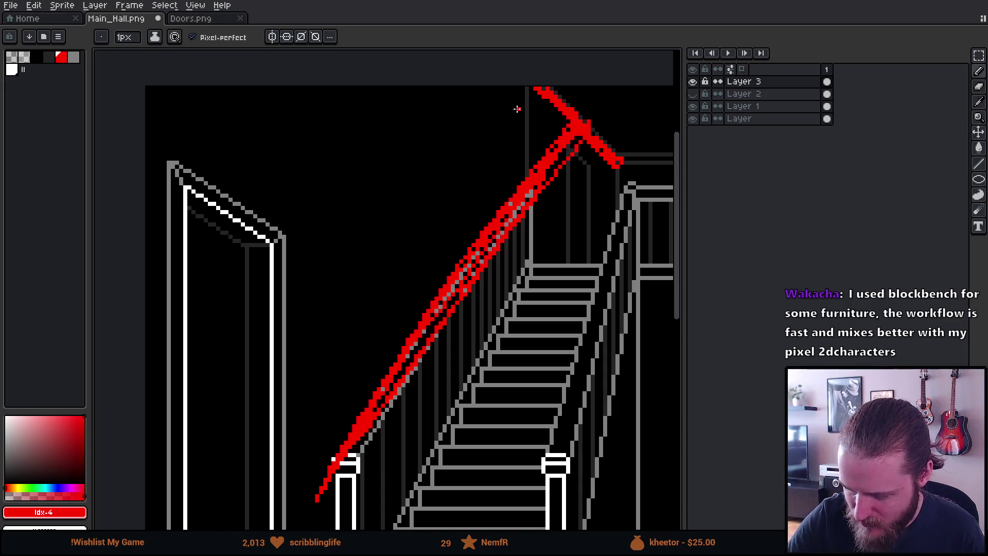
shift+click(310, 136)
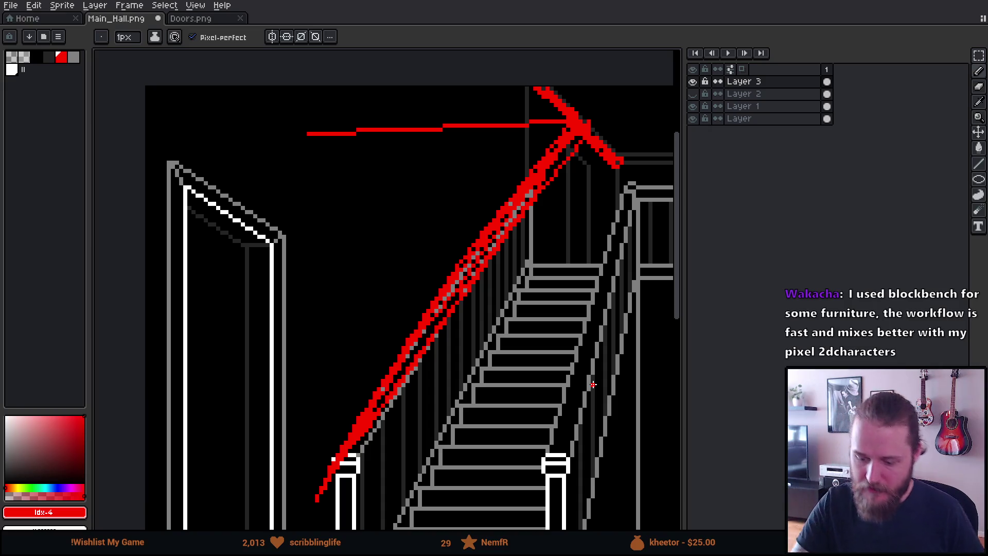
drag(198, 166, 210, 263)
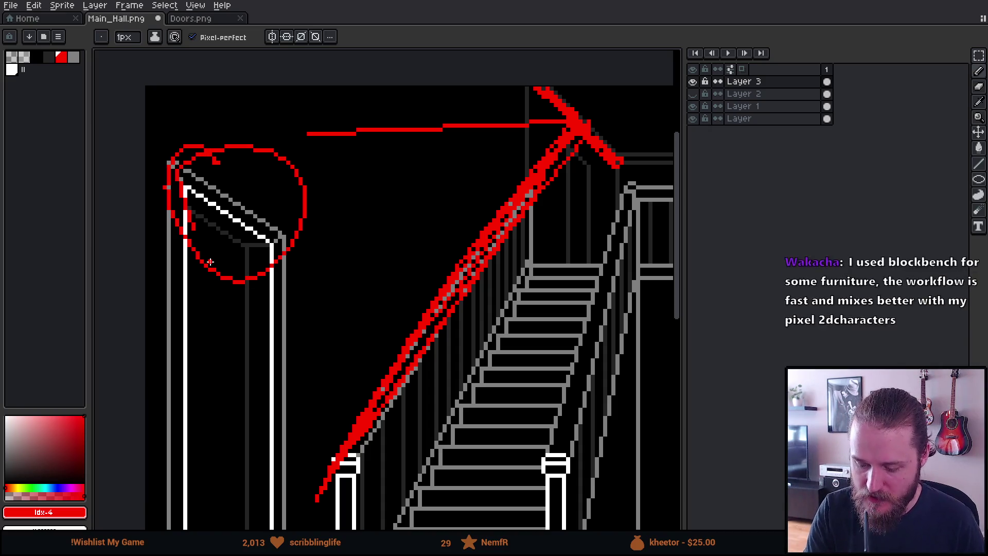
key(ctrl+z)
key(ctrl+z)
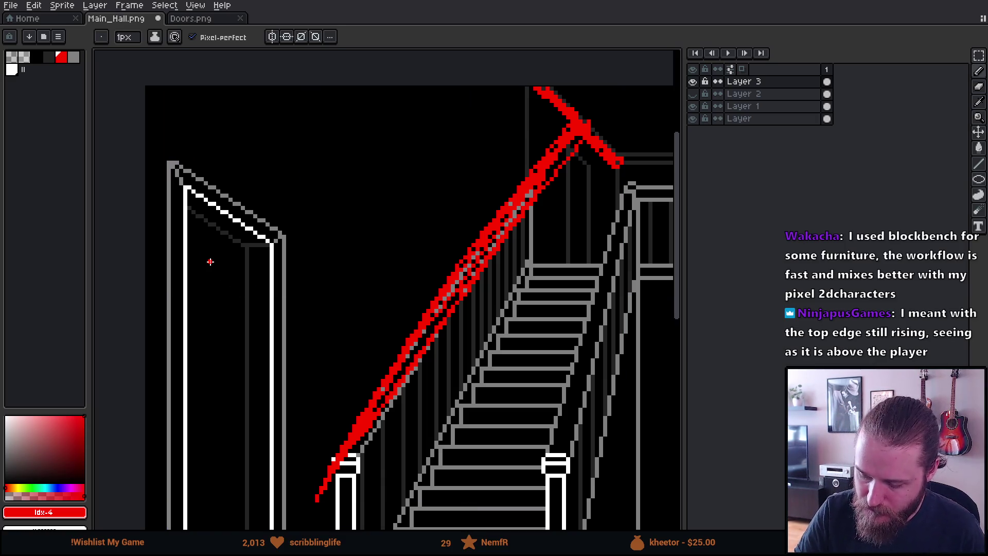
key(ctrl+z)
key(ctrl+z)
key(ctrl+z)
key(ctrl+z)
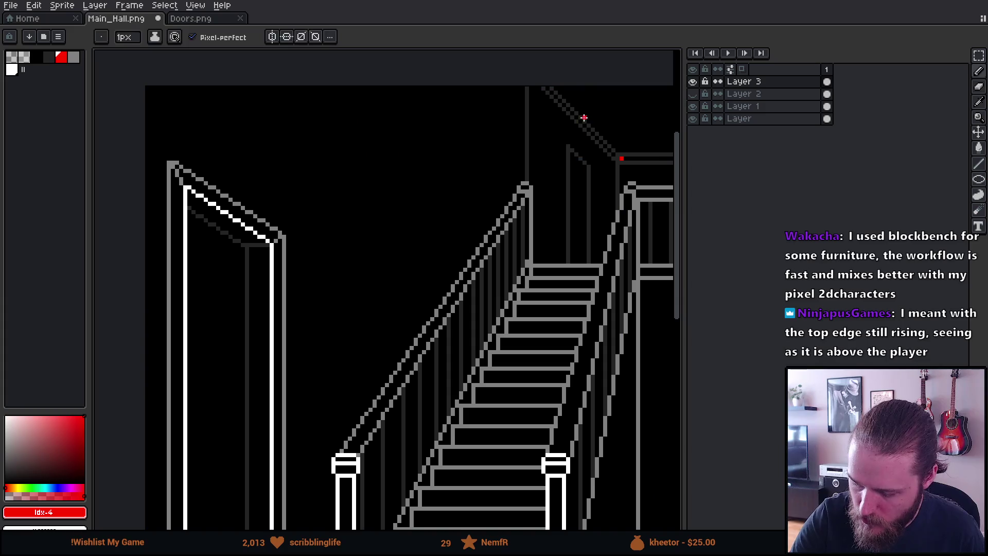
key(ctrl+z)
Step: Test and remove a thick red stroke, then draw a thin straight red horizontal line left of the staircase
key(plus)
key(plus)
key(plus)
drag(322, 494, 314, 514)
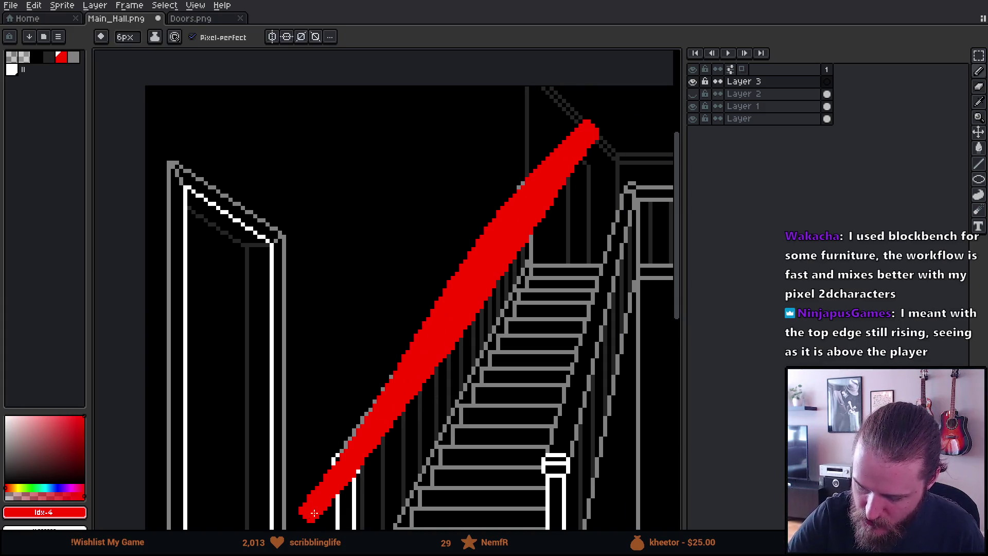
key(m)
key(ctrl+z)
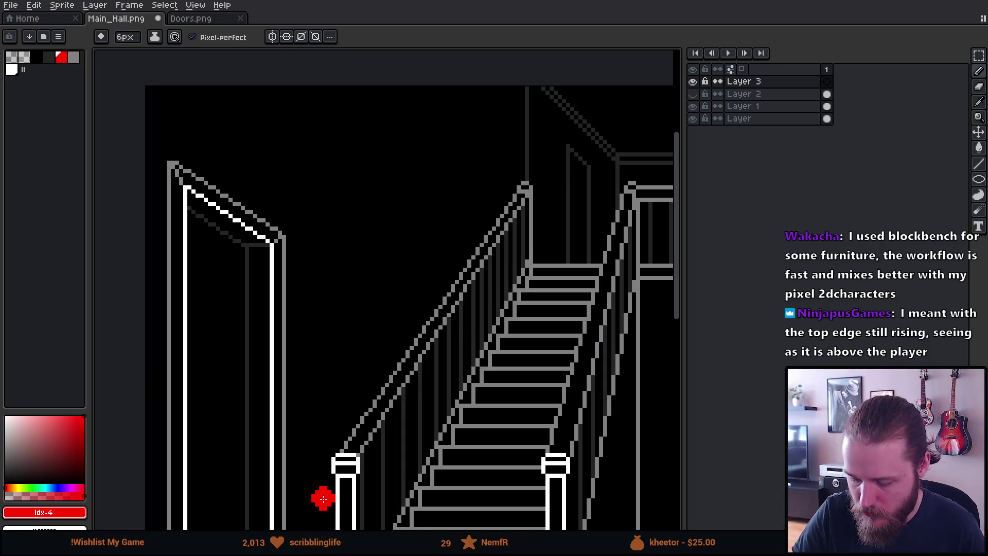
key(b)
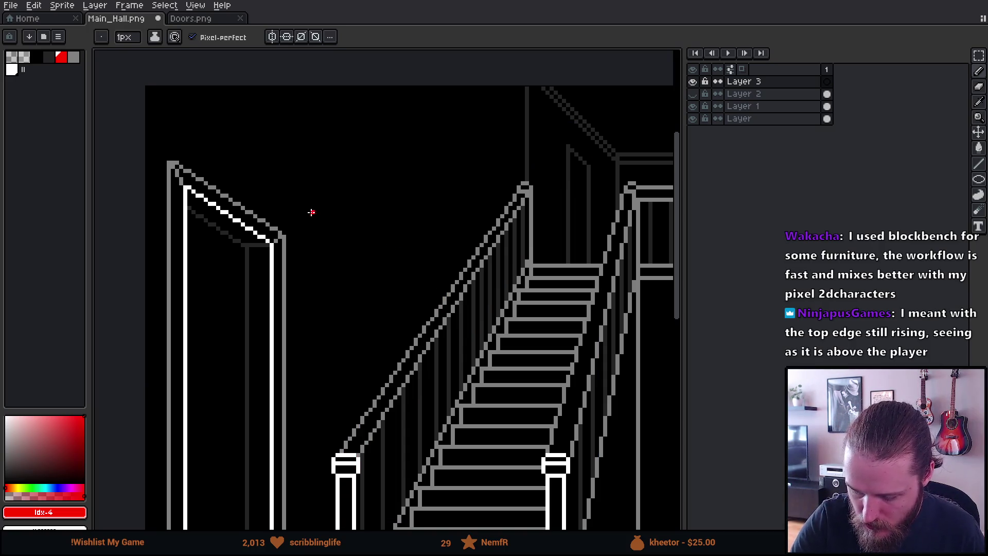
shift+click(471, 232)
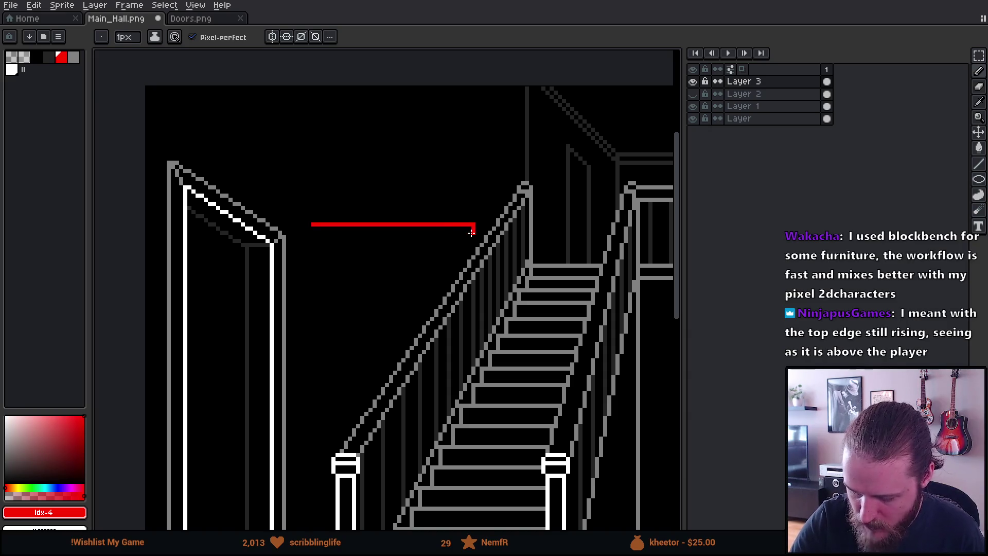
Step: Draw red slanted edges down from the guide line to form the lower wall frame outline
mouse_move(573, 384)
mouse_down()
mouse_move(507, 289)
mouse_move(547, 316)
mouse_up()
key(ctrl+z)
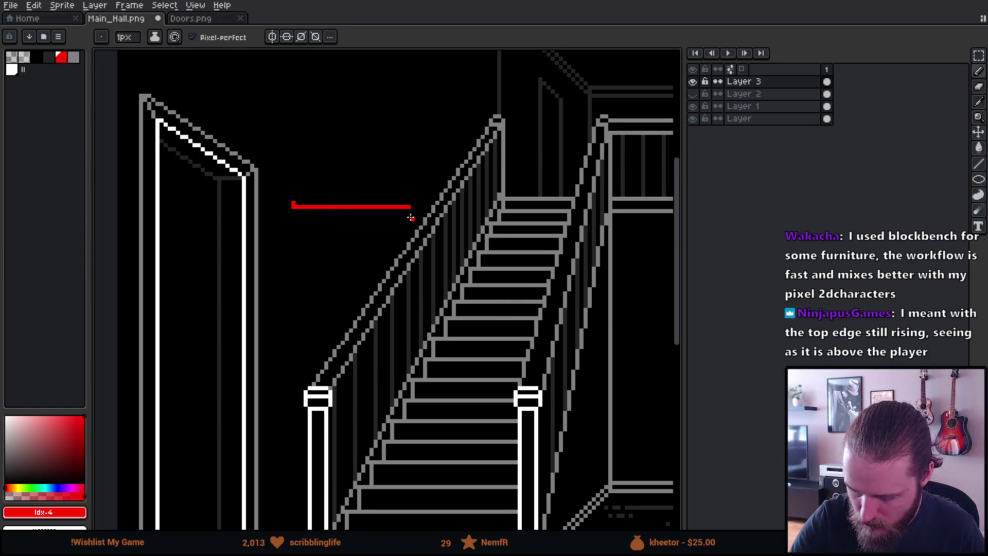
drag(411, 216, 410, 218)
key(b)
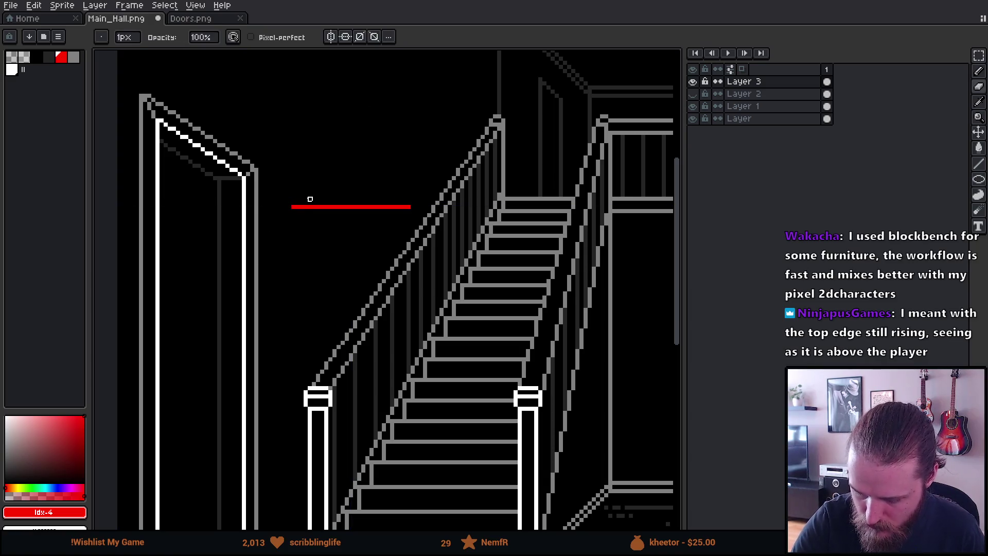
key(e)
drag(292, 207, 294, 308)
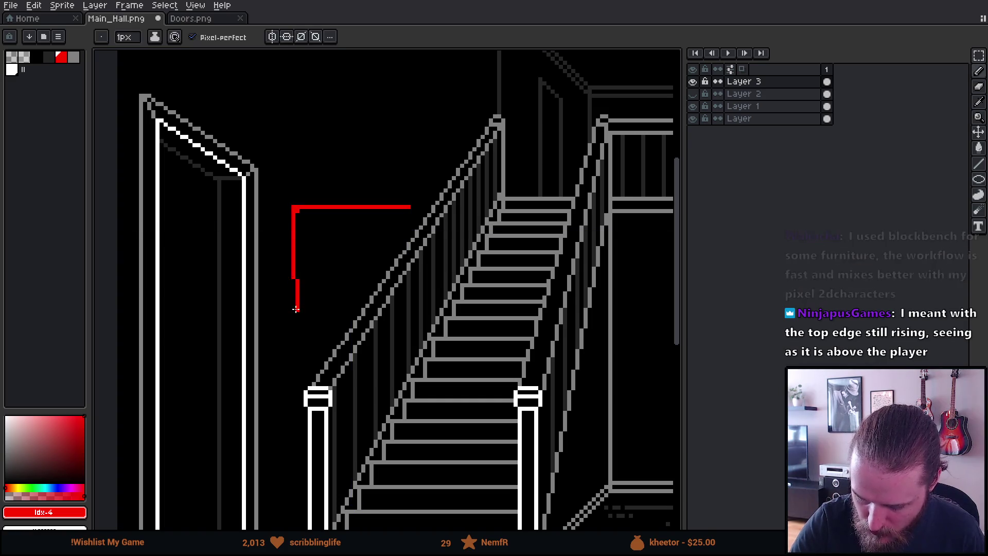
drag(329, 270, 330, 210)
Step: Erase the stray red dot and leftover parts of the horizontal guide line with a 2px eraser
key(e)
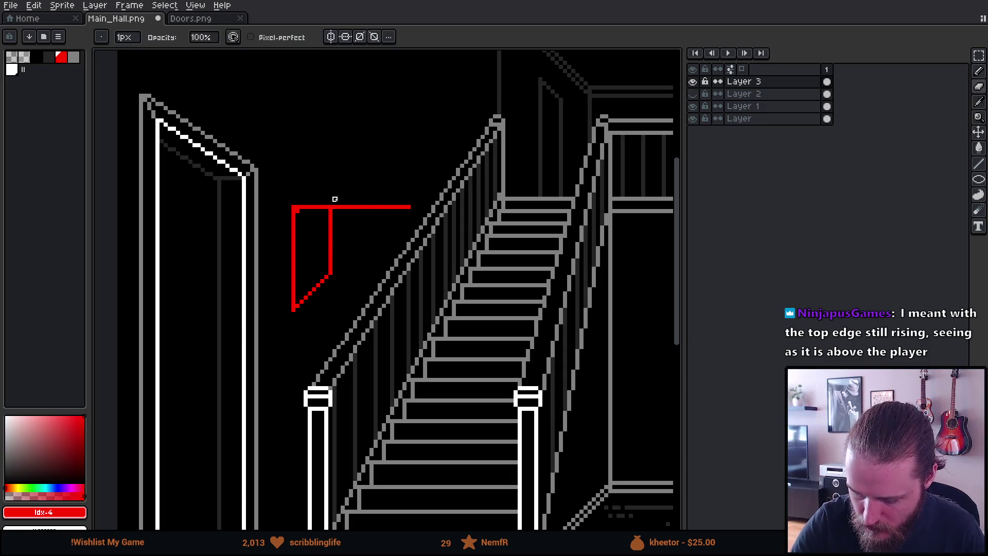
key(plus)
click(343, 207)
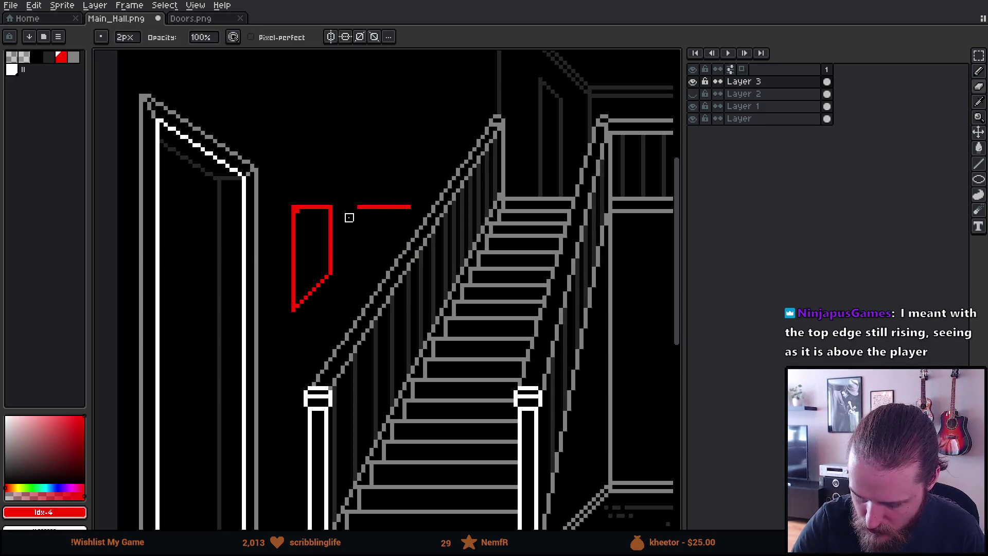
mouse_move(366, 206)
mouse_down()
mouse_move(396, 199)
mouse_move(411, 221)
mouse_up()
mouse_move(538, 182)
mouse_down()
mouse_move(521, 282)
mouse_move(541, 228)
mouse_up()
key(b)
click(302, 258)
key(v)
key(ctrl+z)
key(b)
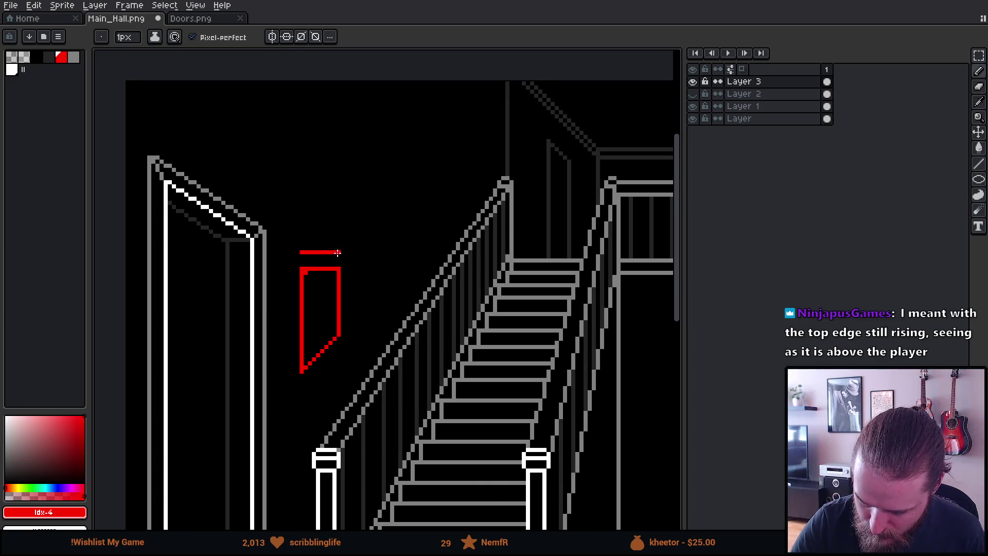
Step: Sketch the red vertical and slanted edges of a second frame higher on the left wall
drag(301, 251, 302, 159)
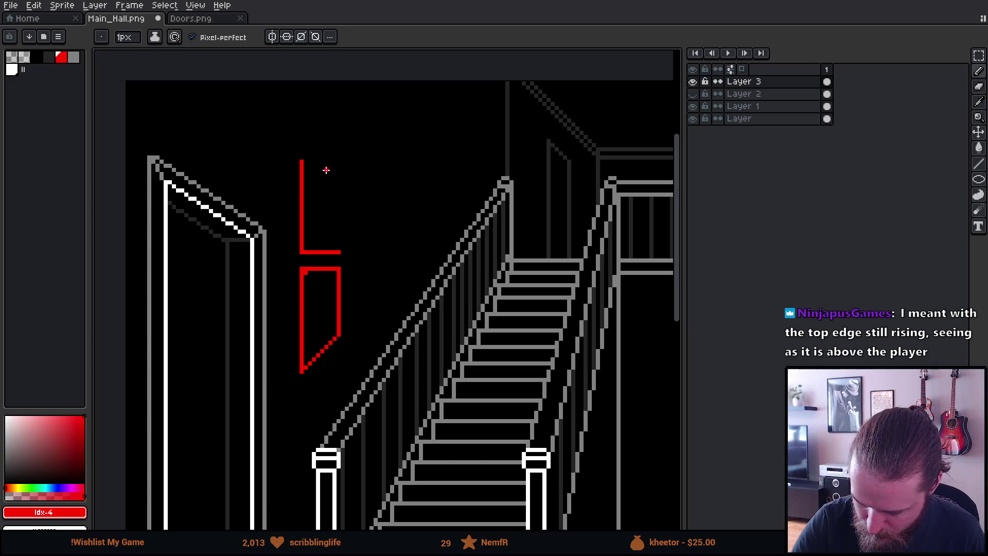
mouse_move(334, 174)
mouse_down()
mouse_move(339, 249)
mouse_move(335, 176)
mouse_up()
key(ctrl+z)
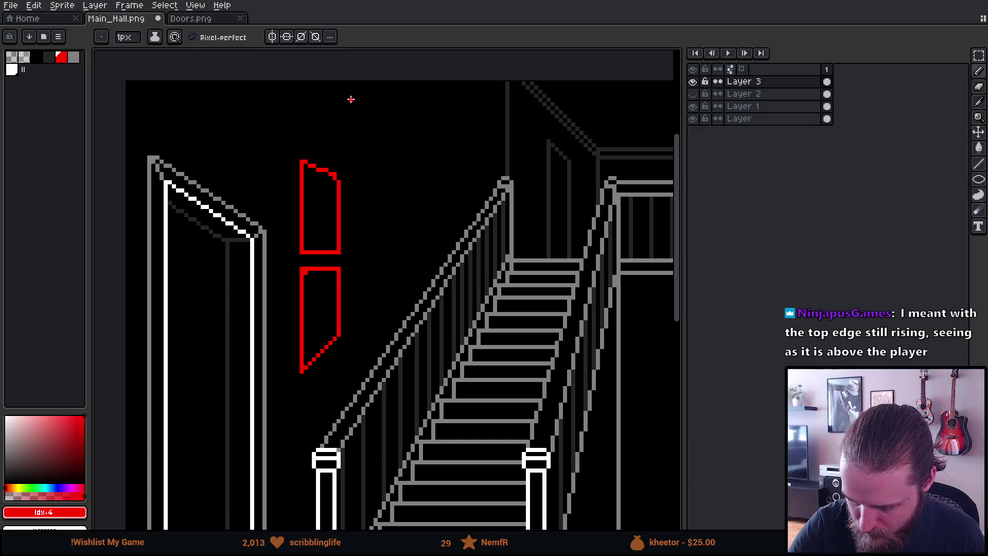
drag(355, 112, 354, 172)
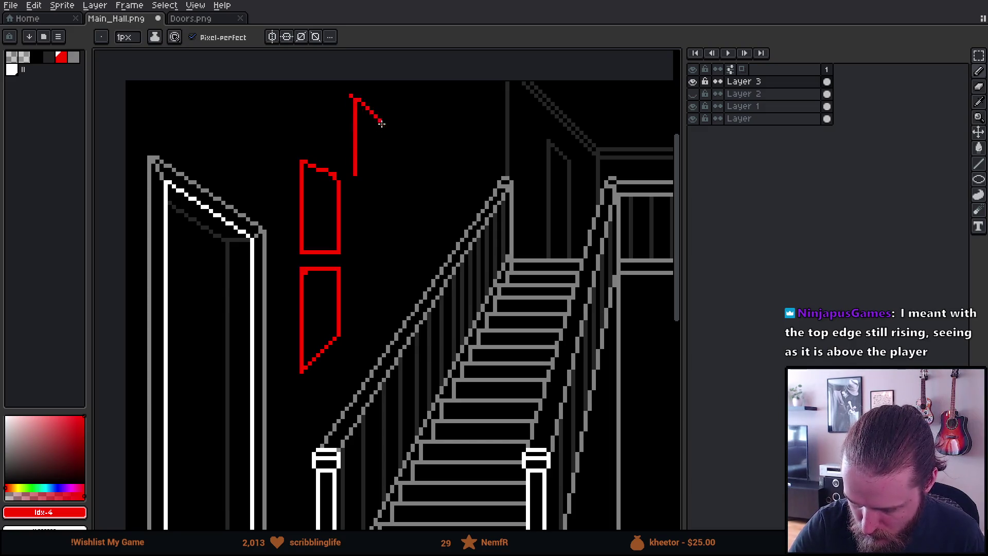
mouse_move(388, 130)
mouse_down()
mouse_move(388, 172)
mouse_move(361, 176)
mouse_up()
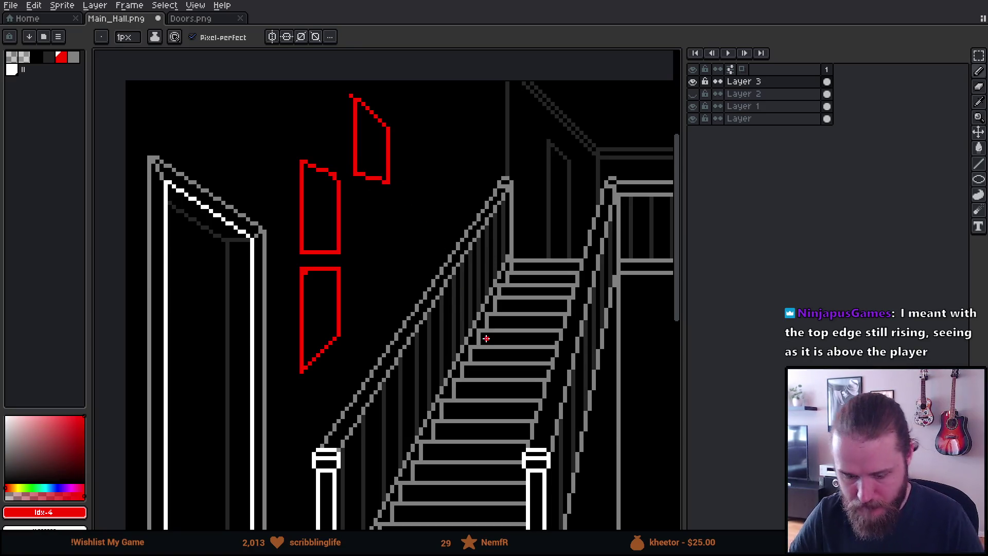
scroll(496, 336, down, 2)
scroll(495, 336, down, 1)
drag(564, 366, 424, 375)
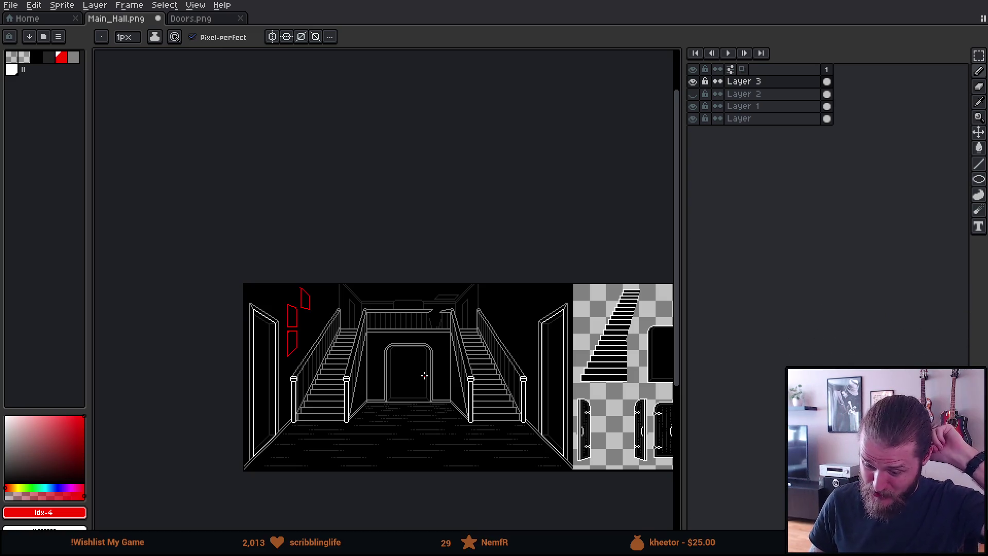
scroll(335, 348, up, 2)
Step: Scribble red loops over the door top and middle panel, undoing each one
mouse_move(219, 252)
mouse_down()
mouse_move(171, 305)
mouse_move(209, 246)
mouse_up()
key(ctrl+z)
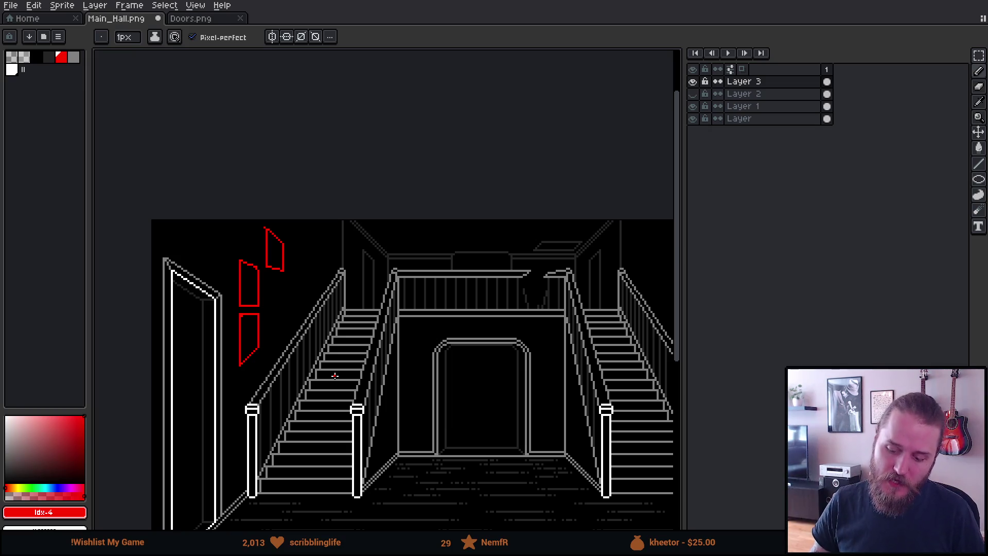
scroll(292, 331, up, 2)
drag(213, 272, 218, 283)
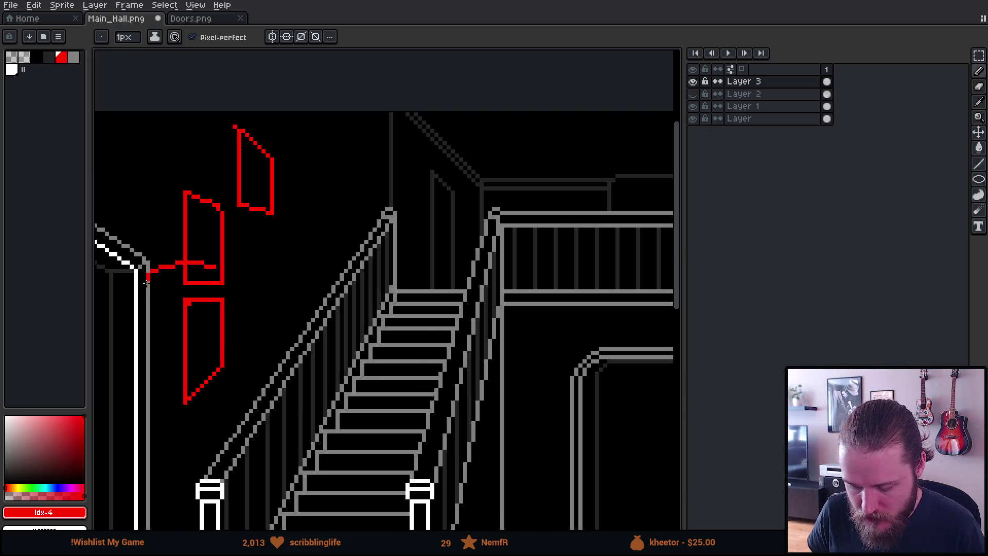
scroll(214, 342, down, 2)
key(ctrl+z)
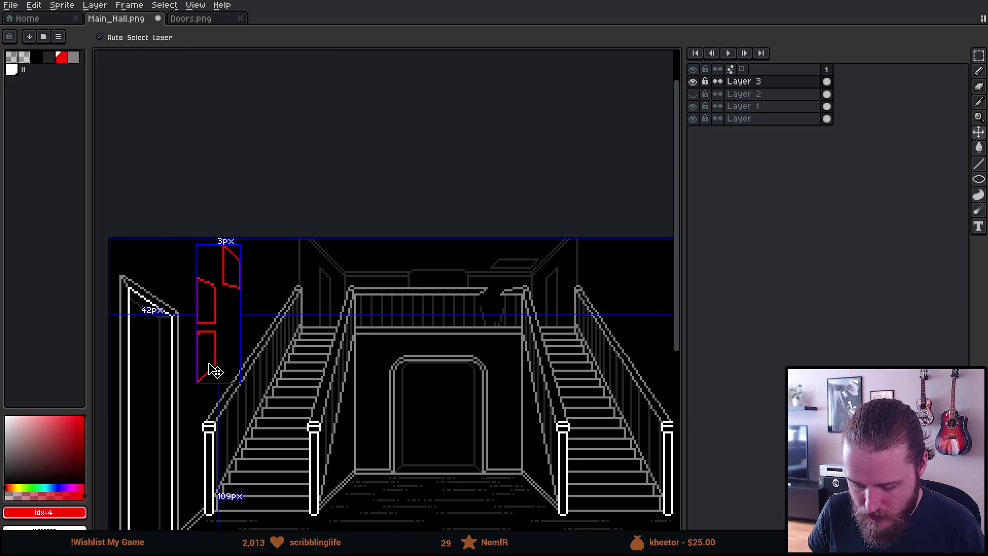
scroll(172, 379, down, 2)
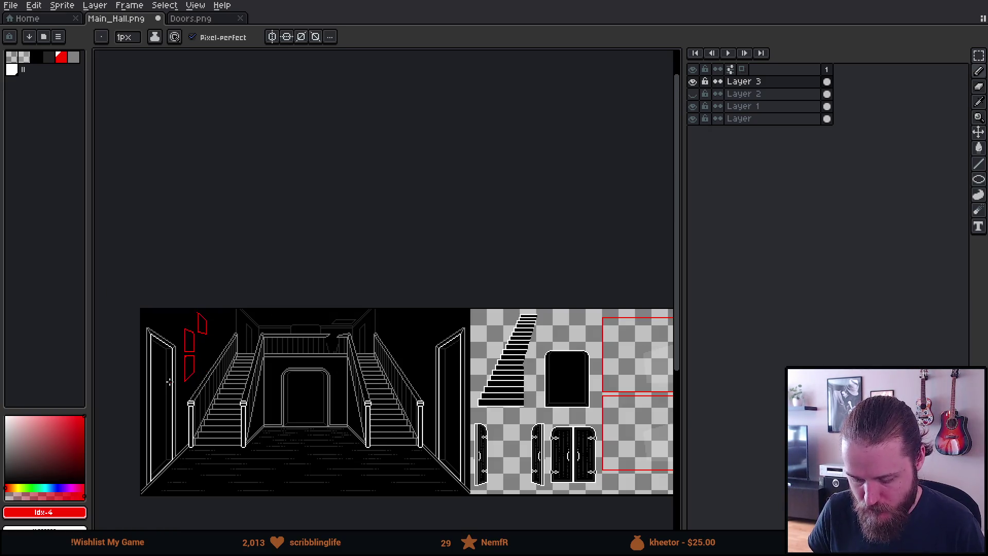
scroll(151, 390, up, 1)
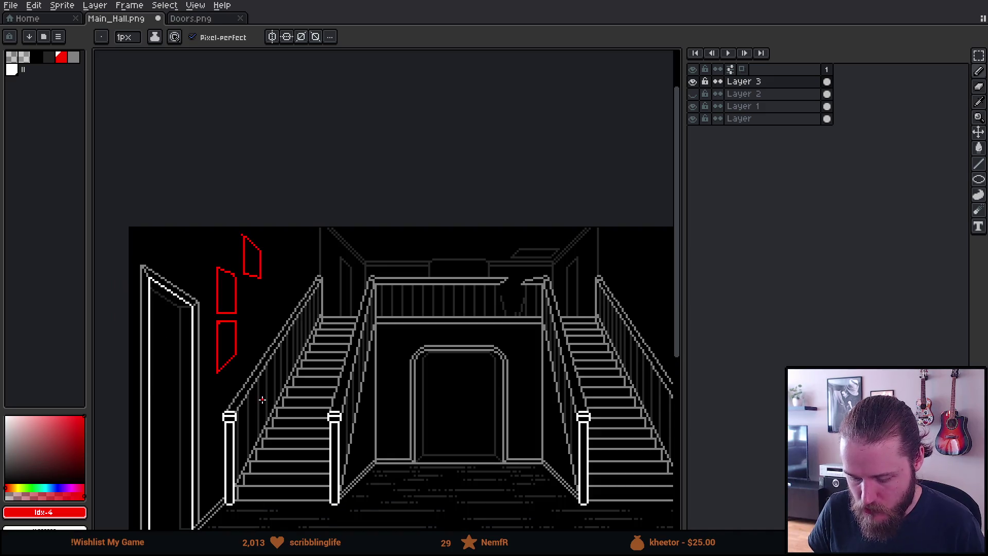
drag(262, 400, 266, 327)
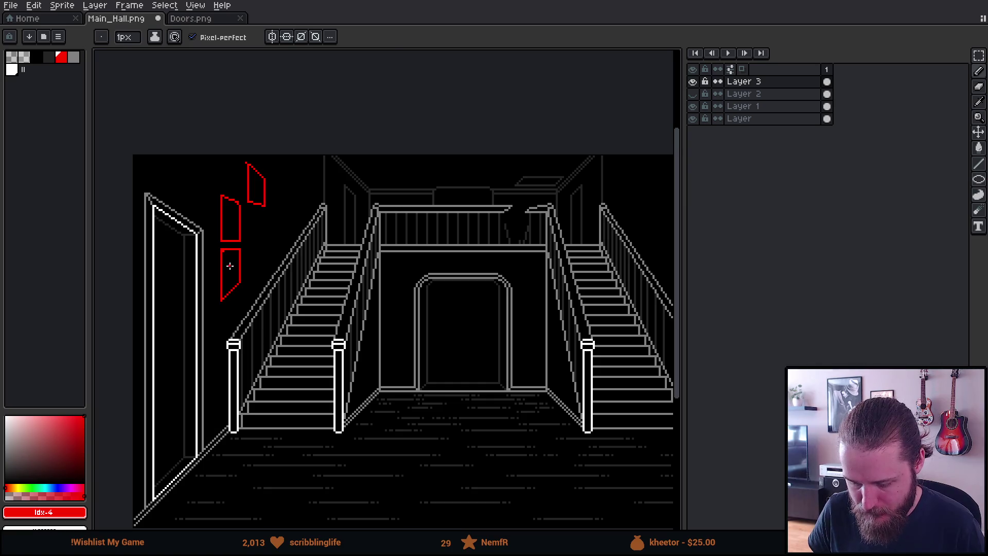
scroll(229, 266, up, 2)
Step: Erase lines between the panels, try a slanted edge and long diagonal, then undo the red panel sketches
key(e)
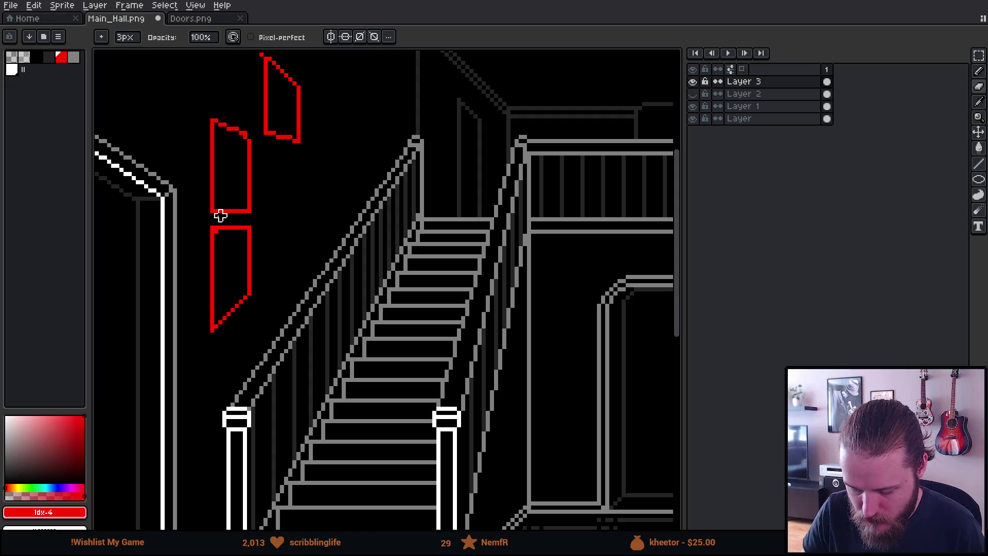
mouse_move(219, 225)
mouse_down()
mouse_move(227, 206)
mouse_move(248, 215)
mouse_up()
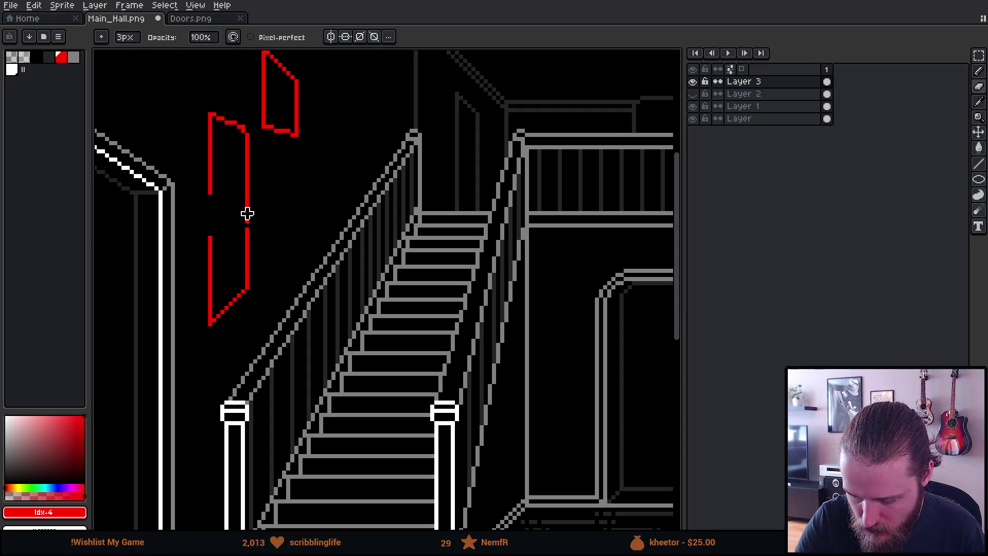
key(b)
mouse_move(214, 242)
mouse_down()
mouse_move(247, 221)
mouse_move(207, 222)
mouse_up()
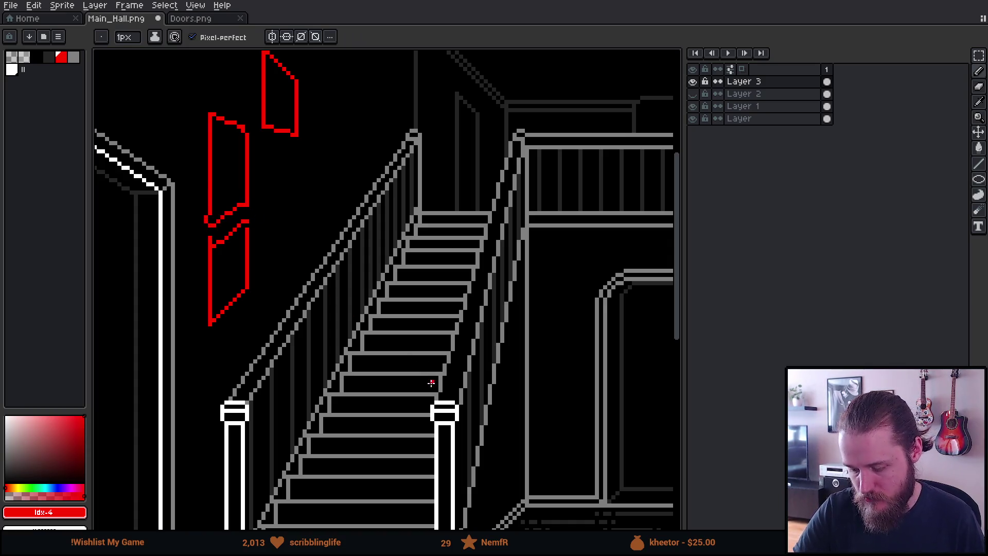
scroll(430, 379, down, 2)
scroll(461, 396, up, 2)
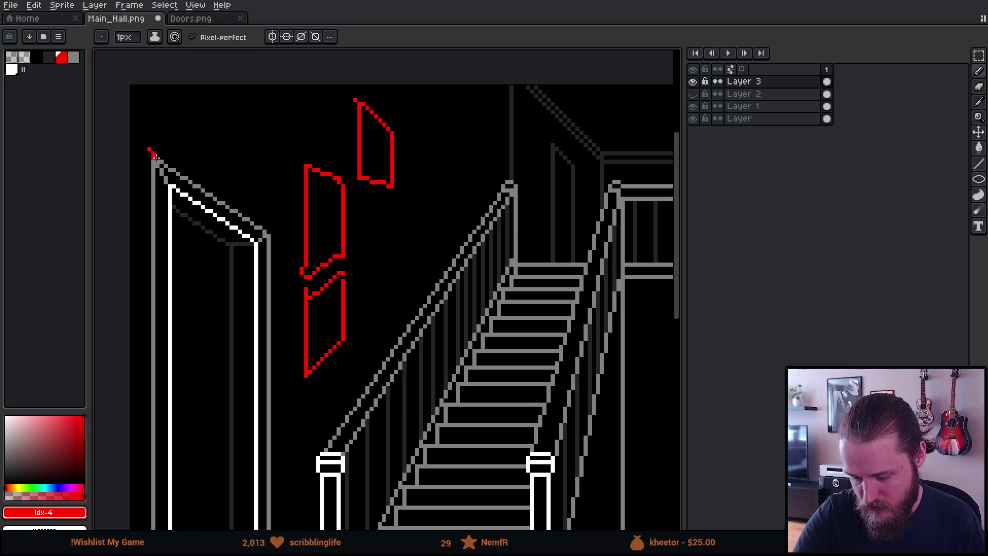
drag(150, 150, 428, 345)
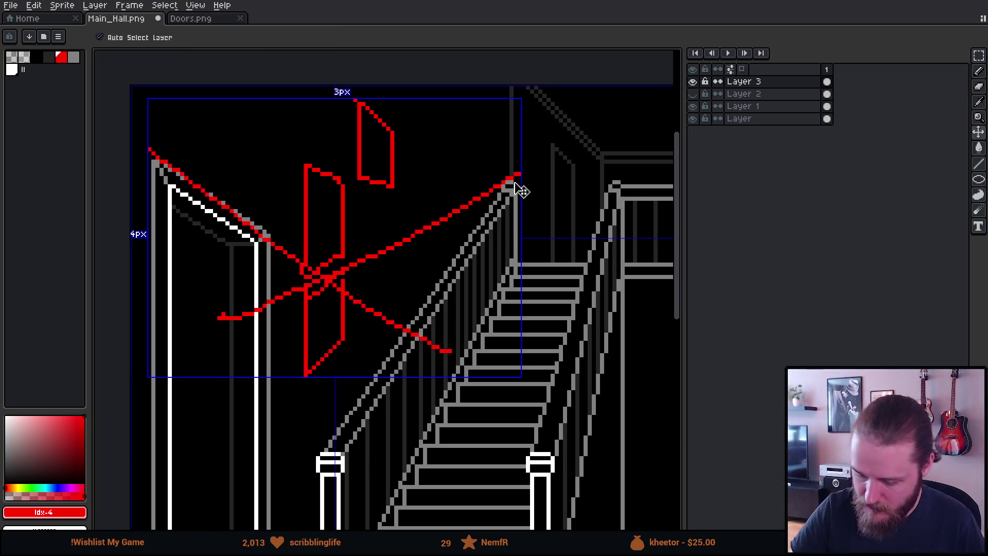
key(ctrl+z)
key(ctrl+z)
key(ctrl+z)
key(ctrl+z)
key(ctrl+z)
key(ctrl+z)
key(ctrl+z)
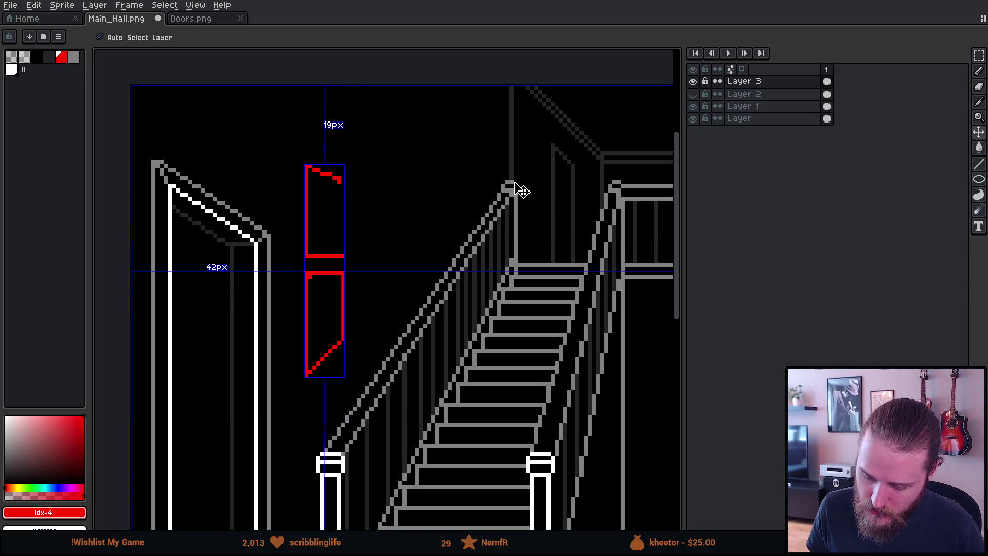
key(ctrl+z)
key(ctrl+z)
key(ctrl+z)
key(ctrl+z)
key(ctrl+z)
key(ctrl+z)
key(ctrl+z)
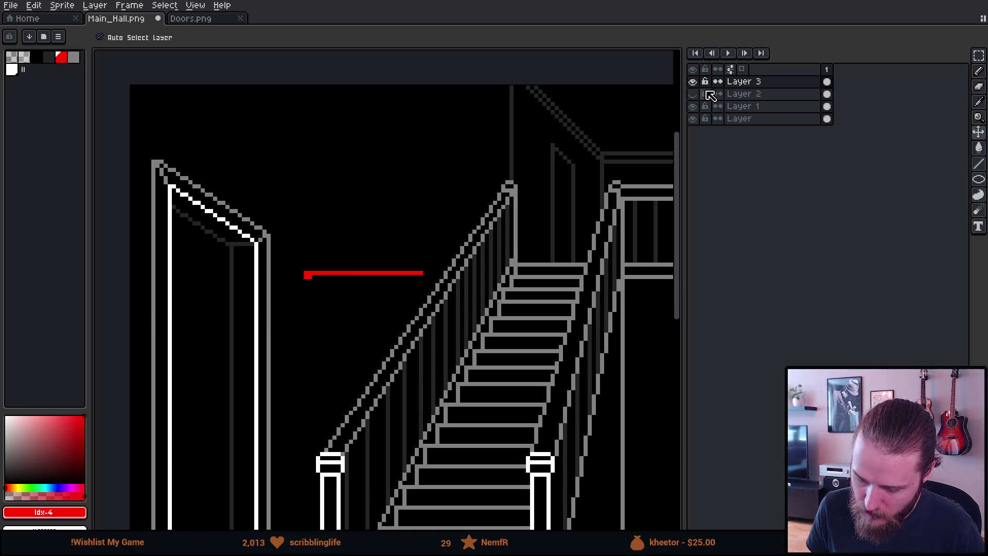
key(ctrl+z)
Step: Show the wall-frame layer, select it, and erase the grey oval and frame top
key(b)
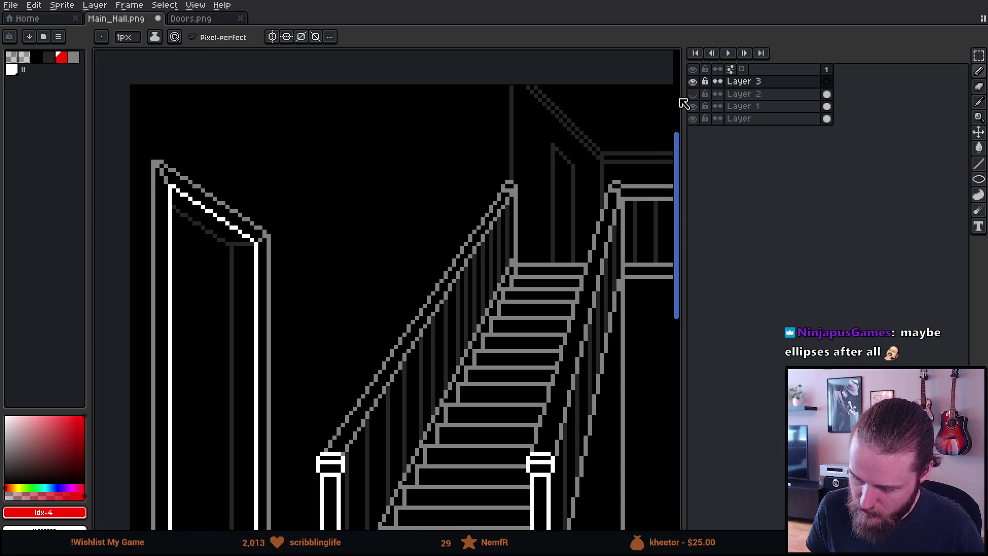
click(692, 93)
scroll(473, 323, down, 2)
scroll(470, 323, down, 1)
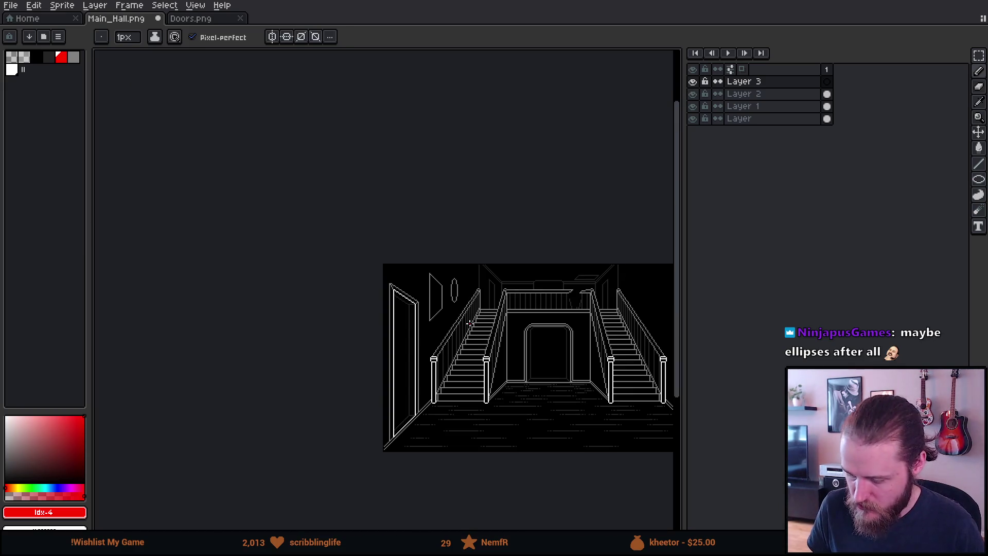
mouse_move(469, 323)
mouse_down()
mouse_move(423, 312)
mouse_move(414, 290)
mouse_up()
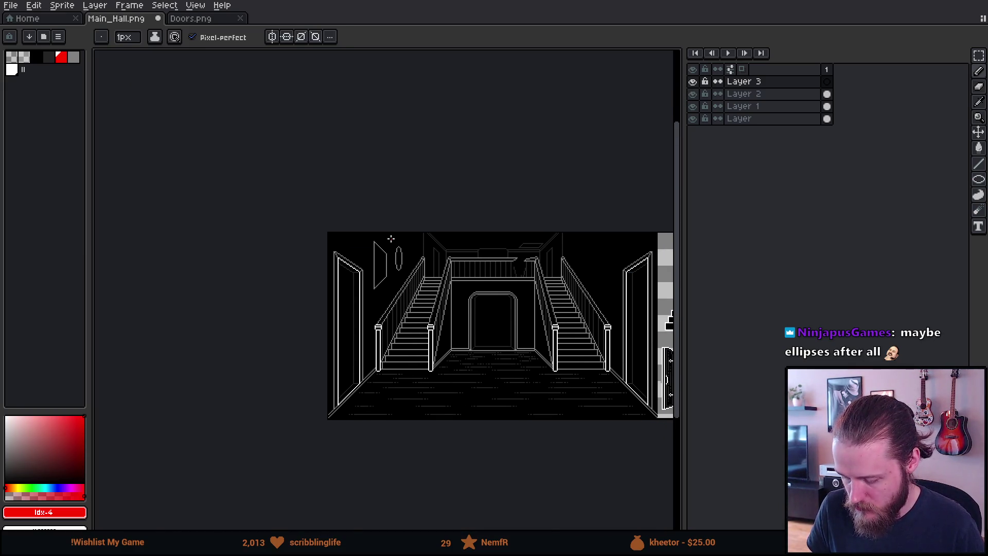
scroll(391, 240, up, 3)
key(e)
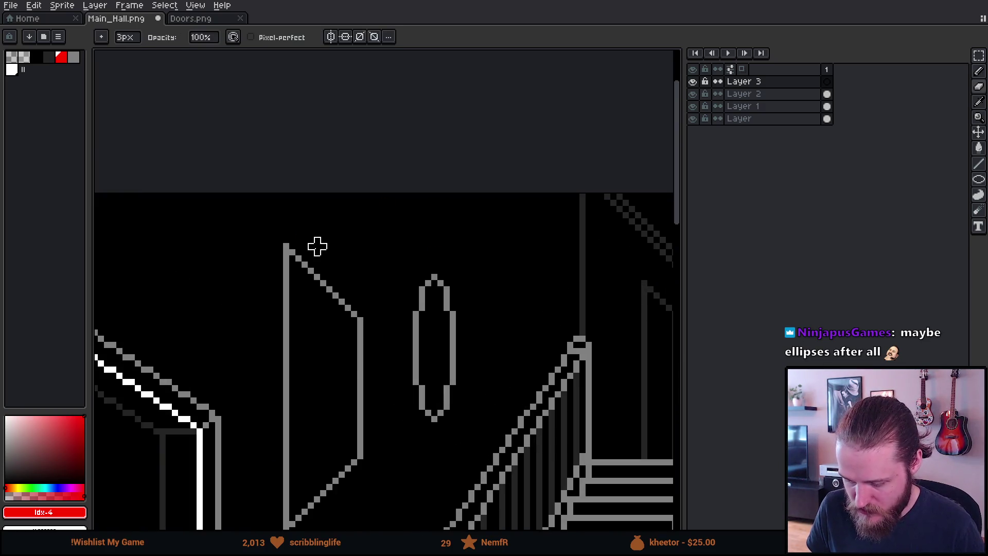
click(737, 94)
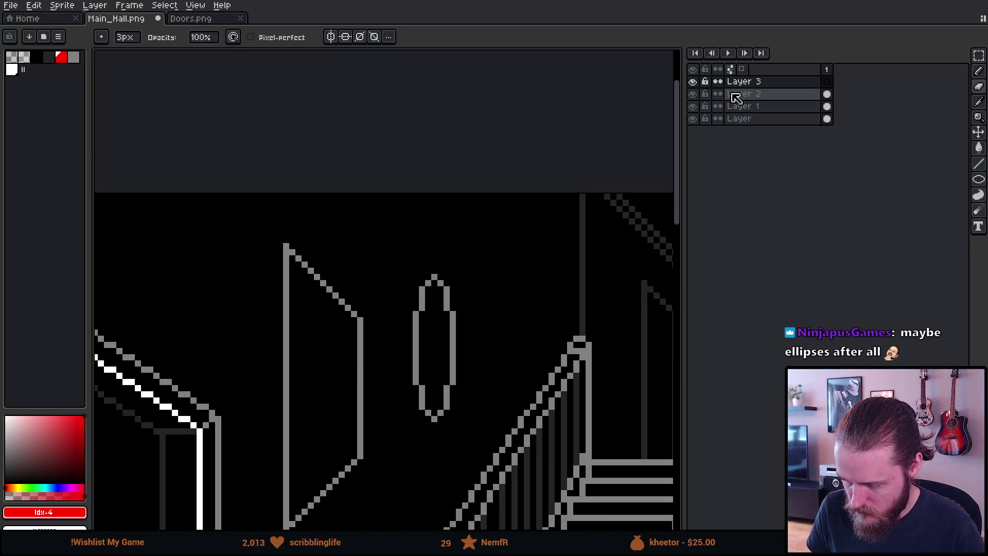
mouse_move(415, 283)
mouse_down()
mouse_move(422, 413)
mouse_move(416, 264)
mouse_move(459, 392)
mouse_up()
mouse_move(289, 258)
mouse_down()
mouse_move(342, 309)
mouse_move(361, 287)
mouse_up()
Step: Redraw the panel's grey top edge, nudge its right vertical line rightward with the marquee, and restore the diagonal
key(b)
alt+click(360, 316)
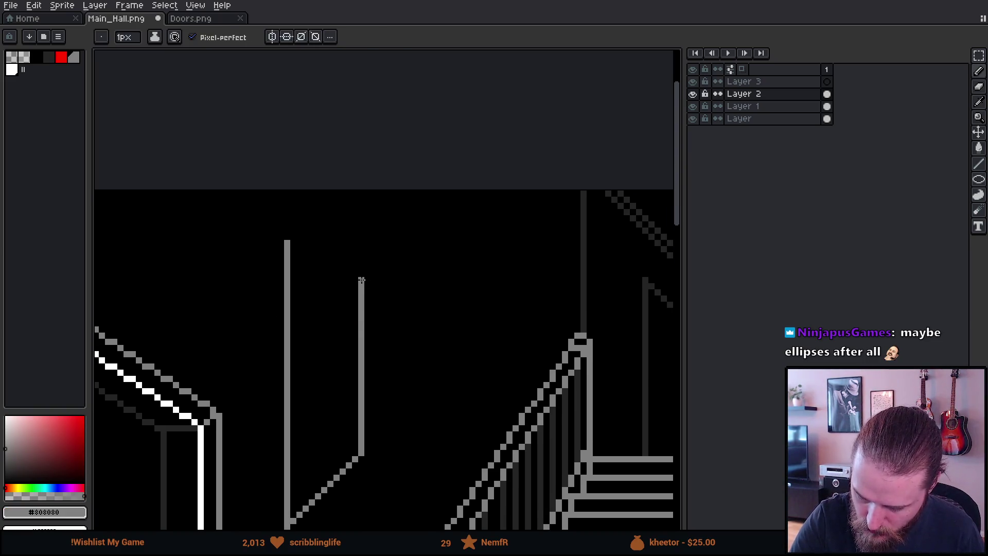
drag(286, 235, 352, 266)
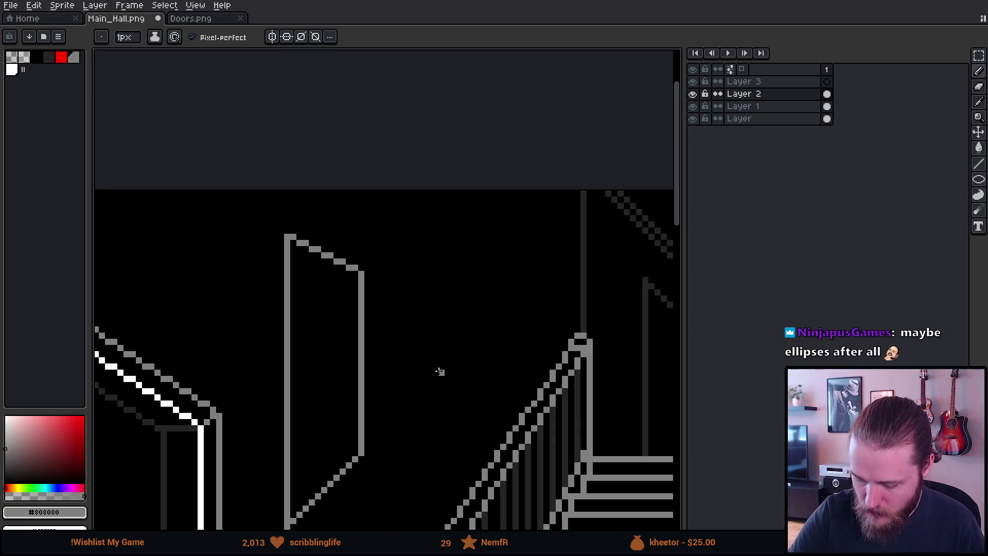
key(m)
mouse_move(361, 272)
mouse_down()
mouse_move(397, 429)
mouse_move(405, 413)
mouse_up()
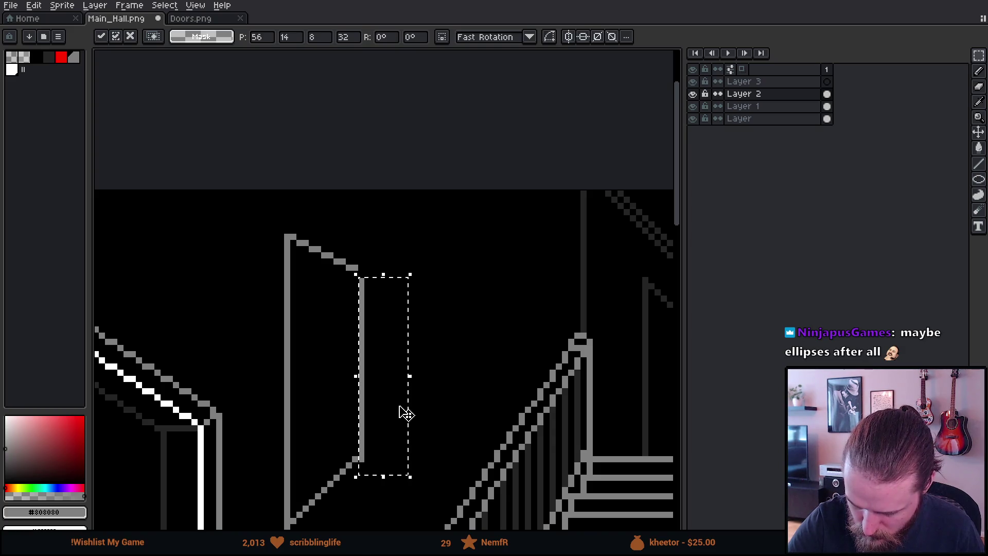
key(Return)
key(ctrl+d)
scroll(442, 355, down, 1)
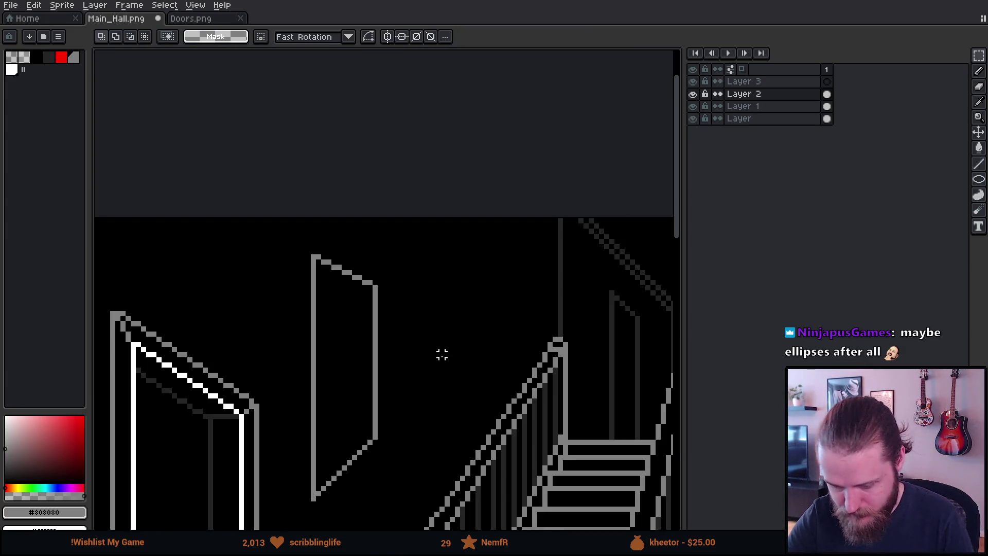
scroll(440, 354, down, 1)
scroll(591, 456, down, 2)
scroll(492, 425, up, 1)
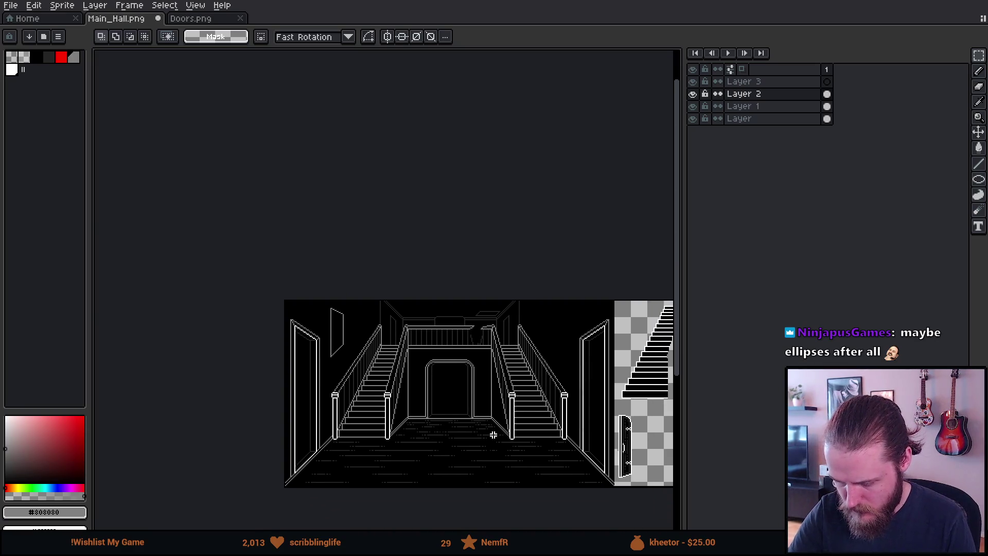
scroll(463, 434, up, 1)
scroll(535, 470, up, 1)
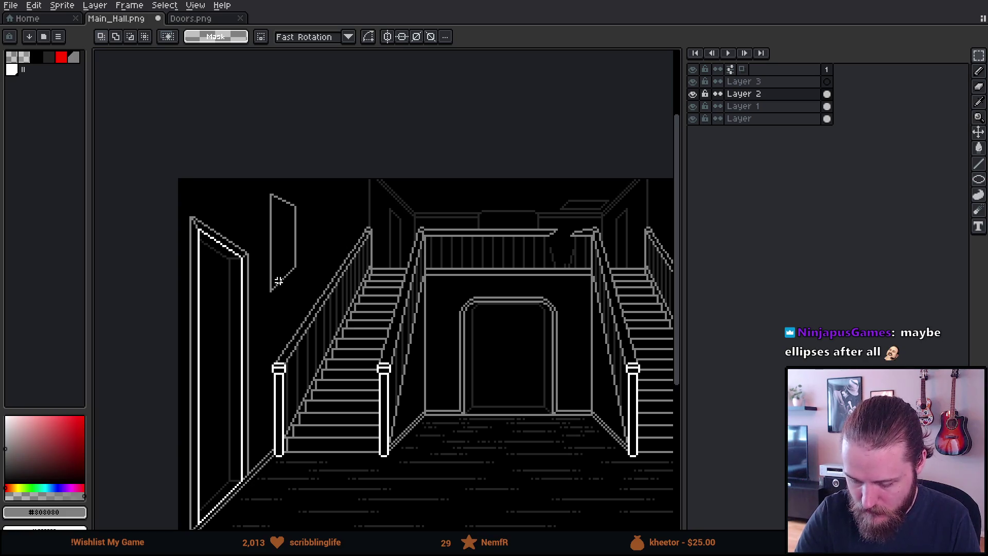
scroll(326, 199, up, 1)
scroll(270, 255, up, 1)
scroll(404, 335, up, 1)
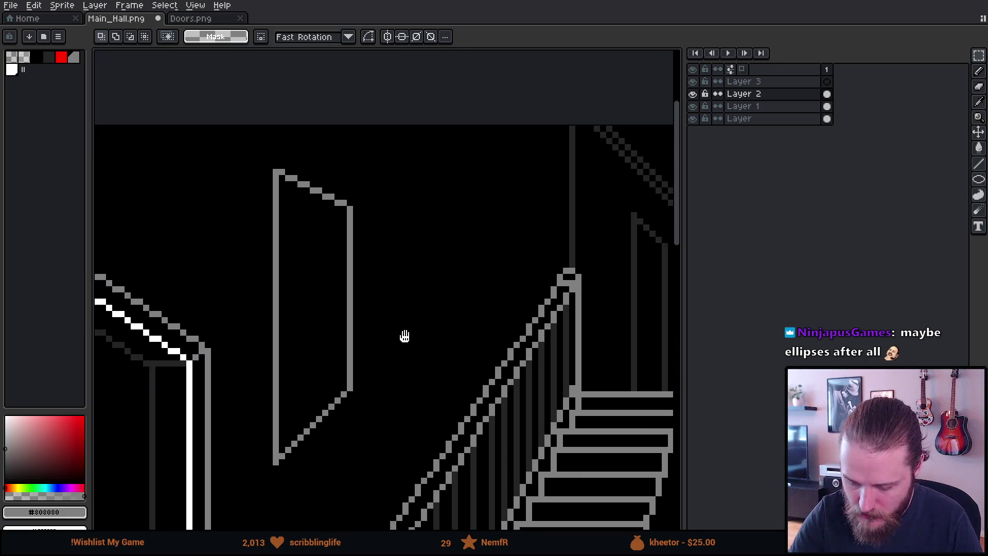
key(ctrl+z)
key(ctrl+z)
key(ctrl+z)
key(ctrl+z)
key(ctrl+y)
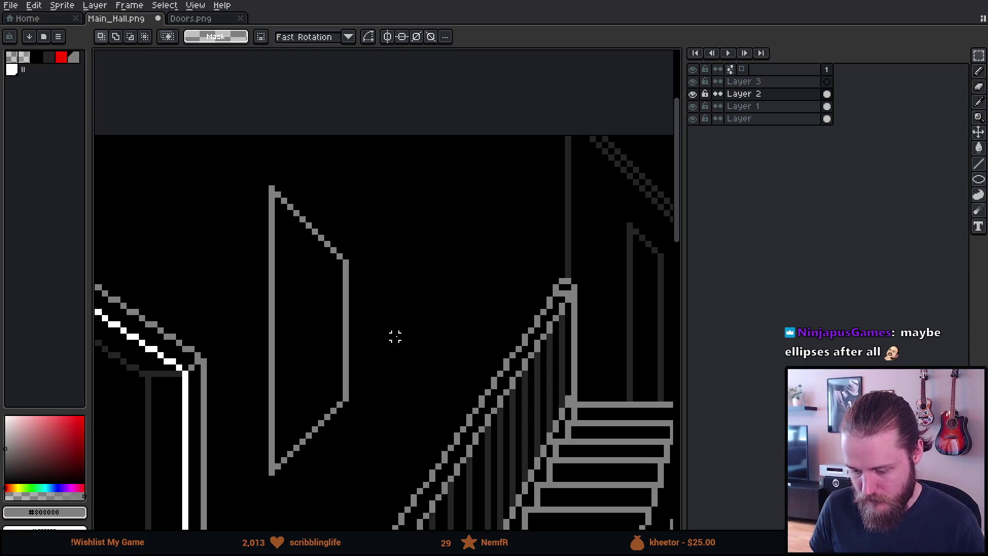
scroll(395, 336, down, 1)
scroll(394, 337, down, 1)
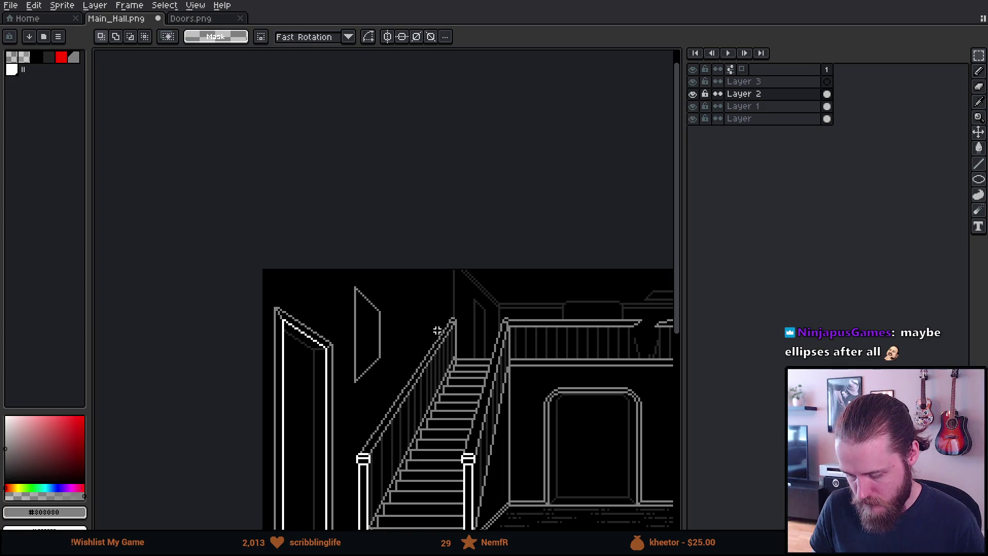
scroll(438, 331, down, 3)
scroll(488, 350, up, 2)
scroll(466, 348, up, 2)
mouse_move(465, 348)
mouse_down()
mouse_move(478, 302)
mouse_move(494, 304)
mouse_up()
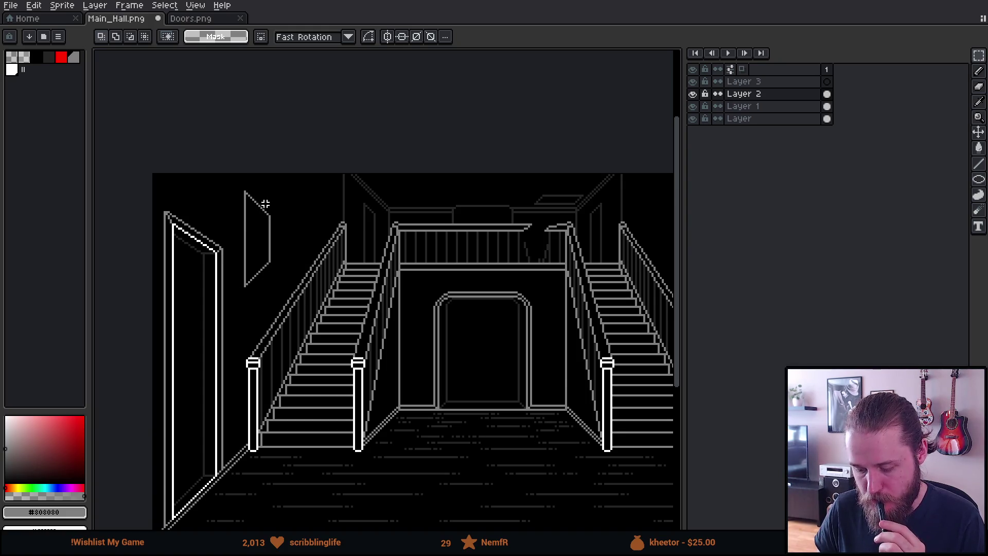
mouse_move(164, 208)
mouse_down()
mouse_move(224, 249)
mouse_move(240, 279)
mouse_up()
key(ctrl+d)
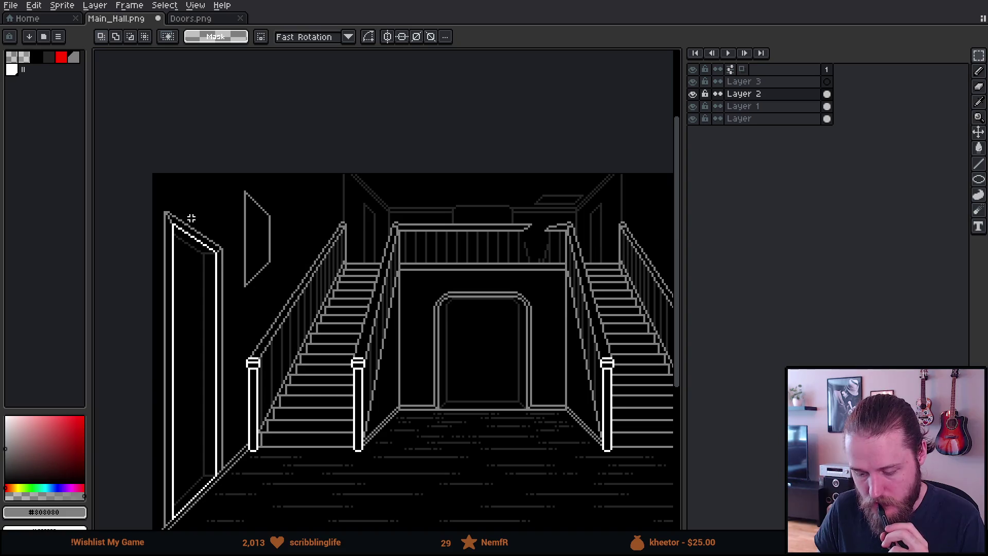
scroll(191, 218, down, 1)
scroll(191, 224, up, 2)
scroll(191, 224, down, 2)
scroll(190, 223, up, 1)
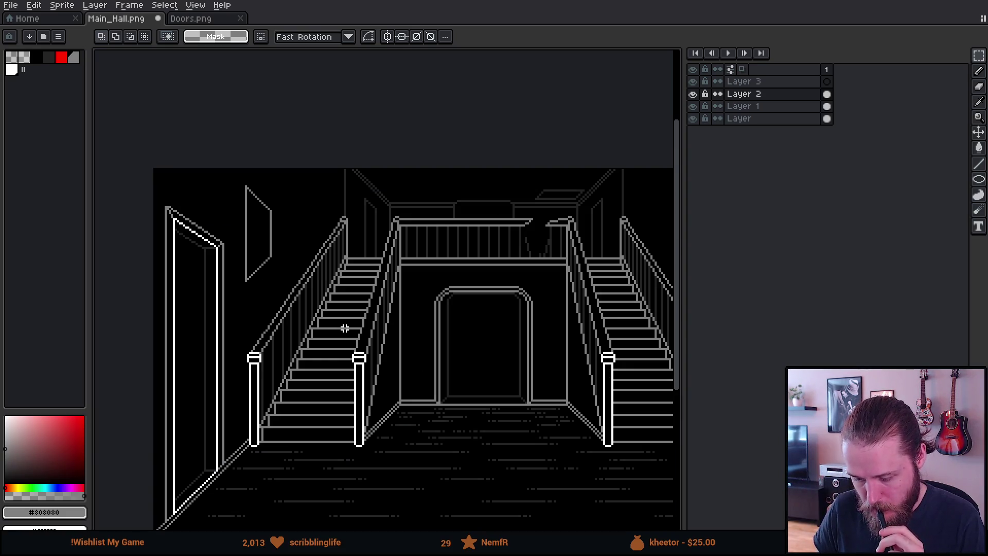
Step: Marquee-select the angled picture frame, move it slightly up and left, and drop the selection
drag(344, 326, 304, 306)
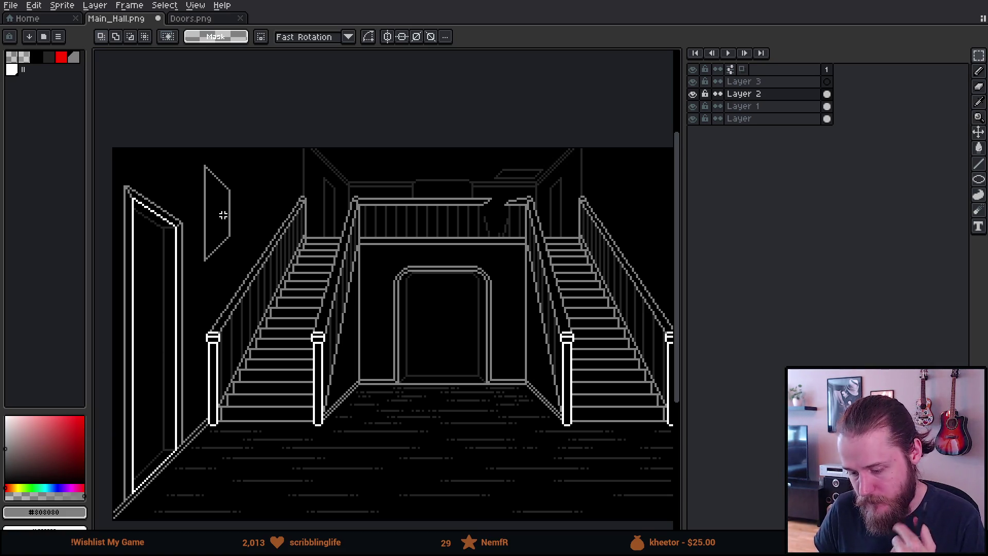
scroll(201, 201, up, 2)
mouse_move(195, 108)
mouse_down()
mouse_move(274, 340)
mouse_move(301, 318)
mouse_up()
click(256, 325)
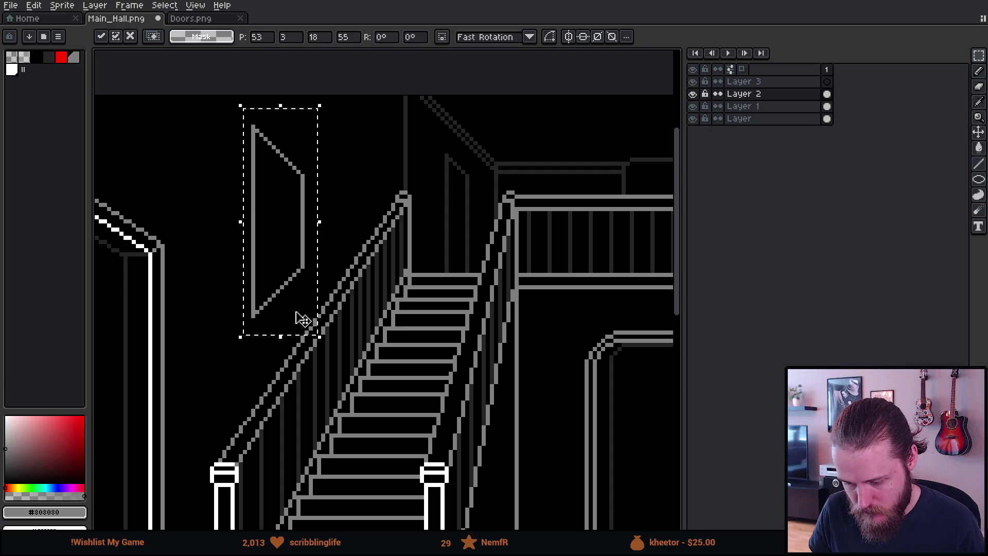
click(368, 337)
scroll(368, 337, down, 5)
scroll(442, 354, up, 1)
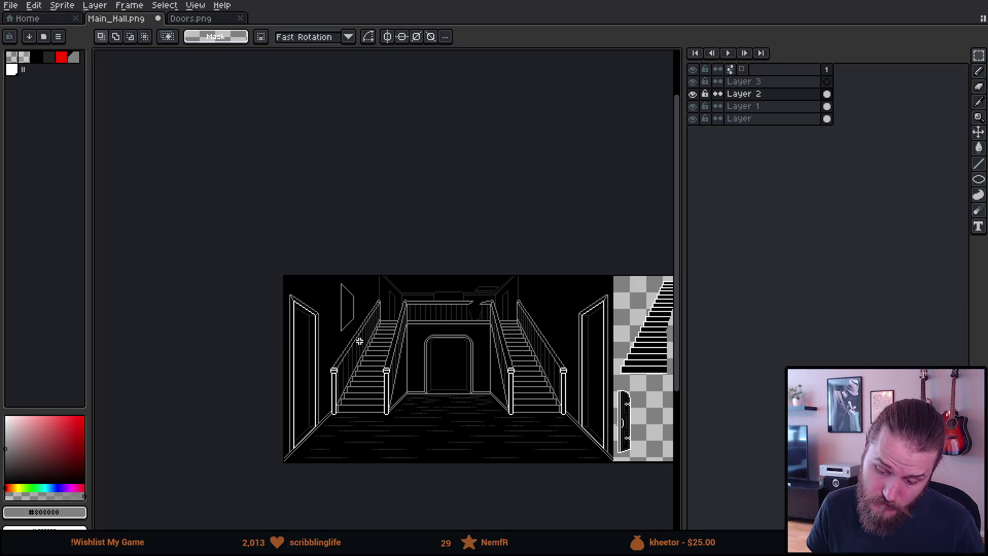
scroll(347, 332, up, 2)
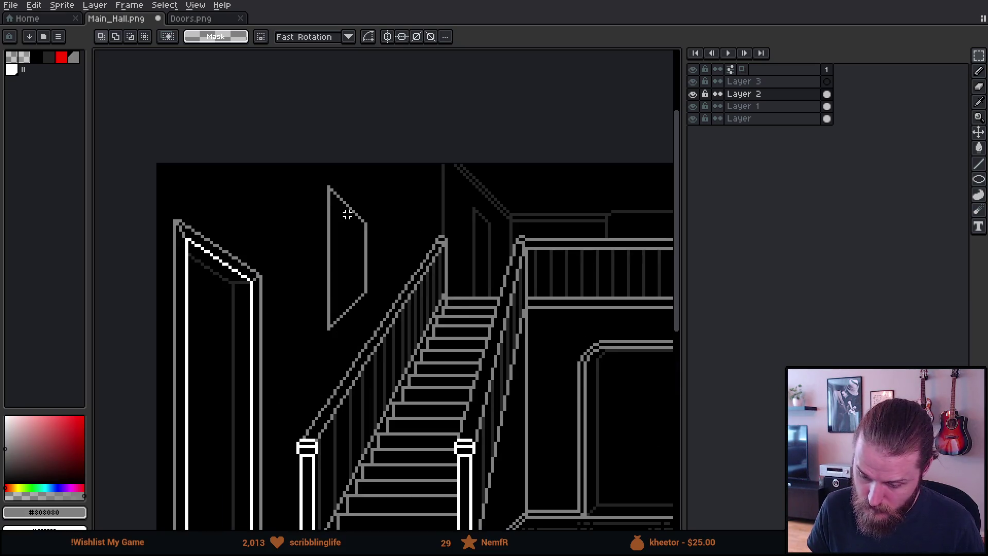
drag(301, 174, 388, 342)
drag(370, 310, 368, 302)
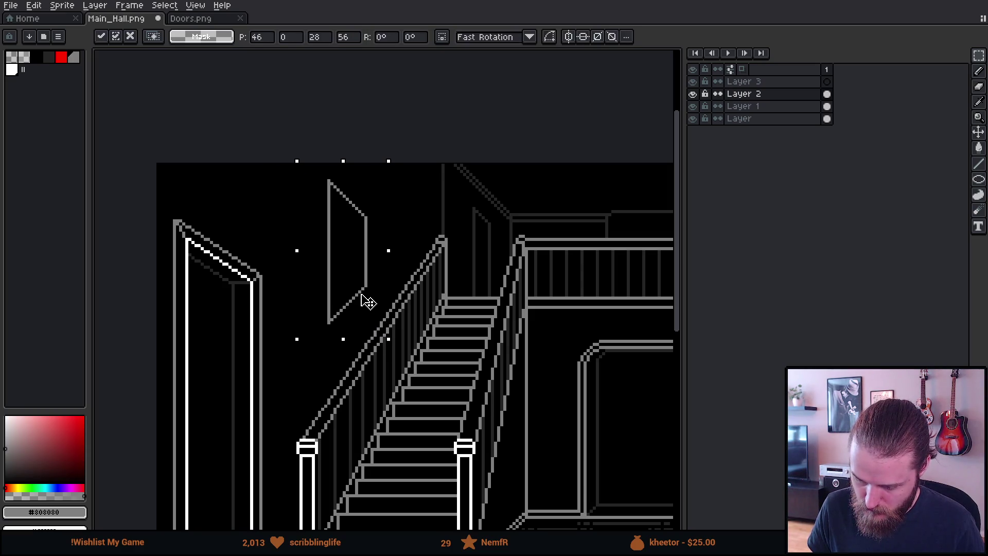
scroll(368, 301, down, 1)
key(ctrl+d)
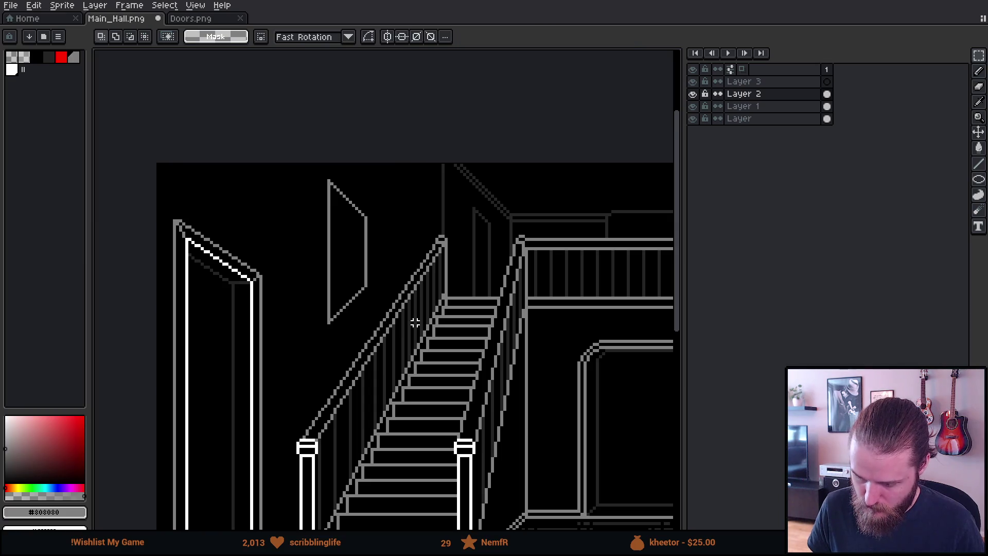
scroll(413, 323, down, 3)
scroll(420, 343, up, 1)
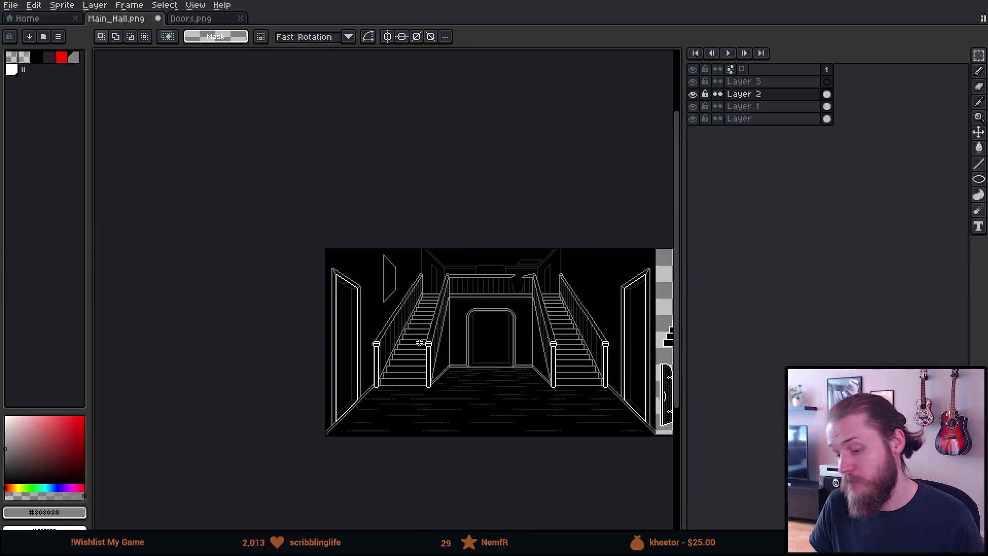
scroll(359, 280, up, 2)
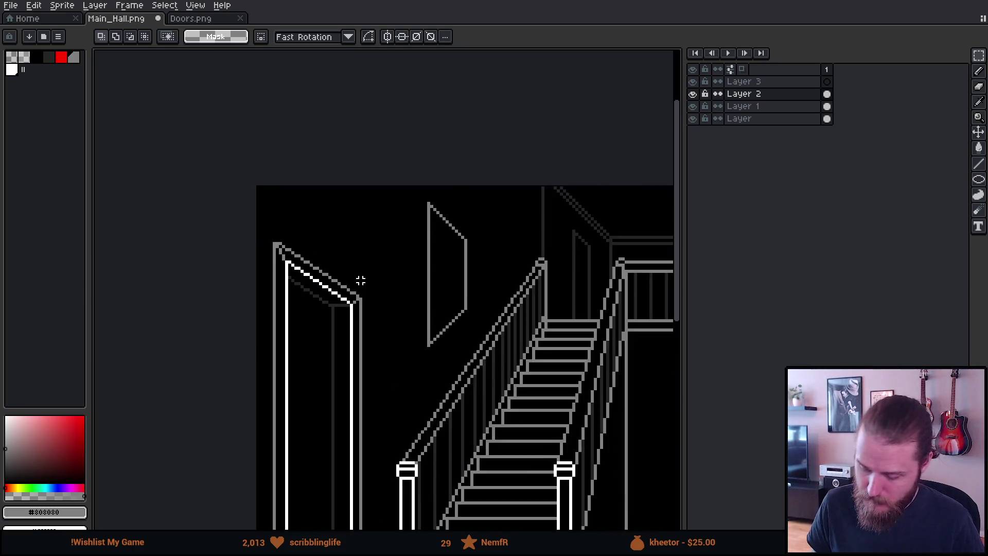
scroll(438, 222, up, 1)
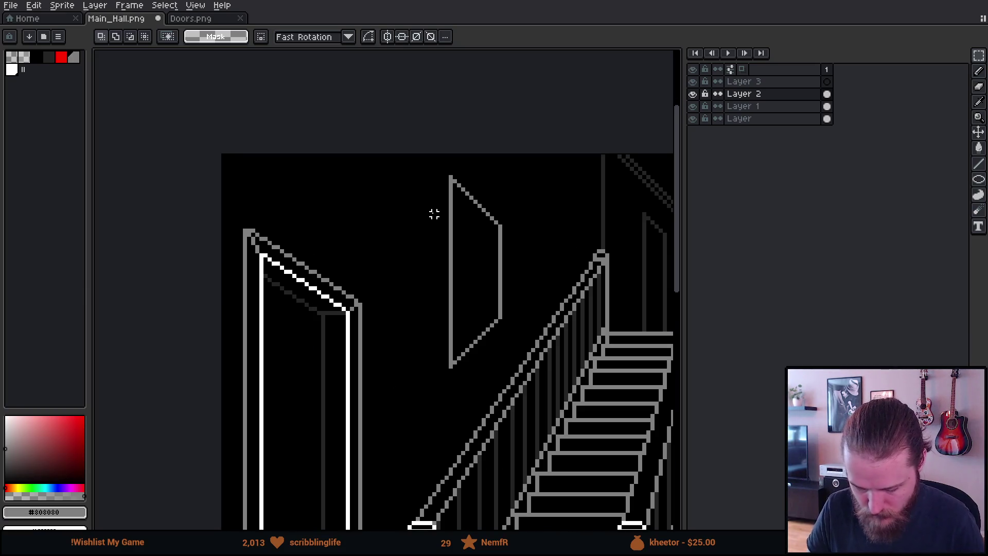
Step: Draw two tall grey ovals, one above the other, left of the angled picture frame
key(b)
mouse_move(384, 206)
mouse_down()
mouse_move(380, 196)
mouse_move(384, 207)
mouse_up()
drag(419, 329, 418, 324)
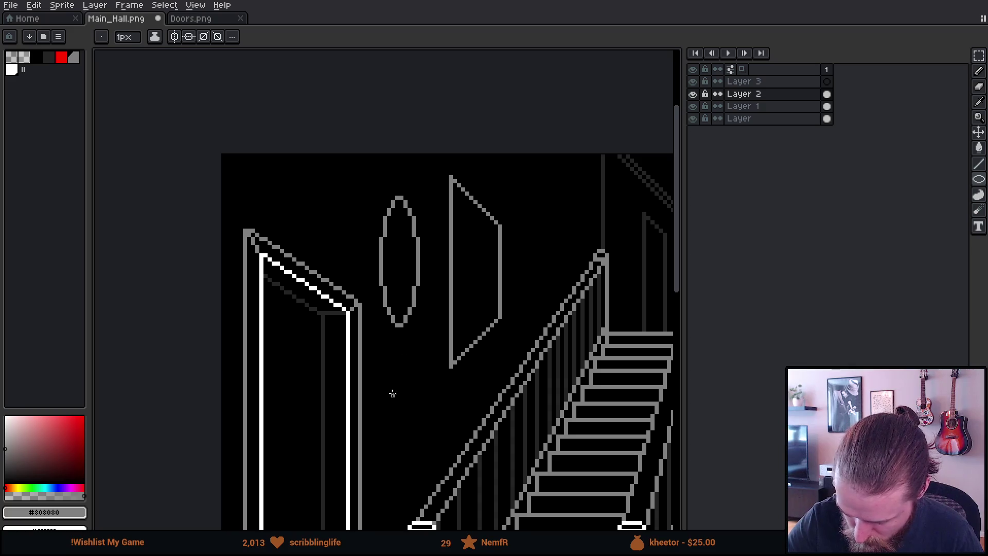
drag(393, 371, 422, 442)
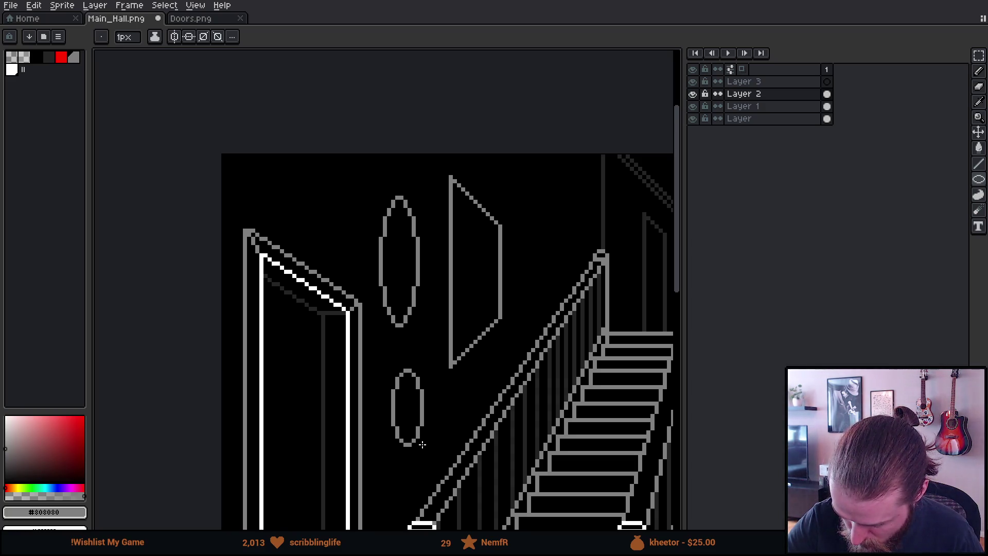
drag(423, 444, 420, 460)
mouse_move(557, 398)
mouse_down()
mouse_move(471, 295)
mouse_move(509, 331)
mouse_up()
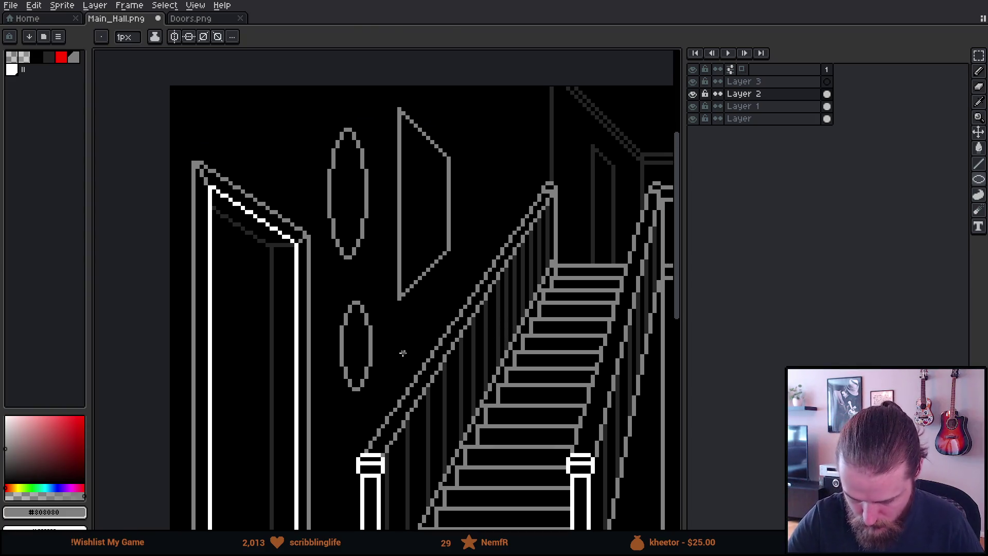
Step: Marquee-select each oval and nudge it higher on the wall, the upper one near the ceiling
key(m)
mouse_move(323, 285)
mouse_down()
mouse_move(379, 405)
mouse_move(369, 376)
mouse_up()
key(ctrl+d)
mouse_move(307, 113)
mouse_down()
mouse_move(388, 266)
mouse_move(369, 240)
mouse_move(376, 190)
mouse_up()
key(ctrl+d)
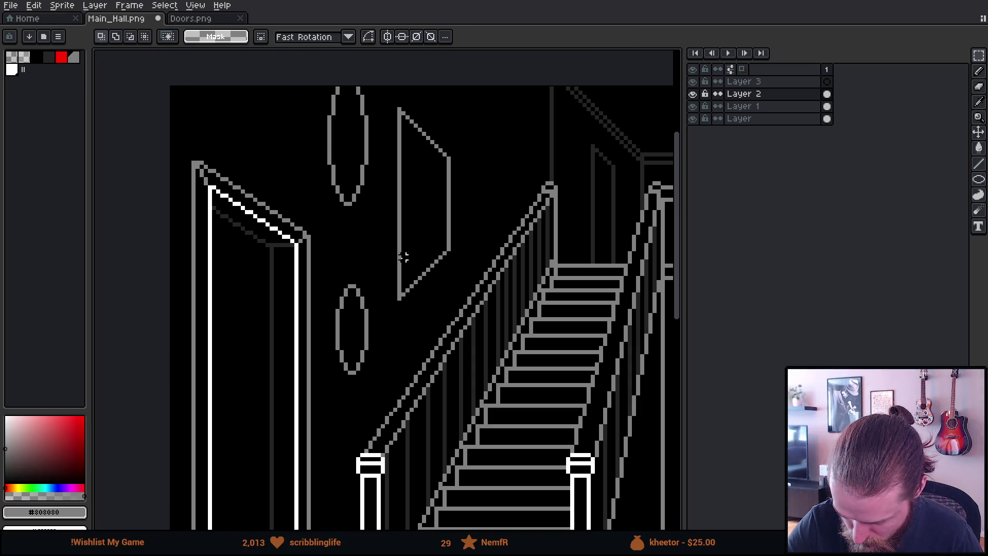
scroll(540, 371, down, 2)
scroll(587, 399, down, 3)
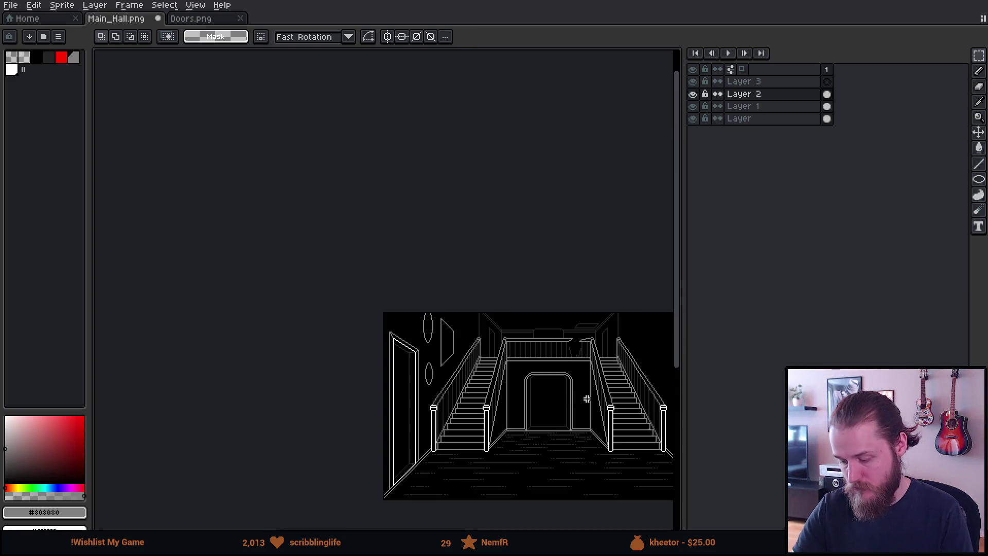
scroll(385, 342, up, 3)
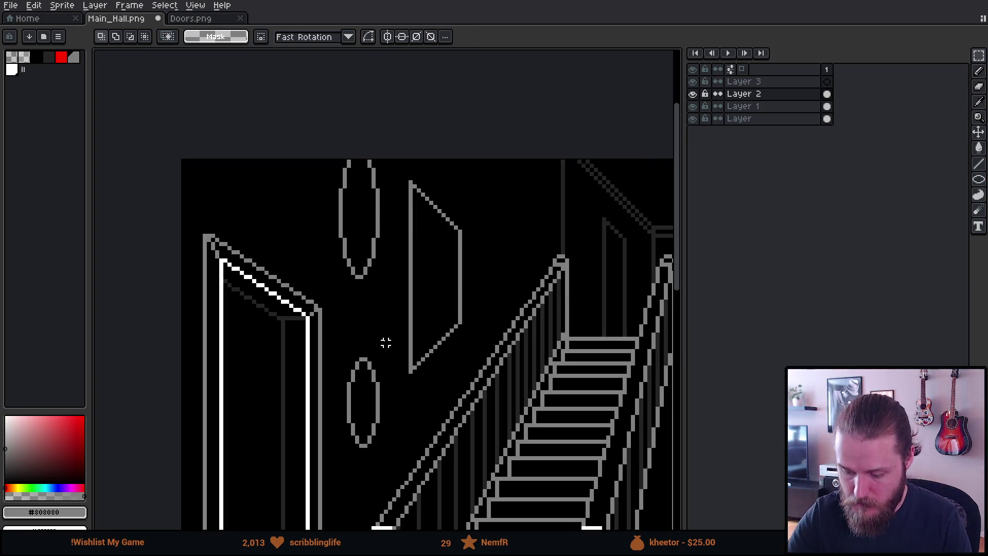
scroll(418, 353, down, 2)
scroll(413, 289, down, 1)
Step: Undo the upper oval's trial raise, reselect it and commit only a small shift
key(ctrl+z)
key(ctrl+z)
key(ctrl+d)
mouse_move(338, 146)
mouse_down()
mouse_move(400, 290)
mouse_move(396, 272)
mouse_move(389, 268)
mouse_move(414, 341)
mouse_up()
click(394, 287)
click(435, 324)
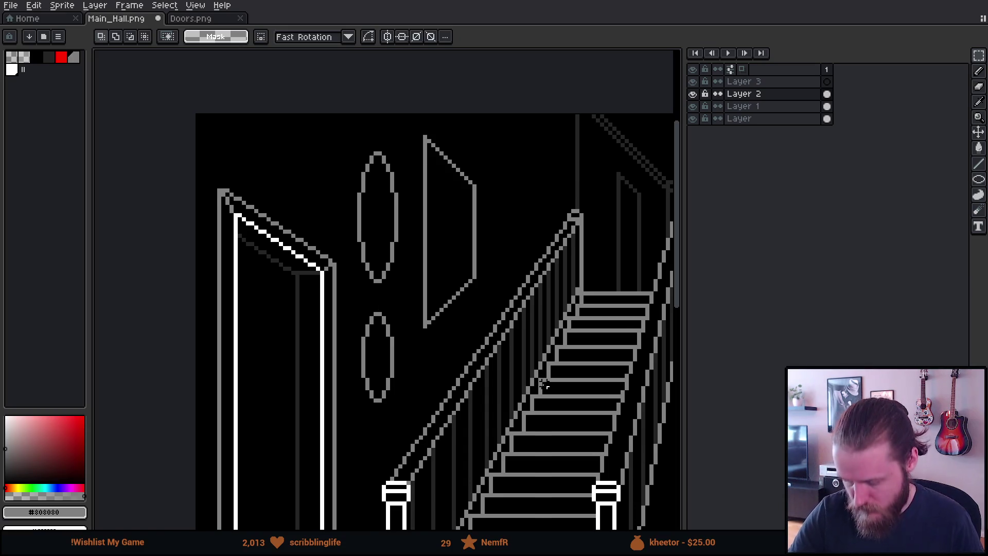
Step: Raise both left-wall ovals together by a few pixels and commit them
drag(545, 386, 500, 378)
drag(294, 124, 368, 417)
drag(348, 360, 349, 345)
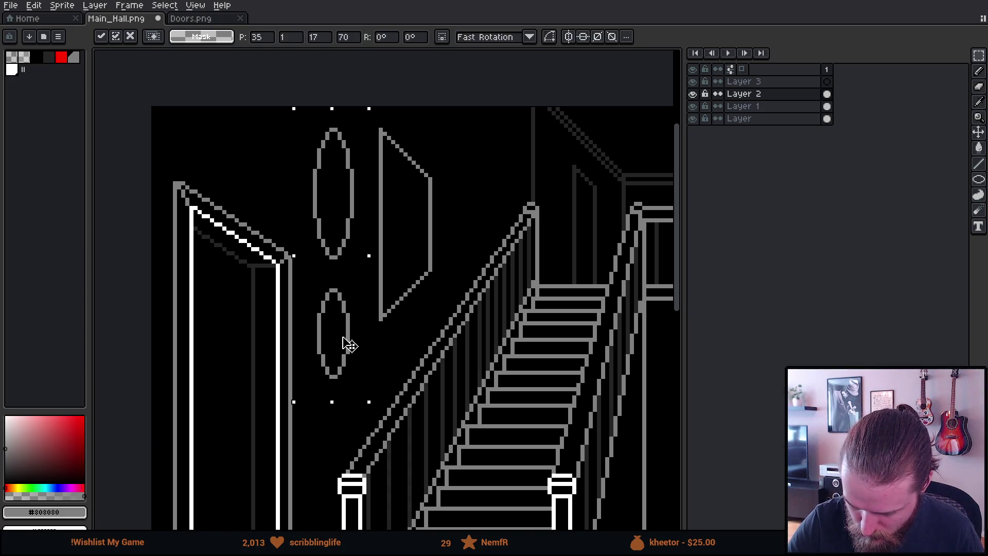
drag(483, 305, 417, 372)
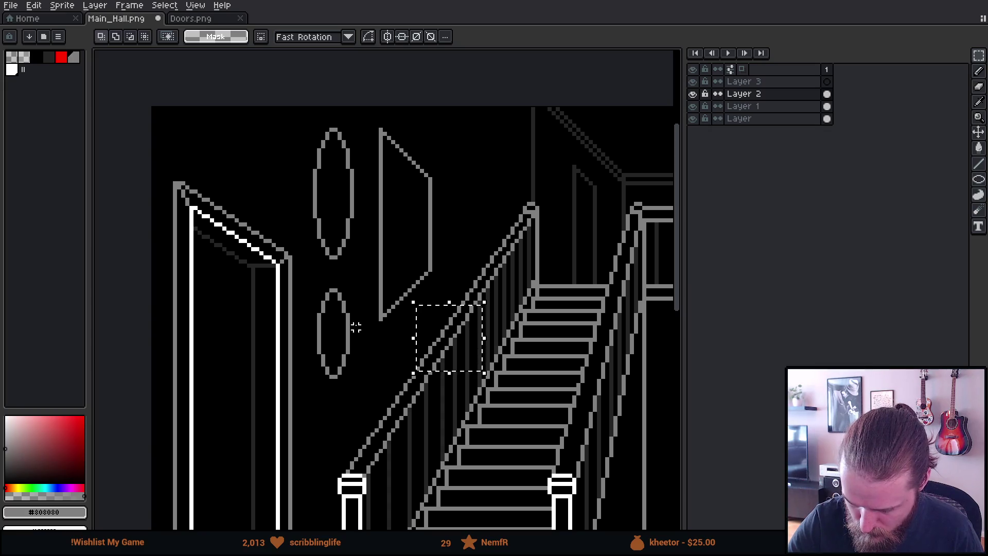
Step: Abandon a trial oval placement and sketch a small oval right of the picture frame
mouse_move(317, 326)
mouse_down()
mouse_move(364, 387)
mouse_move(470, 193)
mouse_up()
key(Return)
key(ctrl+z)
key(ctrl+d)
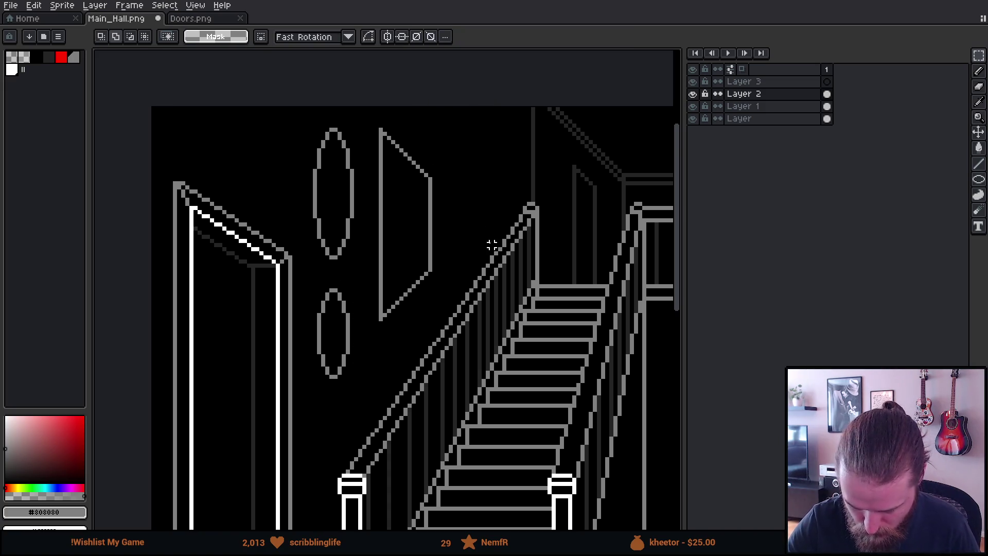
key(b)
drag(454, 141, 466, 182)
key(ctrl+z)
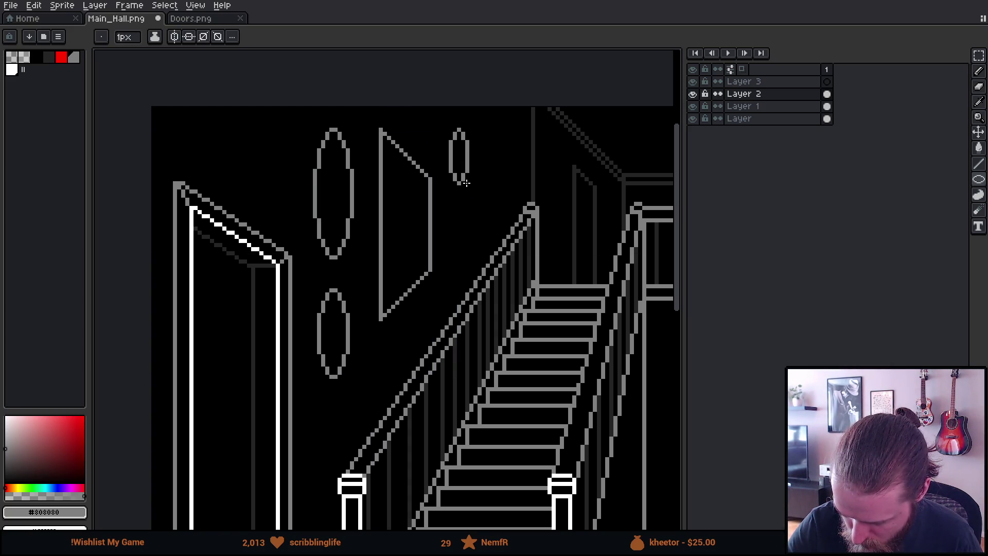
Step: Draw a second small oval below the first and nudge it into line
drag(451, 208, 467, 264)
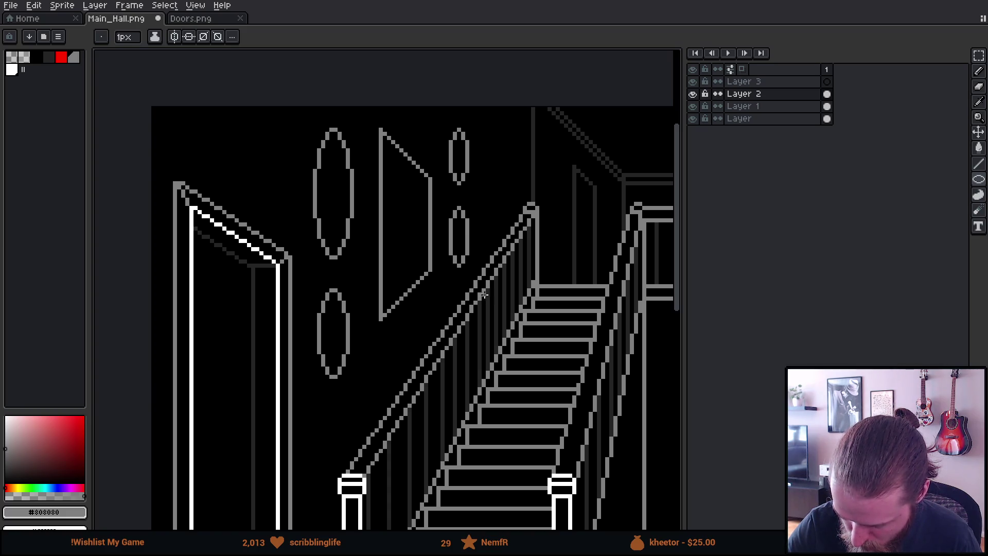
drag(510, 208, 495, 189)
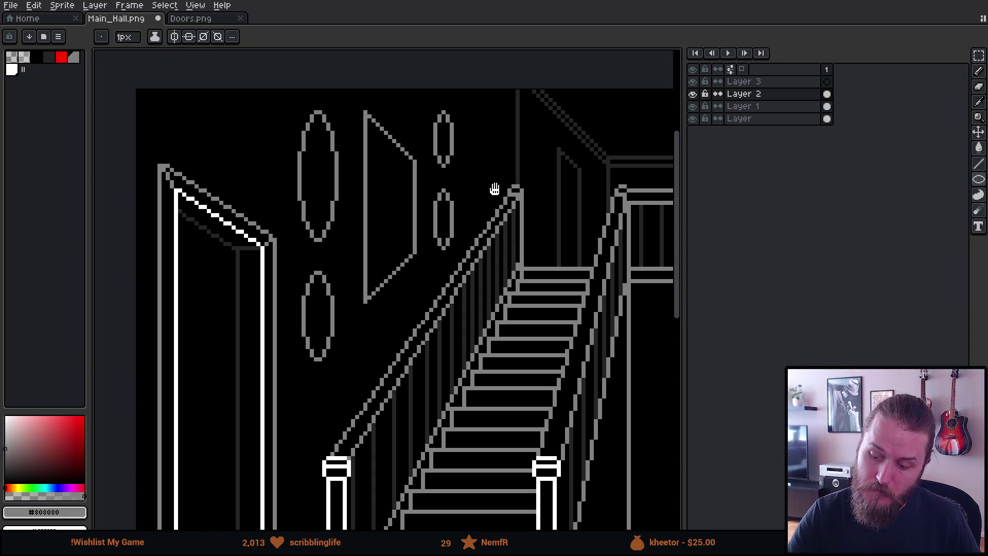
key(m)
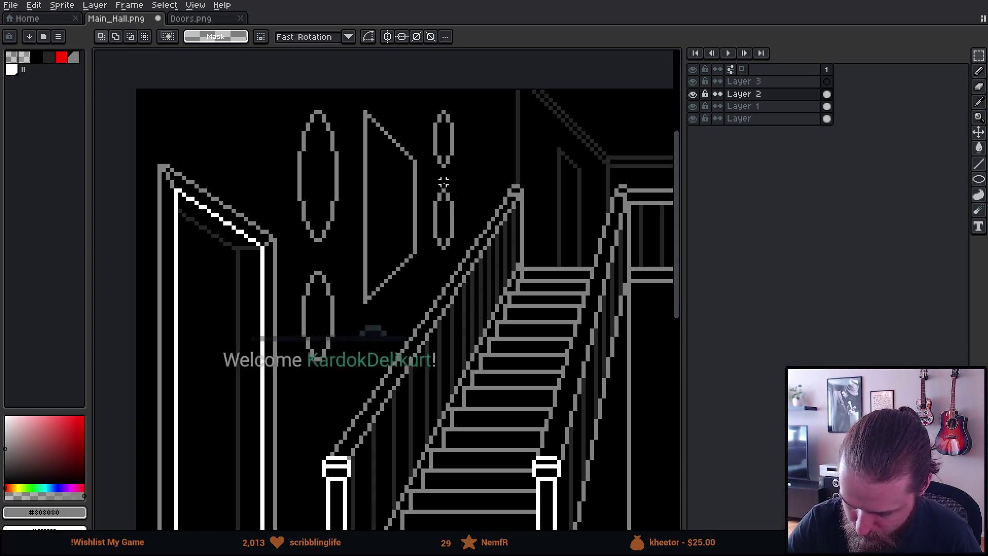
mouse_move(426, 186)
mouse_down()
mouse_move(461, 257)
mouse_move(447, 225)
mouse_up()
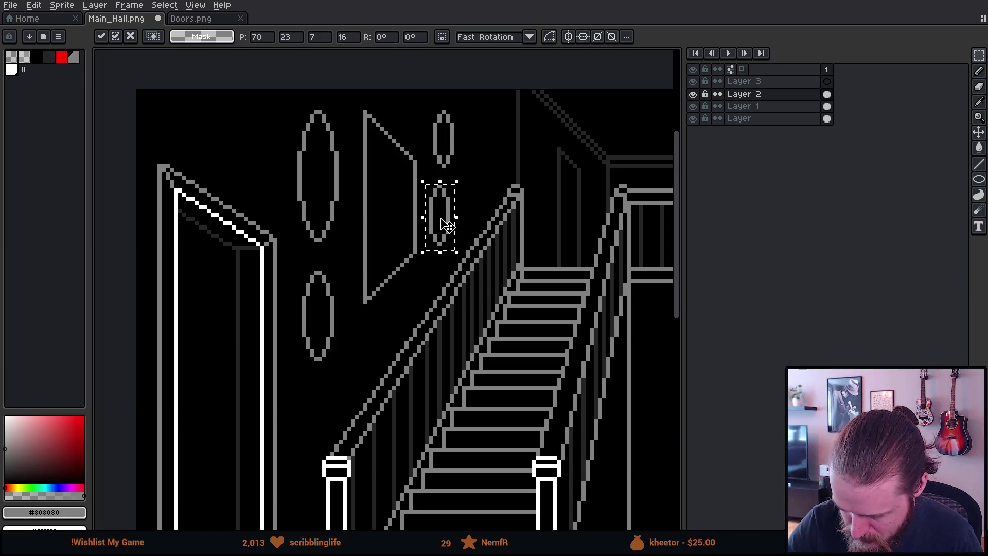
key(Return)
Step: Move the pair of small ovals slightly up-right beside the frame and deselect
mouse_move(426, 103)
mouse_down()
mouse_move(459, 234)
mouse_move(479, 223)
mouse_up()
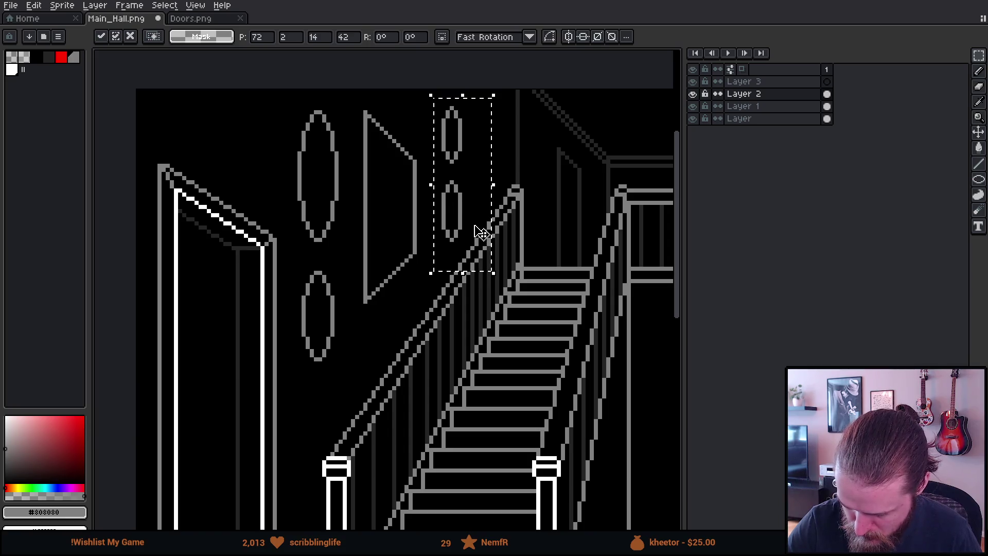
key(ctrl+d)
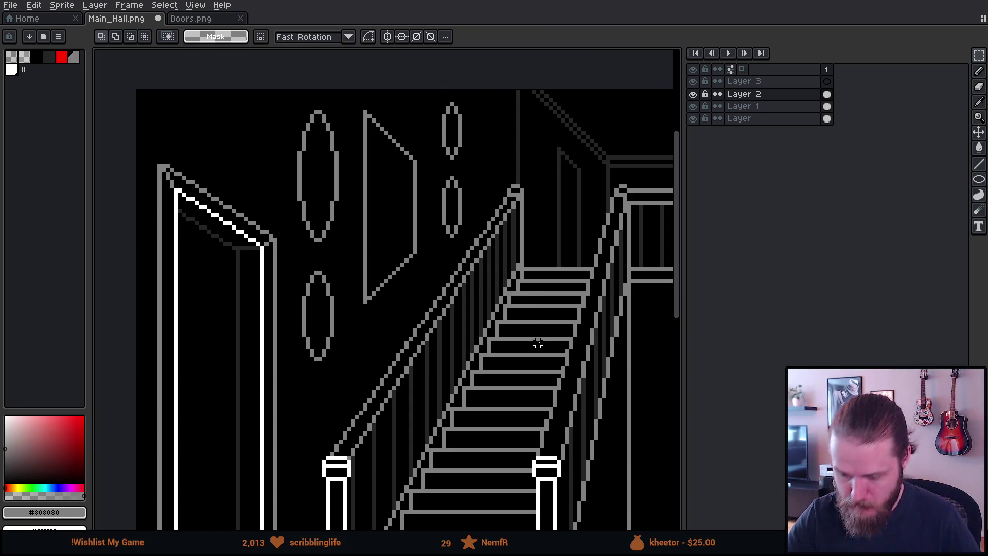
scroll(536, 345, down, 2)
scroll(537, 344, down, 2)
scroll(574, 419, down, 1)
drag(574, 419, 471, 392)
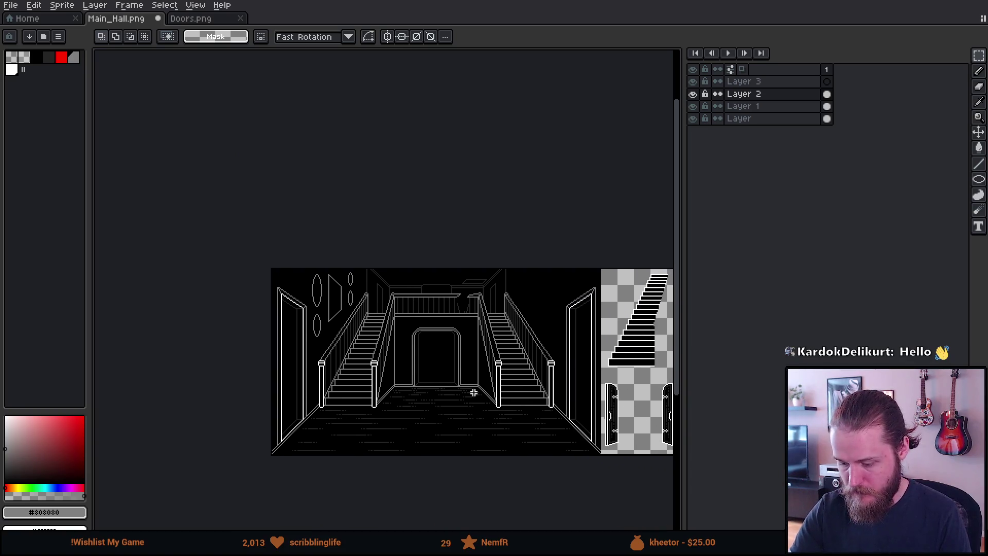
scroll(476, 400, up, 1)
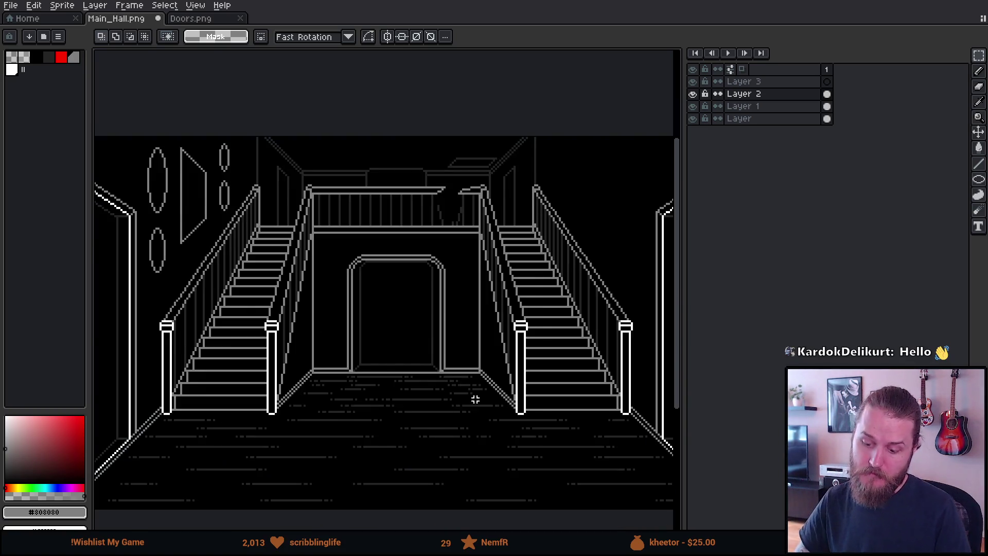
scroll(475, 400, up, 1)
drag(296, 279, 642, 468)
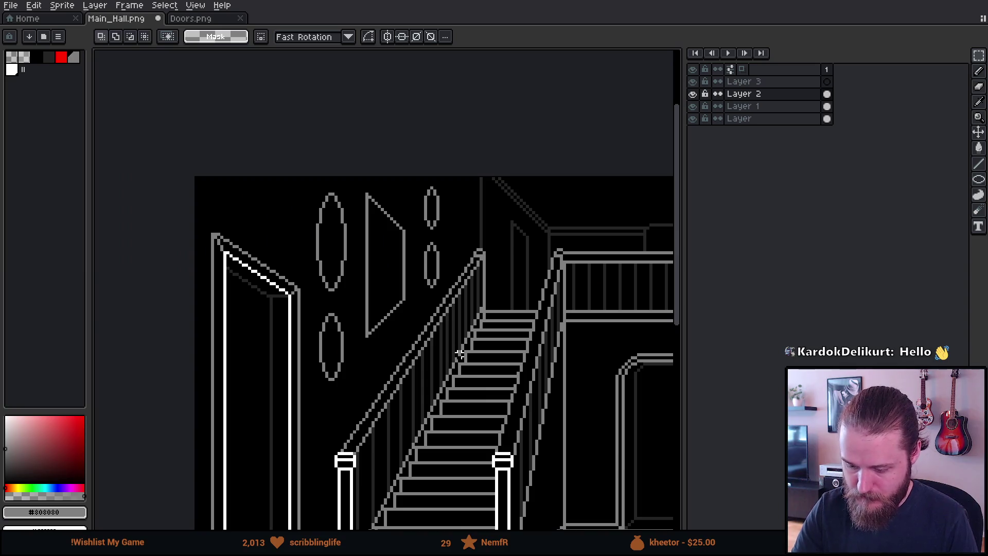
scroll(460, 353, down, 1)
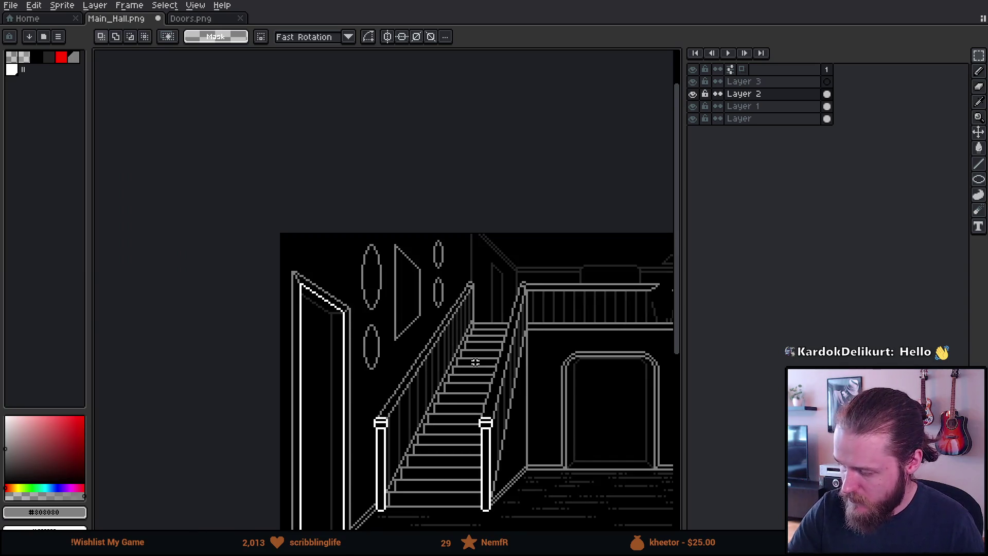
scroll(474, 363, down, 1)
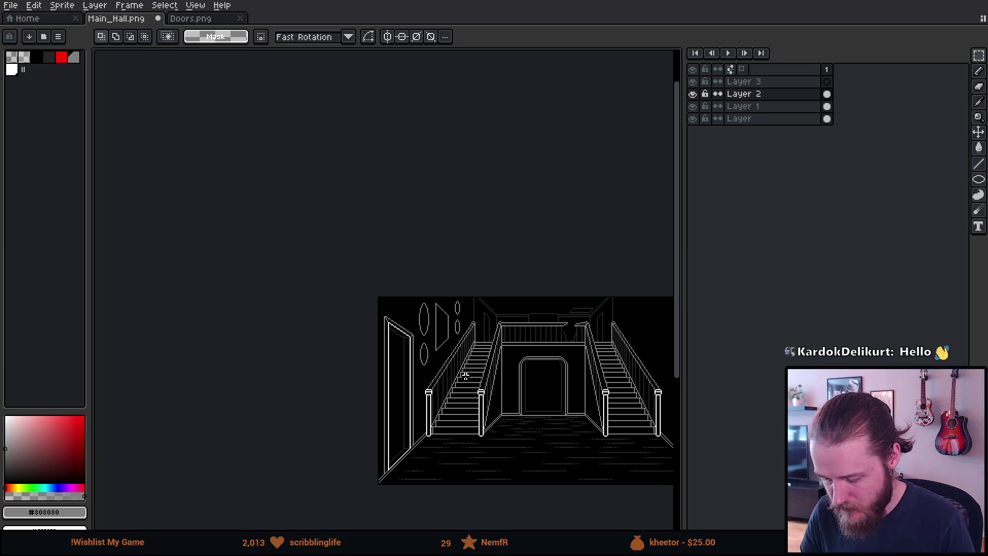
drag(506, 356, 386, 351)
scroll(385, 351, up, 1)
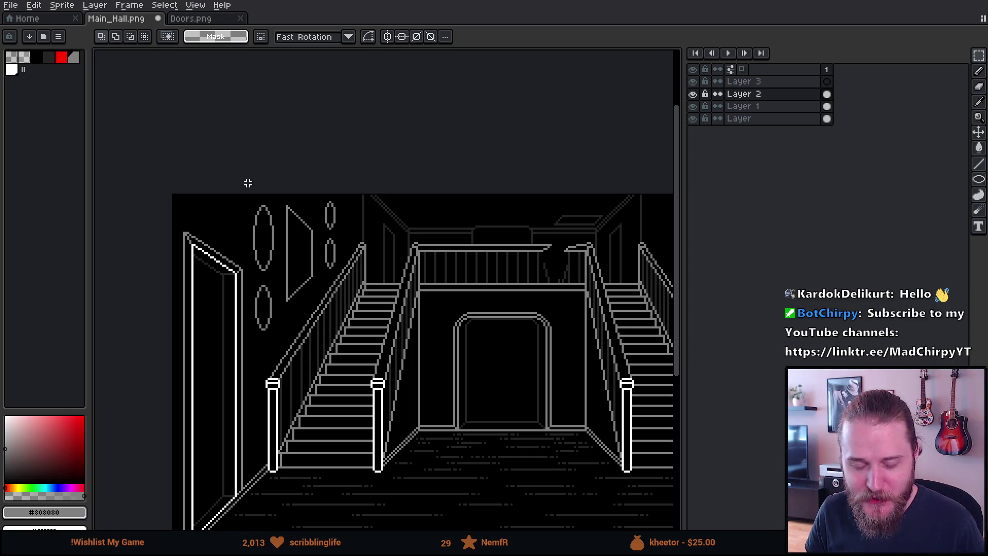
scroll(256, 251, up, 1)
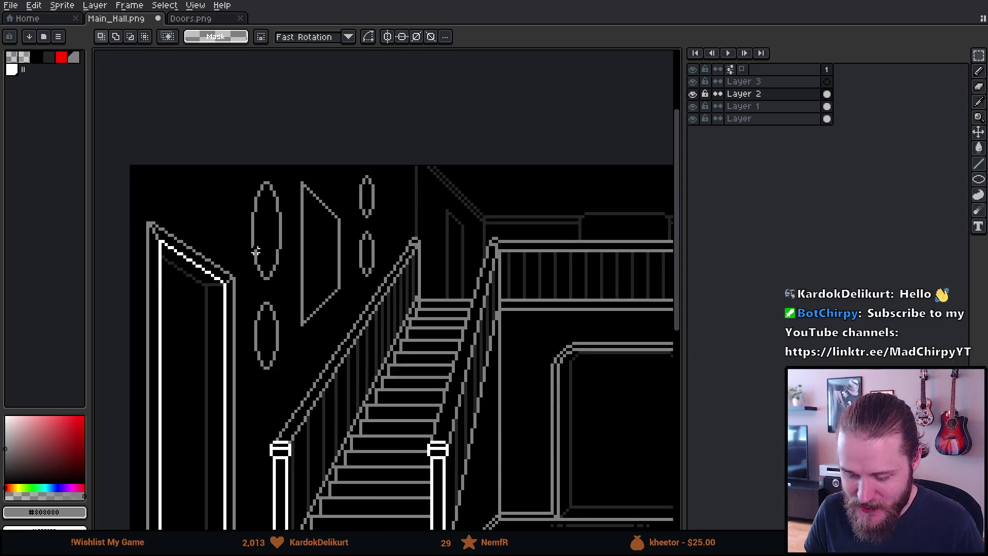
scroll(256, 251, up, 1)
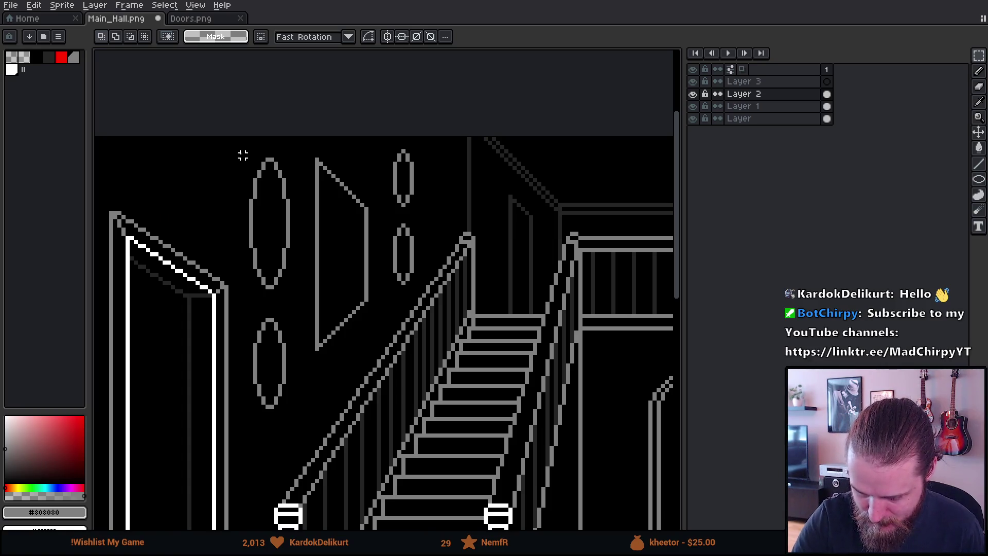
Step: Lower the two left-wall ovals, nudge up one pixel and confirm
drag(241, 155, 312, 432)
drag(287, 326, 286, 379)
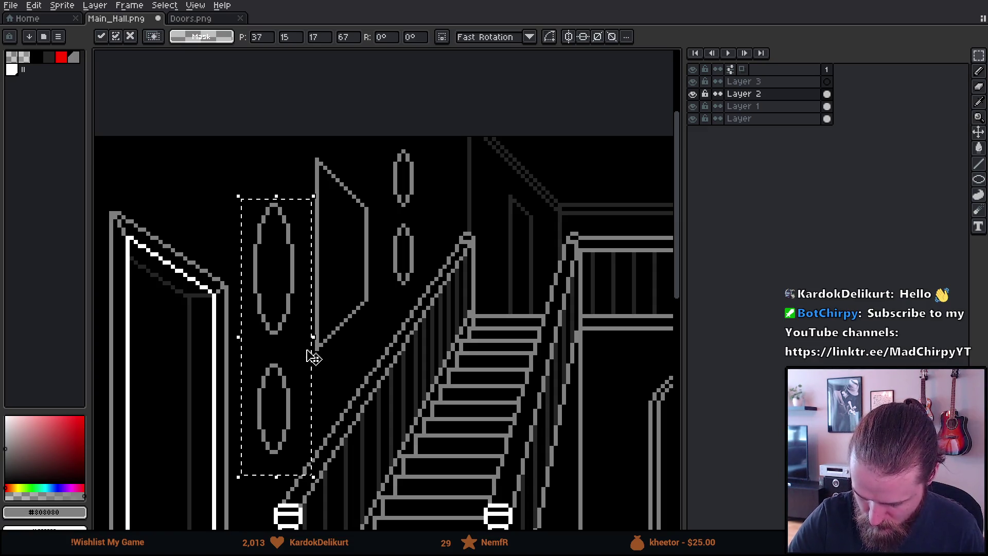
key(Up)
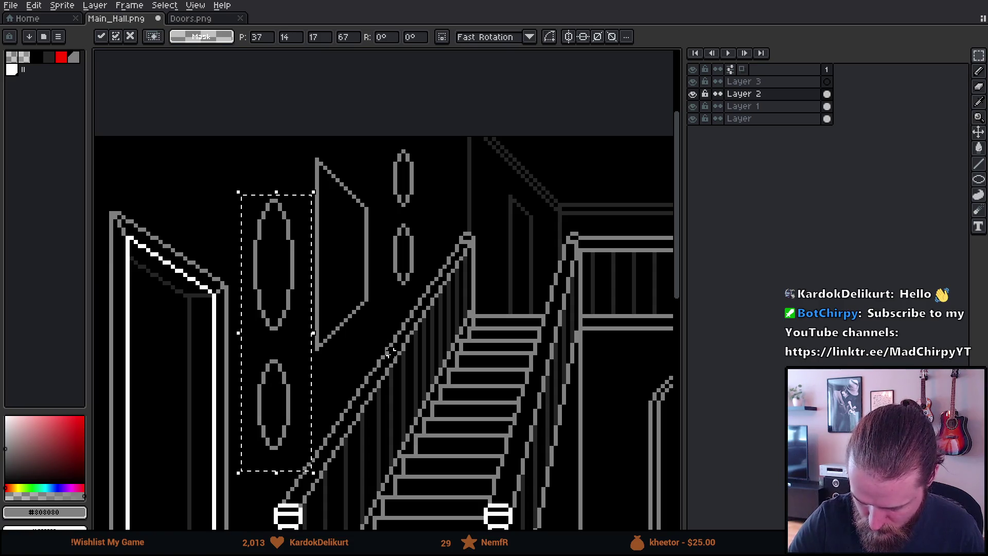
key(Return)
Step: Copy the lower oval to the wall's top so it sits cropped by the ceiling
mouse_move(236, 348)
mouse_down()
mouse_move(289, 462)
mouse_move(300, 463)
mouse_up()
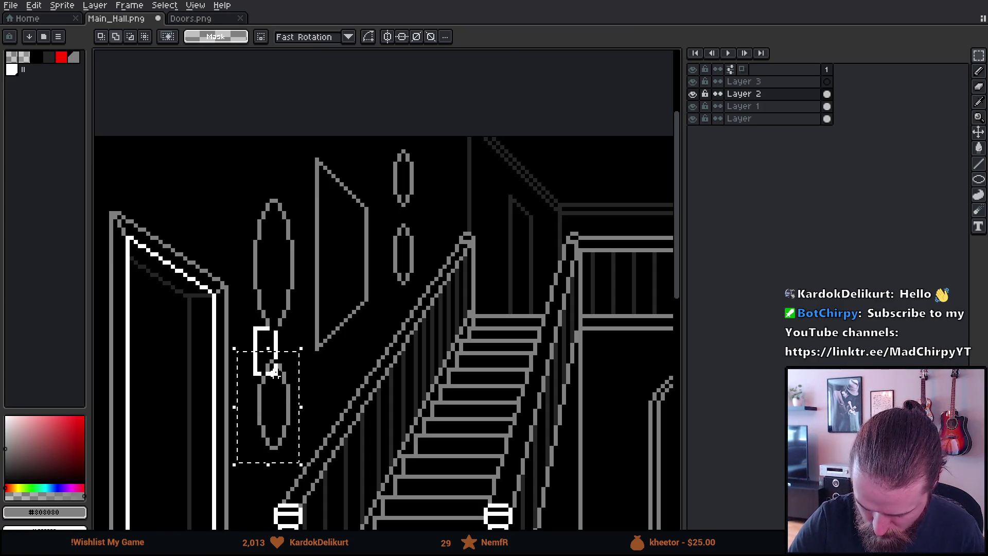
mouse_move(304, 399)
mouse_down()
mouse_move(286, 419)
mouse_move(284, 155)
mouse_up()
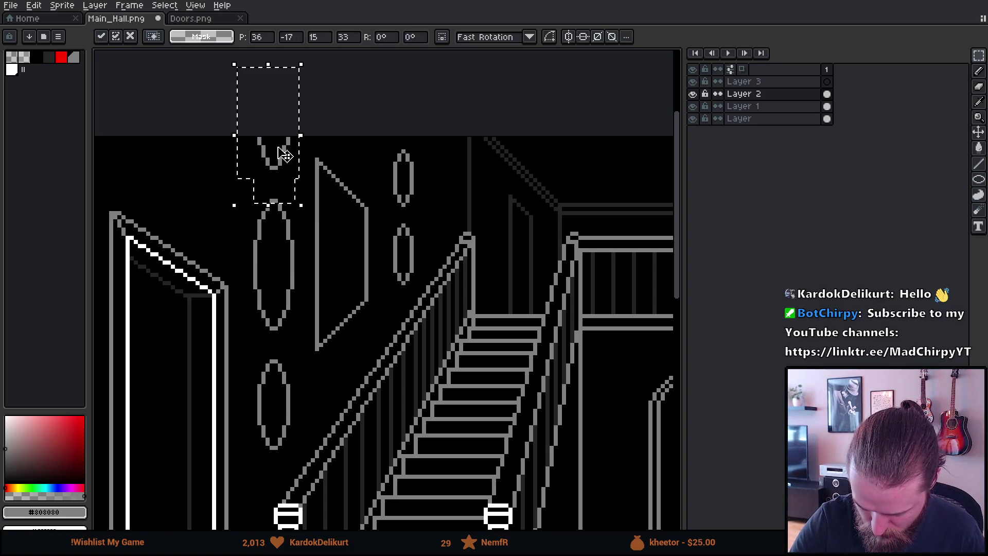
key(ctrl+d)
scroll(465, 456, down, 2)
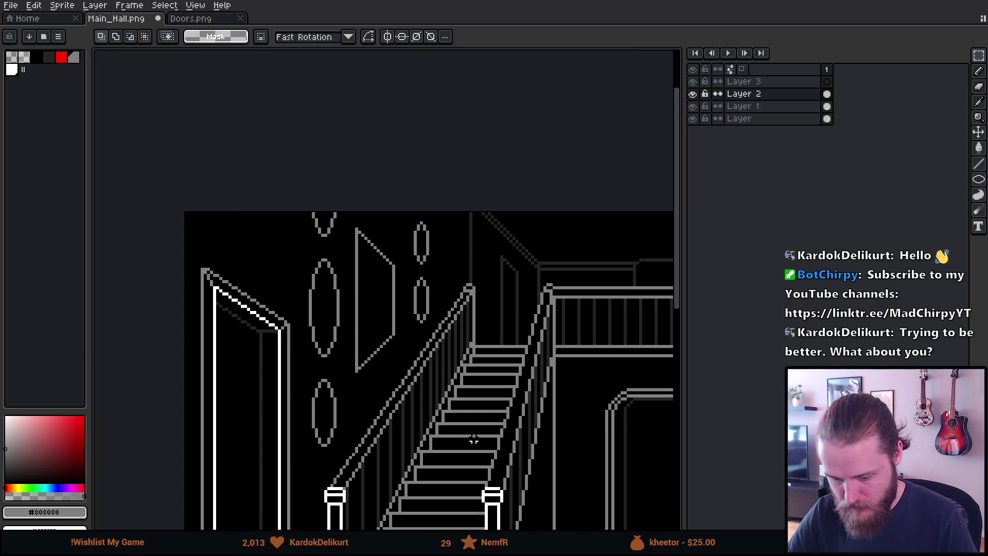
scroll(469, 441, down, 2)
drag(536, 435, 461, 358)
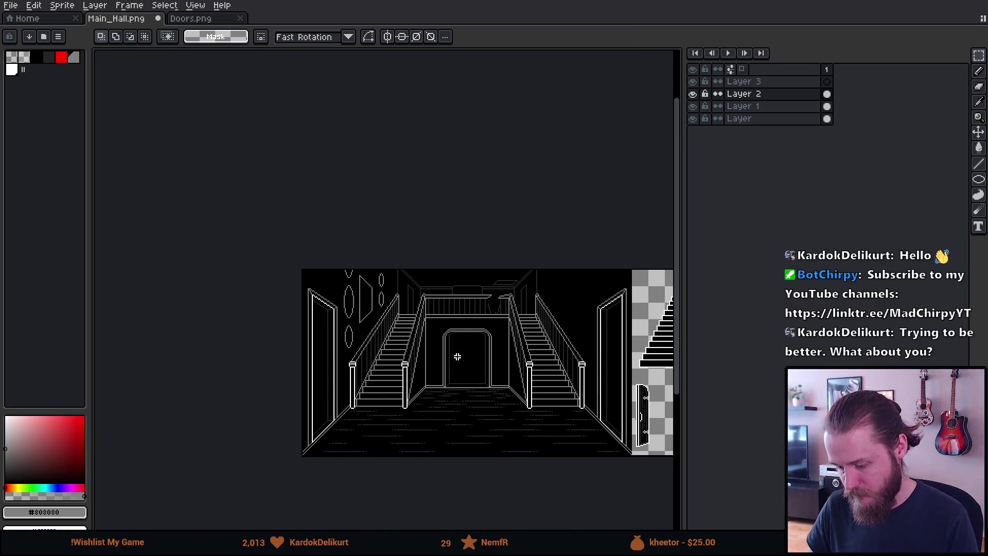
scroll(374, 278, up, 2)
scroll(375, 278, up, 2)
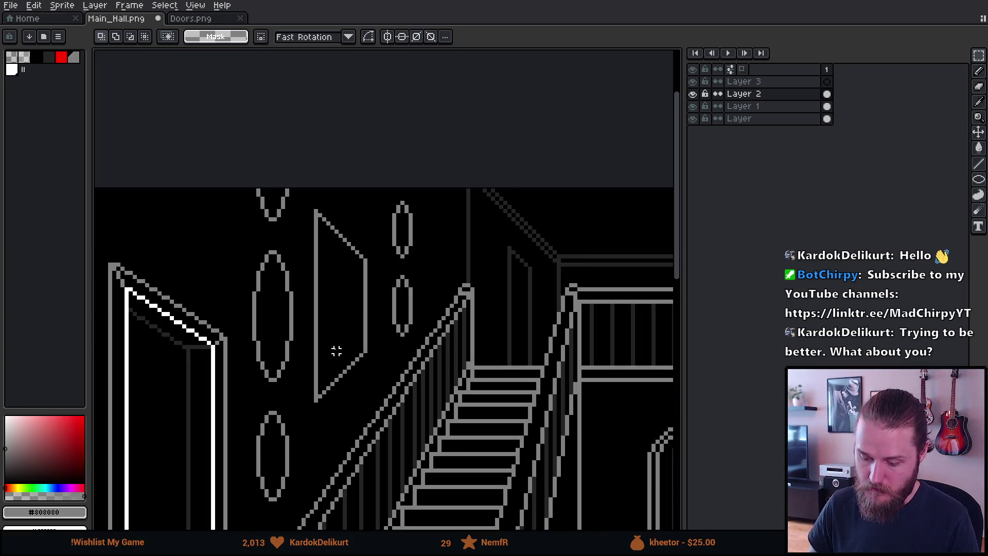
Step: Pick dark grey #242424 from the canvas and bucket-fill both small ovals with it
key(i)
click(200, 340)
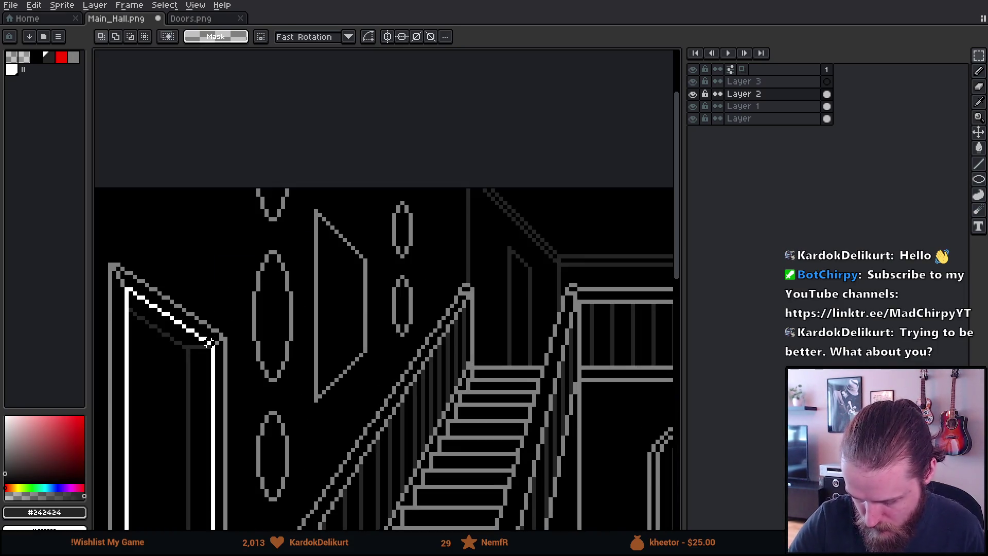
key(g)
click(413, 228)
click(412, 301)
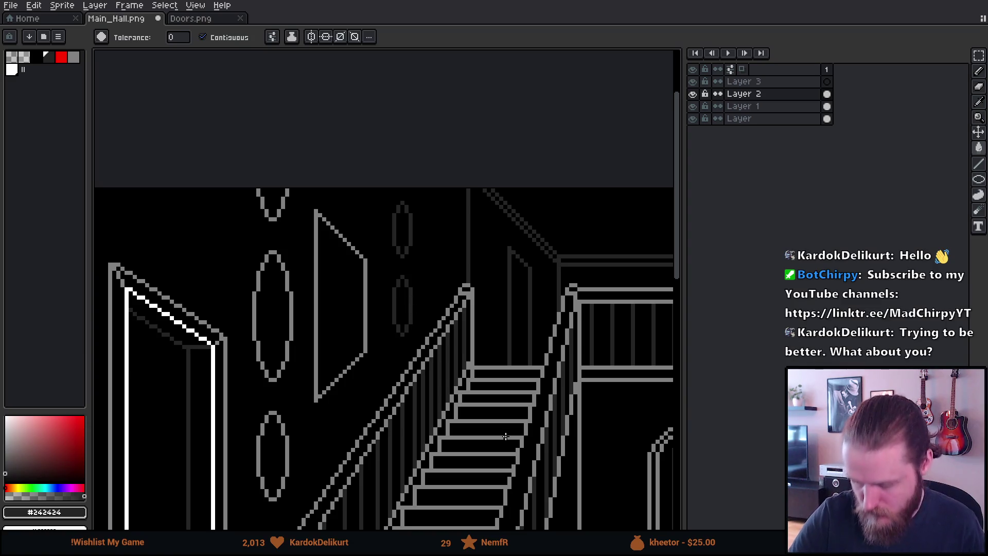
scroll(505, 438, up, 1)
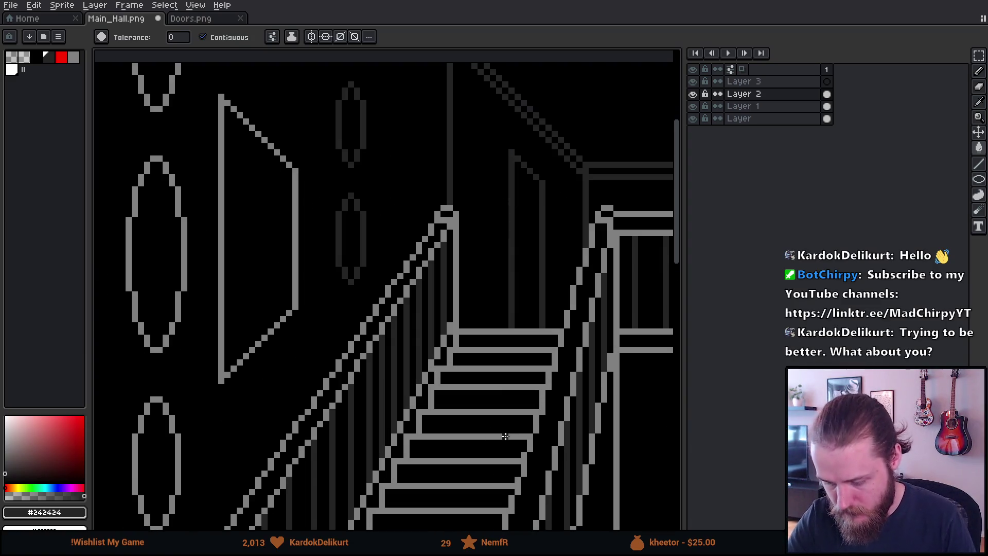
scroll(425, 238, up, 1)
Step: Undo a stray flood fill, then pencil dark grey lines inside the small oval and the frame's left edge
click(427, 195)
key(ctrl+z)
key(b)
drag(426, 185, 426, 229)
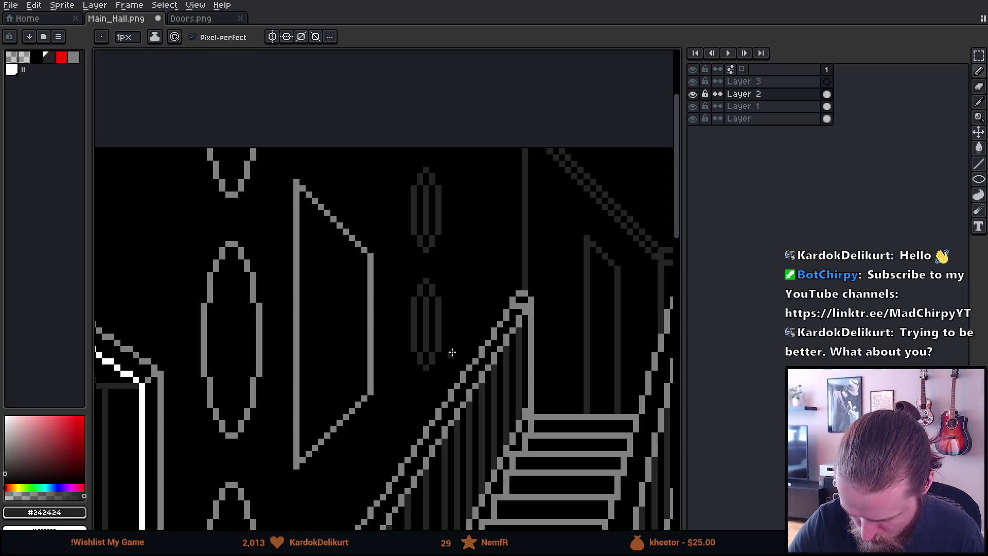
drag(307, 213, 308, 395)
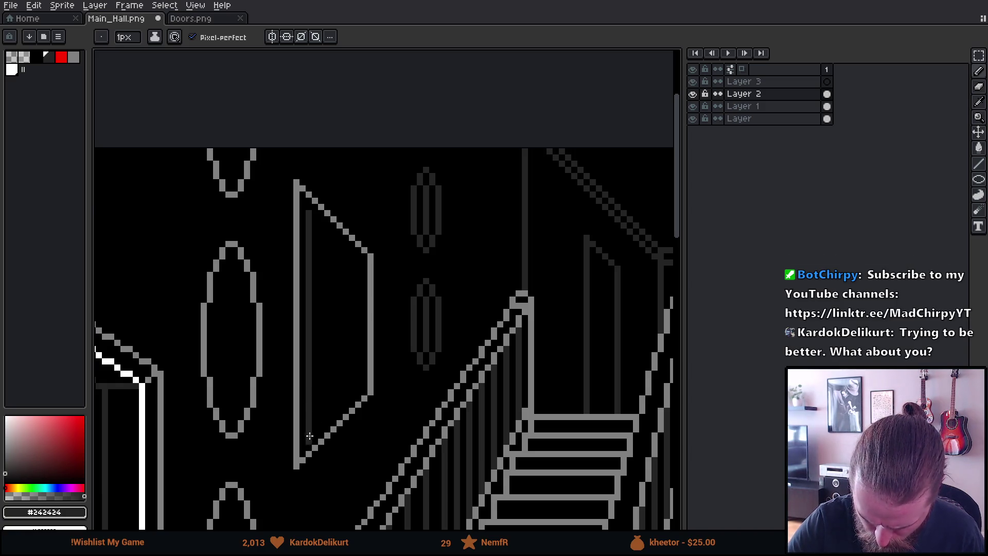
Step: Draw dark grey lines along the wedge frame's lower and upper inner edges
key(v)
key(b)
mouse_move(311, 436)
mouse_down()
mouse_move(358, 385)
mouse_move(361, 304)
mouse_up()
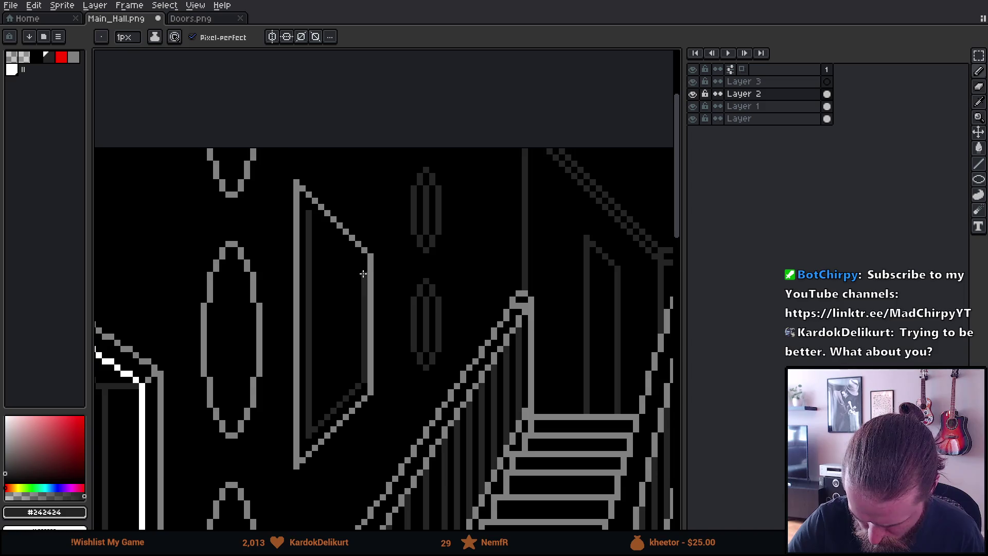
key(v)
key(b)
drag(309, 215, 360, 264)
key(v)
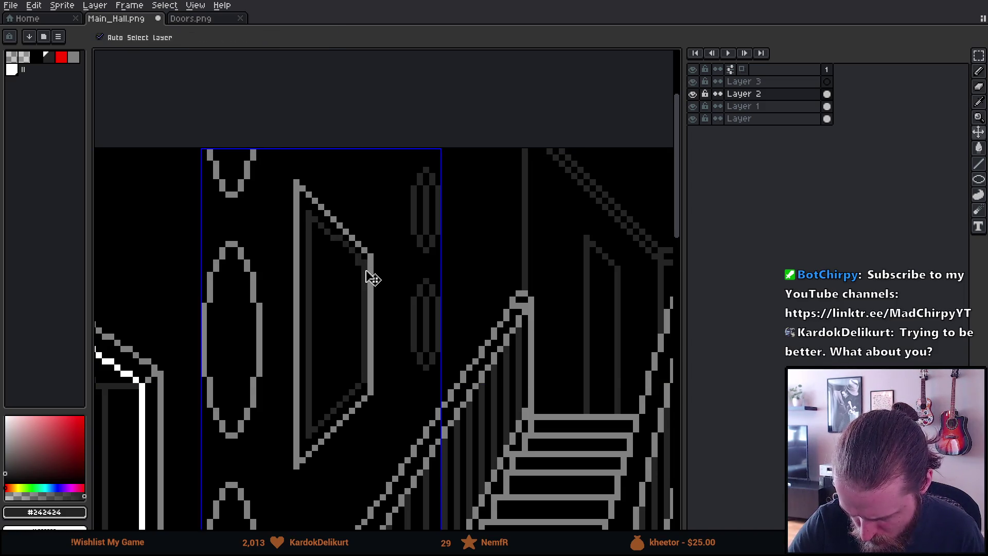
key(b)
scroll(378, 329, down, 1)
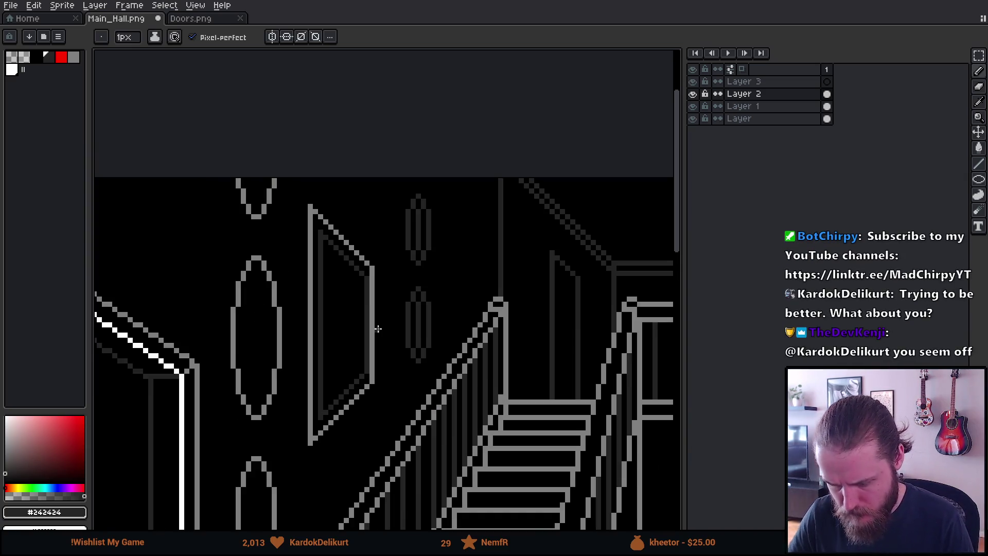
scroll(377, 329, down, 2)
scroll(378, 329, down, 1)
drag(477, 414, 415, 406)
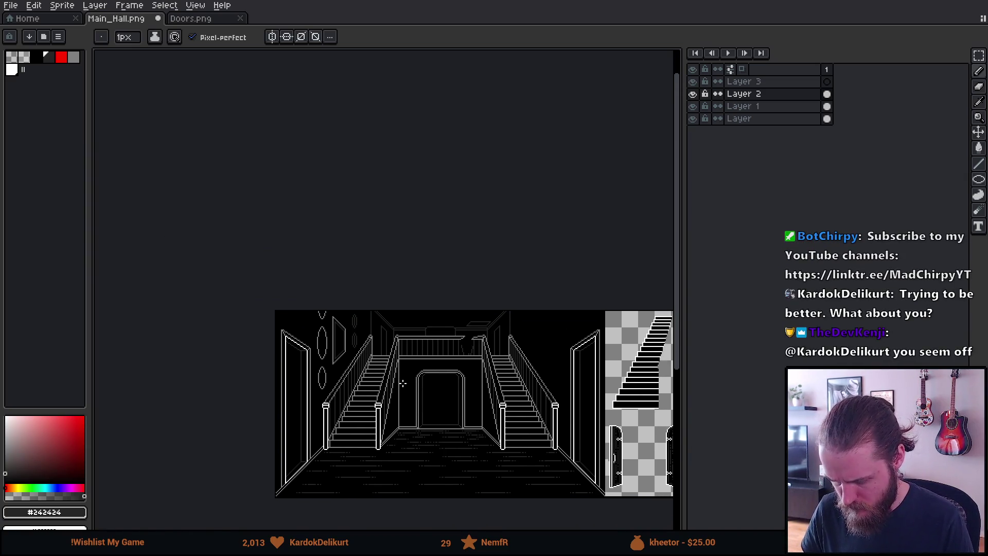
scroll(409, 394, up, 1)
scroll(397, 375, up, 1)
scroll(372, 341, up, 1)
drag(373, 342, 374, 339)
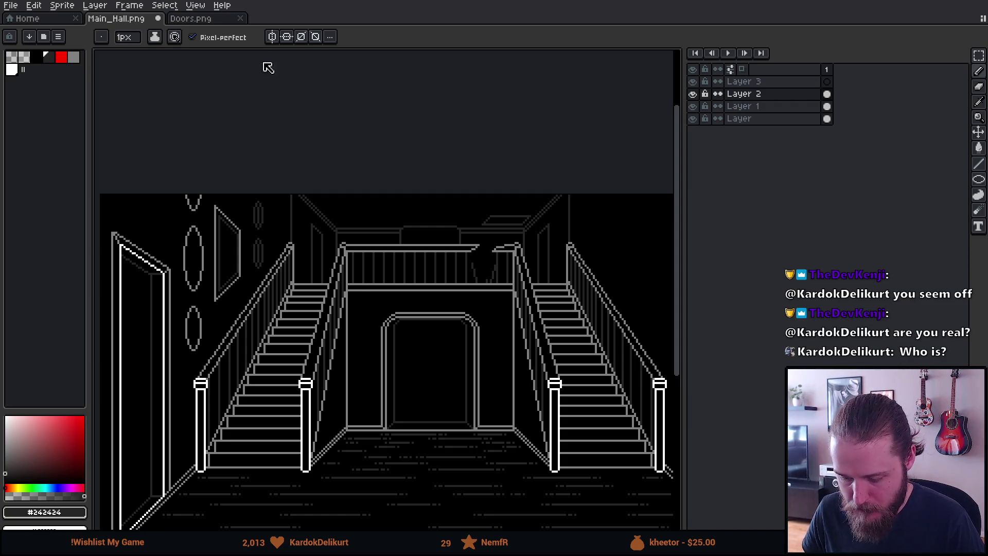
scroll(189, 270, left, 3)
scroll(279, 210, up, 1)
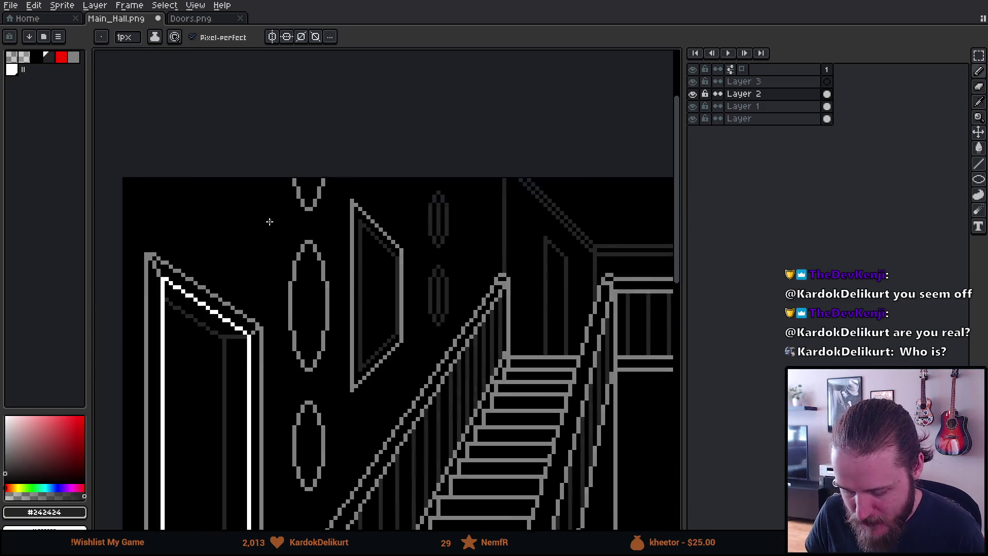
scroll(269, 221, up, 1)
scroll(274, 242, down, 3)
Step: Paint dark grey pixels down and up the cut-off oval's interior, keeping the last pixel
drag(294, 244, 295, 266)
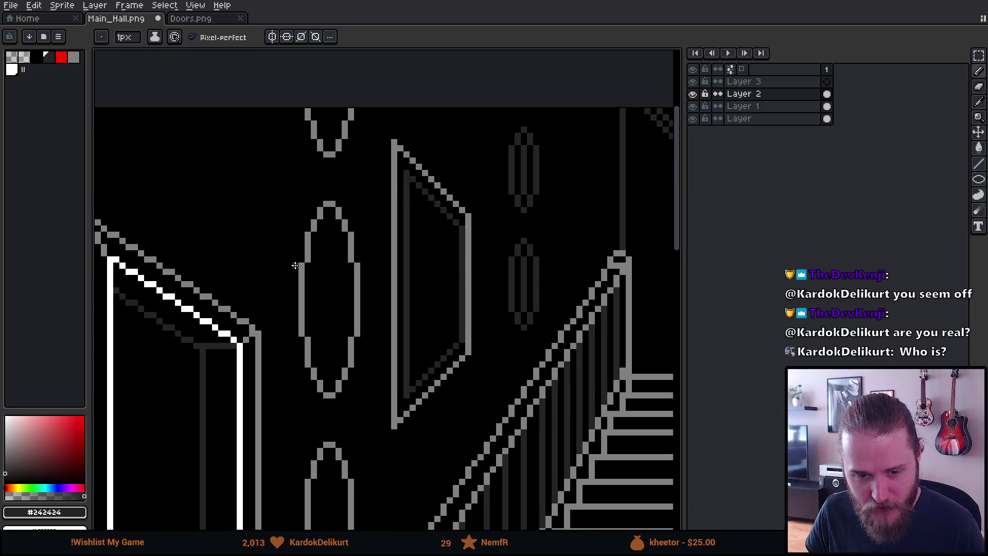
drag(326, 227, 332, 244)
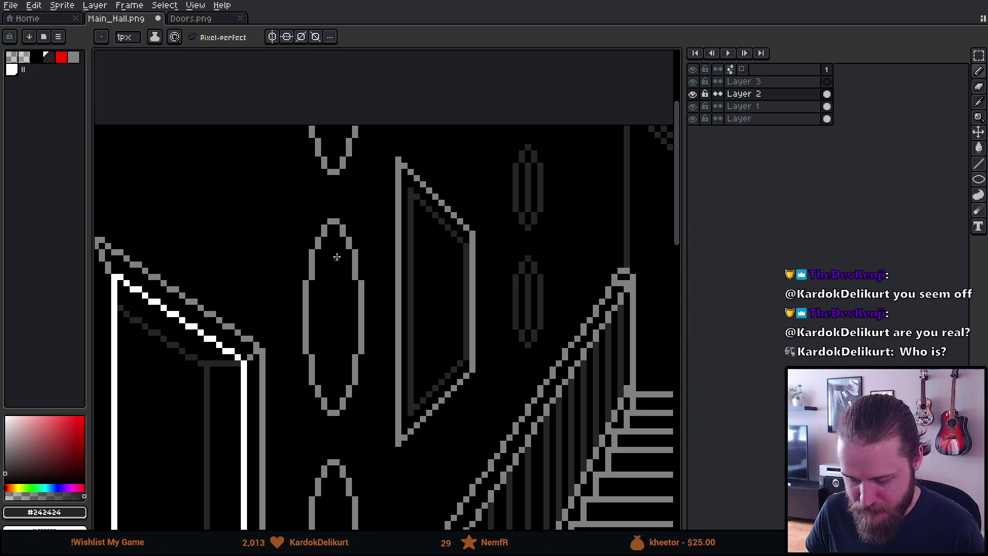
scroll(352, 116, up, 1)
scroll(336, 136, up, 1)
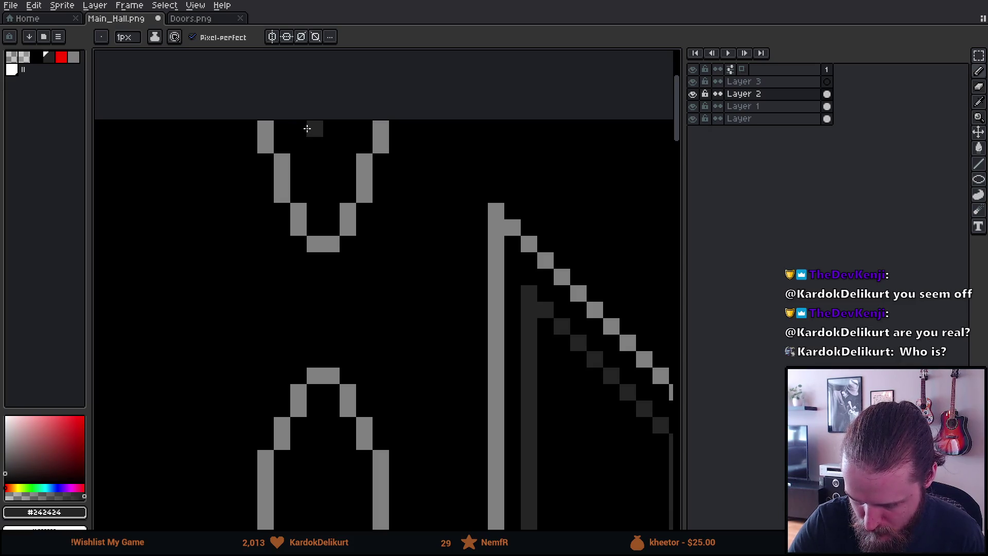
mouse_move(299, 128)
mouse_down()
mouse_move(315, 189)
mouse_move(332, 195)
mouse_move(364, 136)
mouse_up()
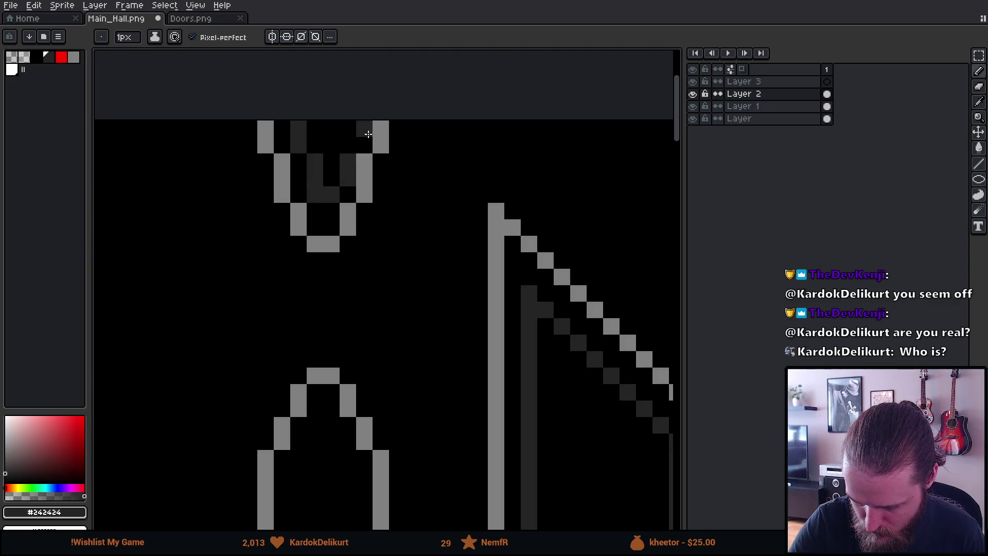
click(347, 146)
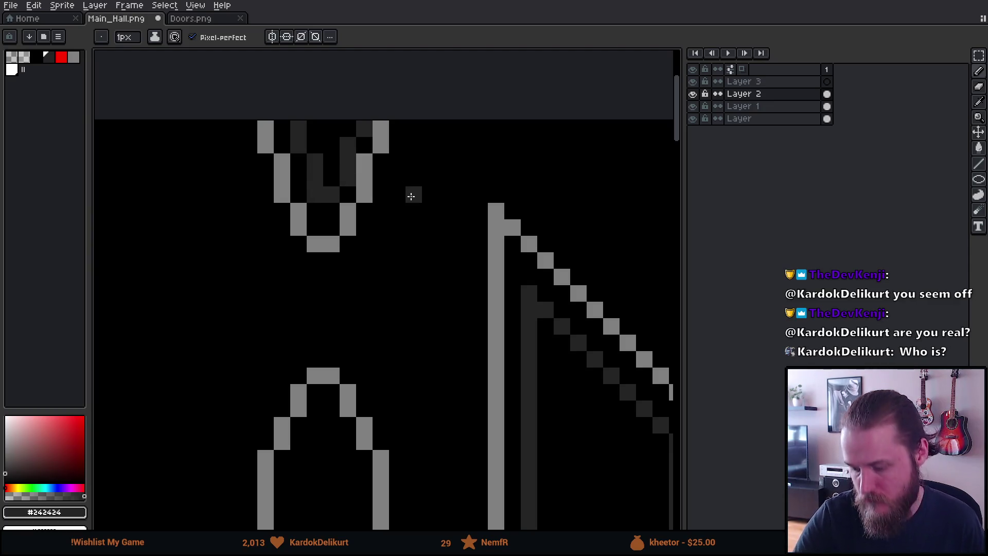
key(ctrl+z)
key(ctrl+y)
scroll(411, 193, down, 5)
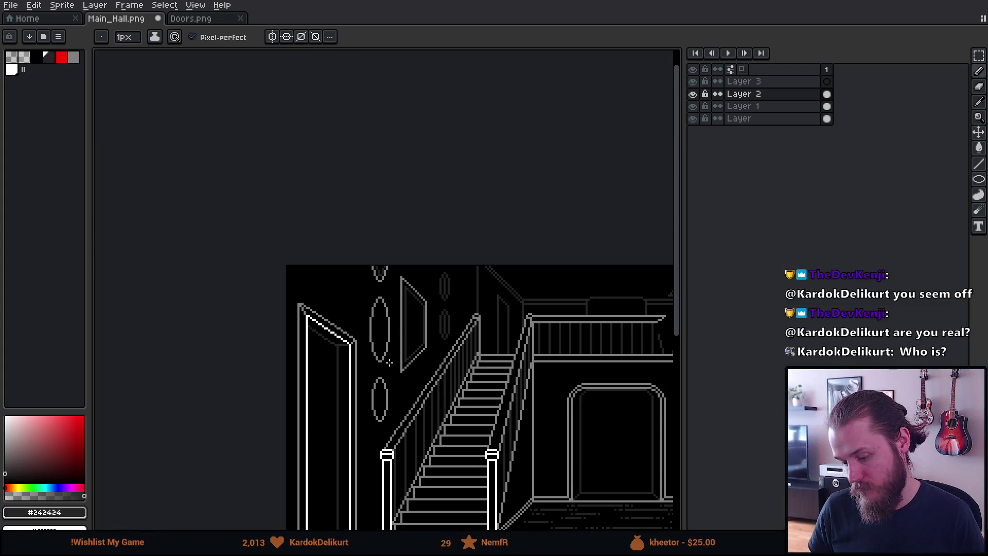
scroll(389, 362, up, 2)
scroll(389, 362, up, 2)
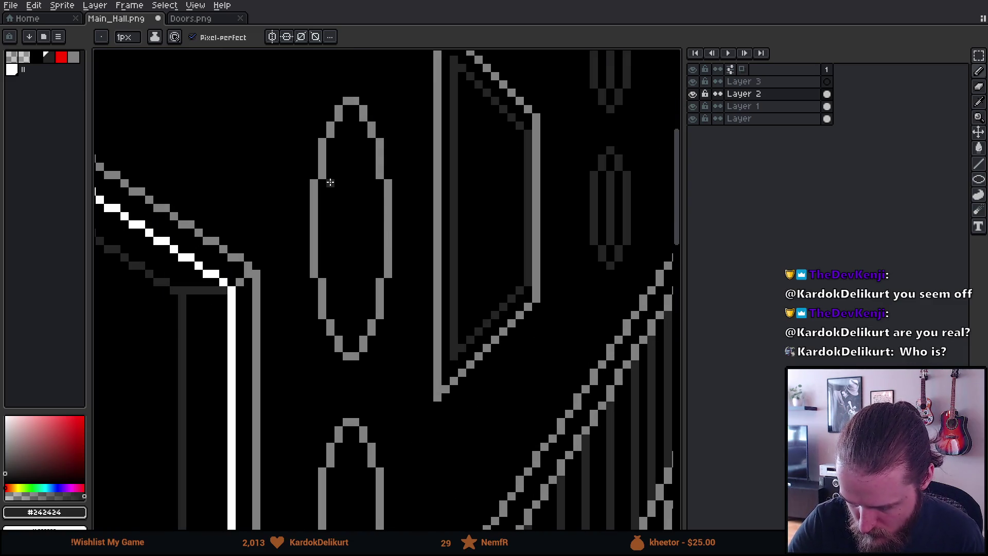
Step: Extend dark grey shading strokes inside the oval and along its inner right edge
drag(330, 195, 330, 222)
drag(342, 258, 336, 284)
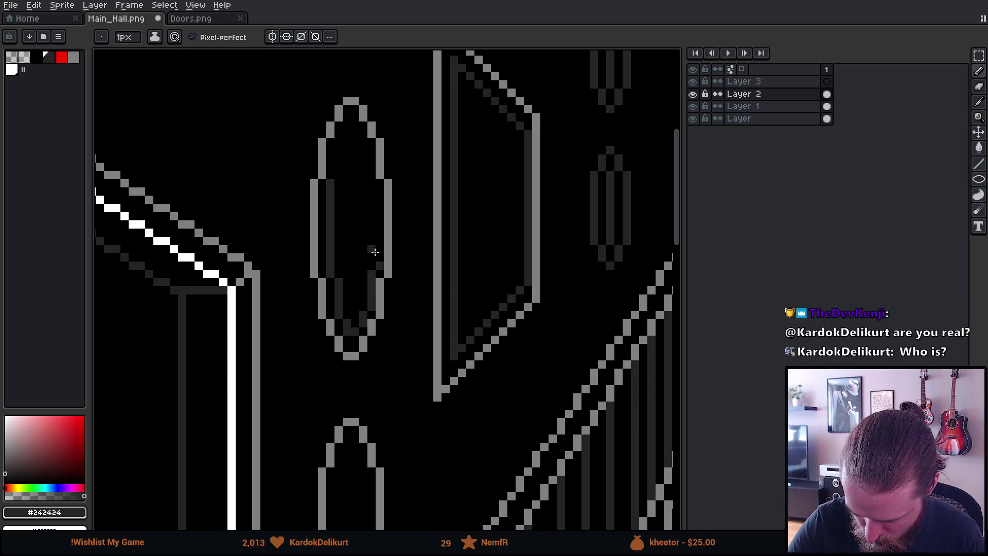
drag(375, 251, 378, 200)
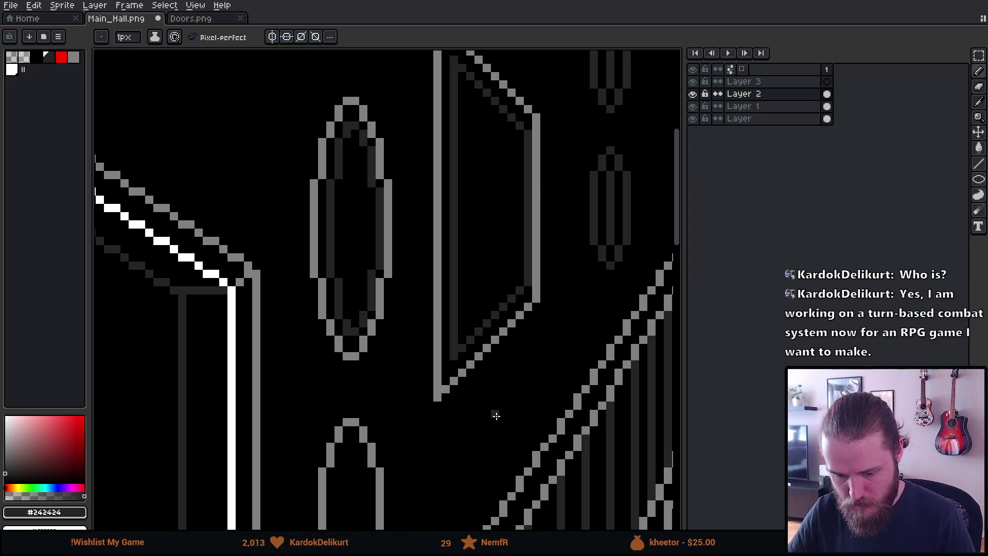
scroll(494, 414, down, 3)
scroll(546, 454, down, 2)
mouse_move(545, 454)
mouse_down()
mouse_move(408, 345)
mouse_move(376, 355)
mouse_up()
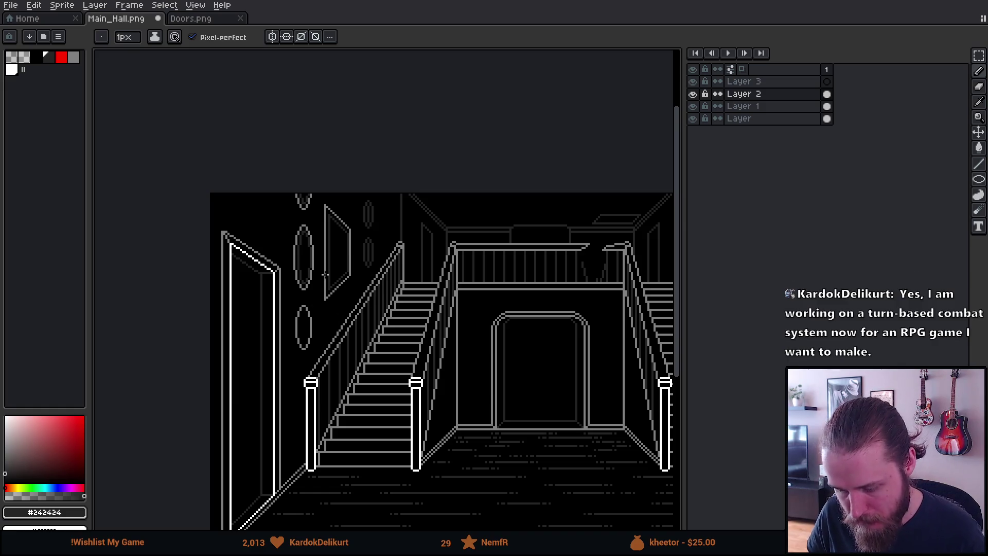
scroll(328, 280, up, 1)
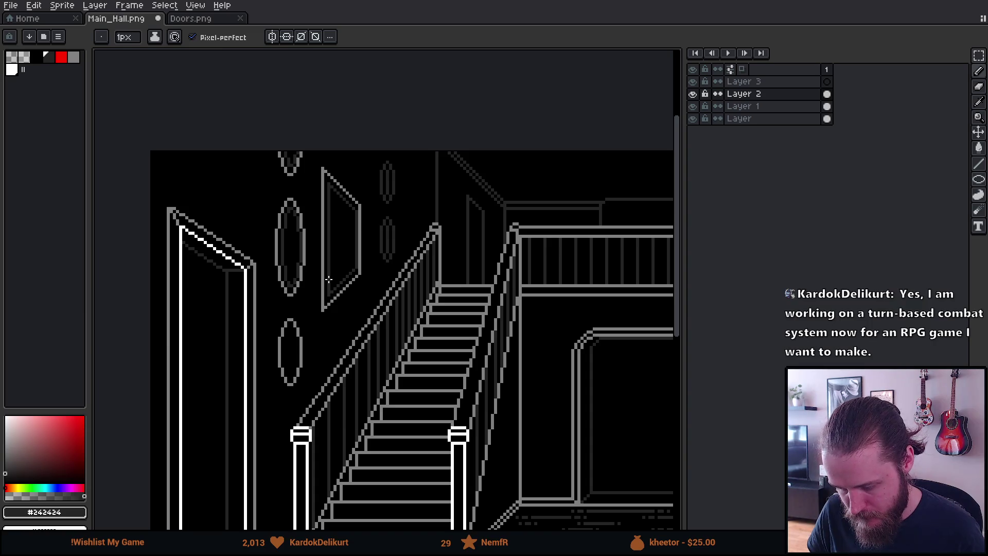
scroll(328, 279, up, 1)
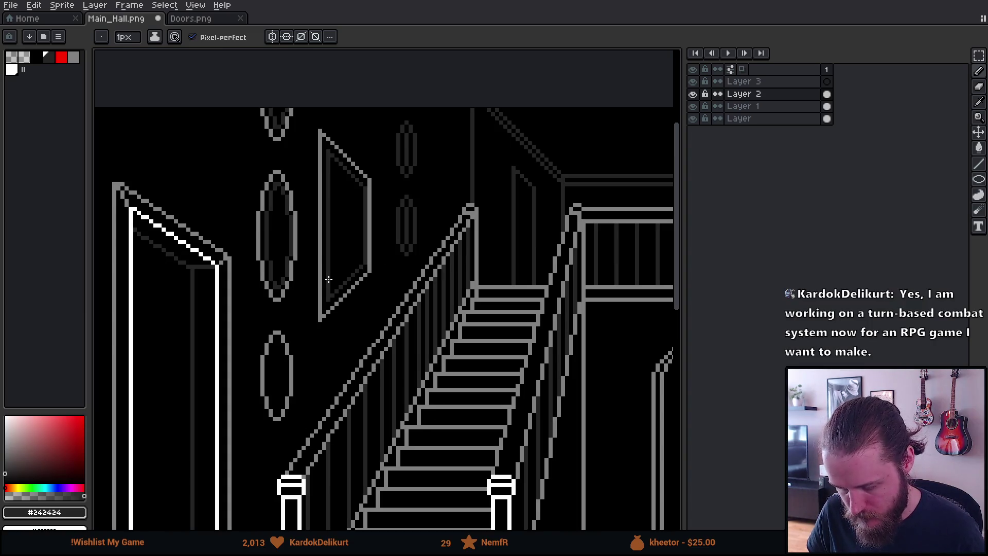
scroll(265, 414, up, 2)
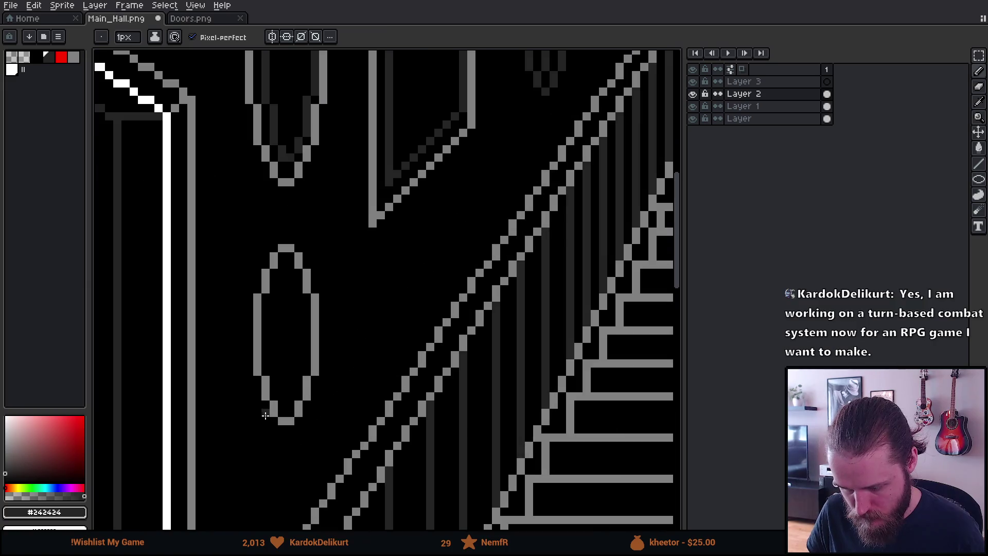
scroll(265, 415, up, 2)
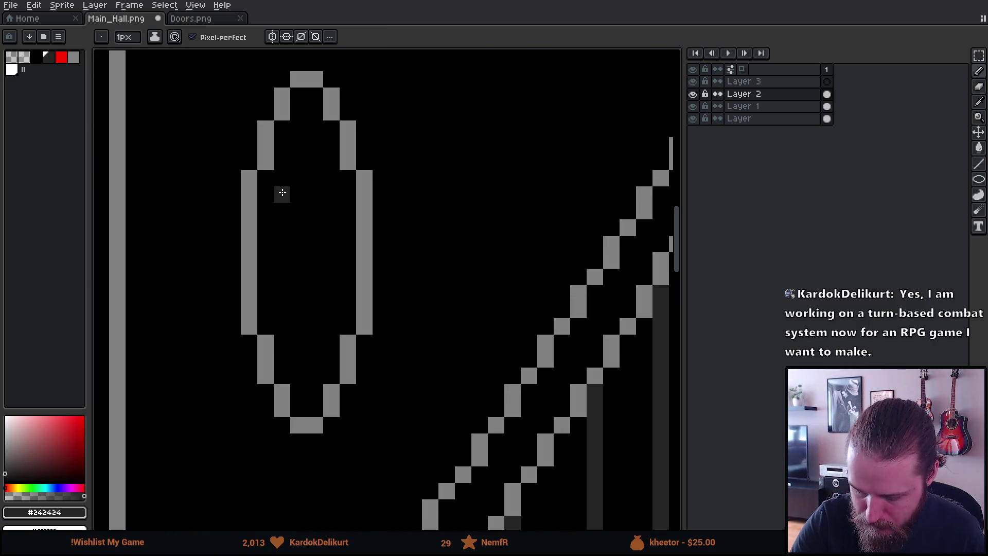
Step: Add dark grey shading columns inside the other oval, then switch over to Unity
drag(283, 178, 283, 328)
mouse_move(298, 162)
mouse_down()
mouse_move(297, 132)
mouse_move(327, 144)
mouse_move(331, 193)
mouse_move(346, 209)
mouse_move(346, 309)
mouse_move(331, 326)
mouse_move(331, 354)
mouse_move(315, 374)
mouse_move(298, 375)
mouse_move(314, 375)
mouse_move(305, 363)
mouse_up()
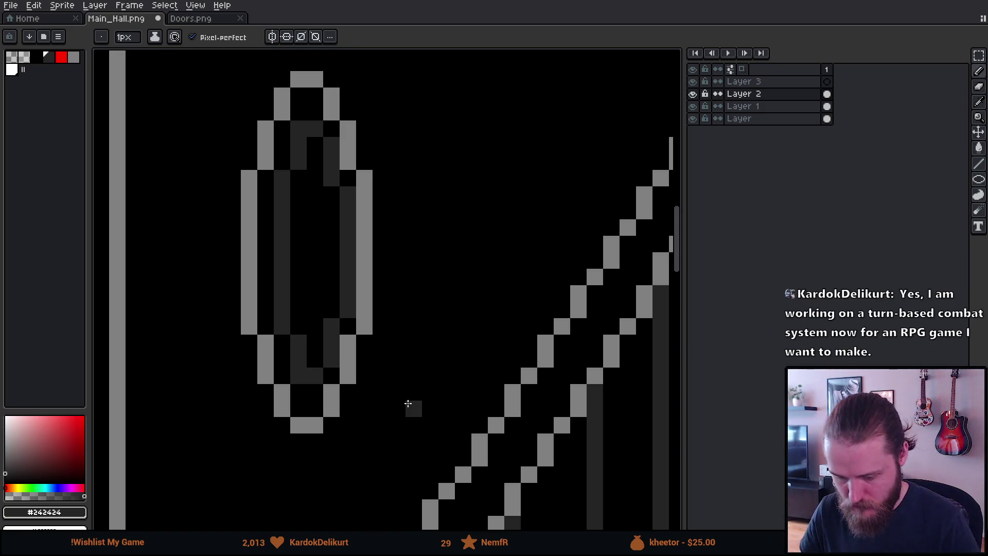
scroll(440, 392, down, 2)
scroll(440, 392, down, 2)
scroll(440, 392, down, 1)
mouse_move(490, 372)
mouse_down()
mouse_move(418, 353)
mouse_move(353, 275)
mouse_up()
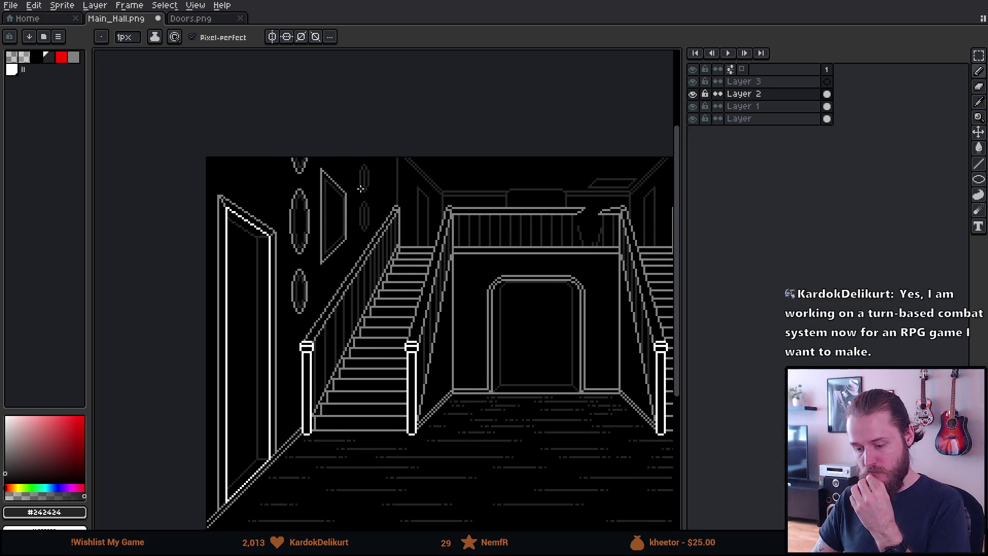
scroll(369, 187, up, 2)
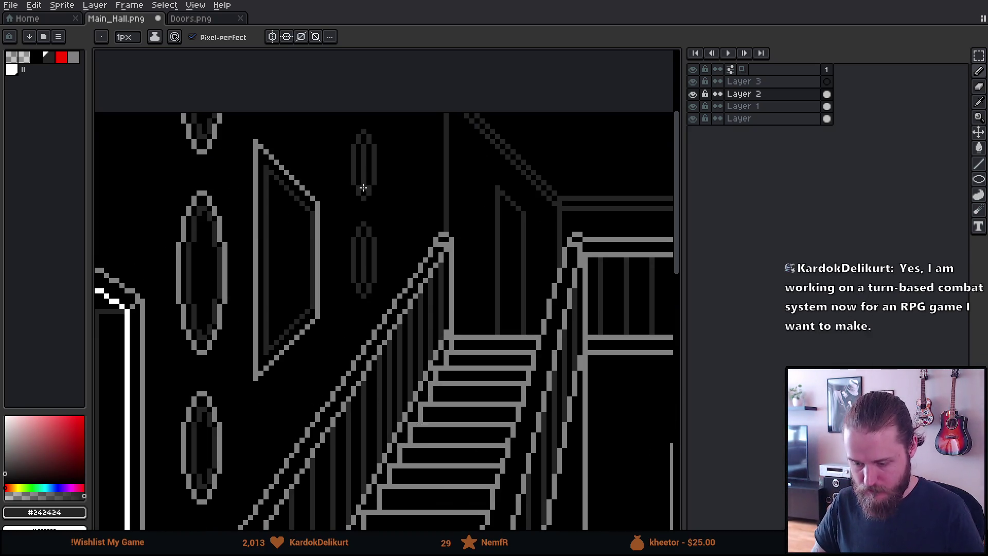
scroll(275, 236, down, 3)
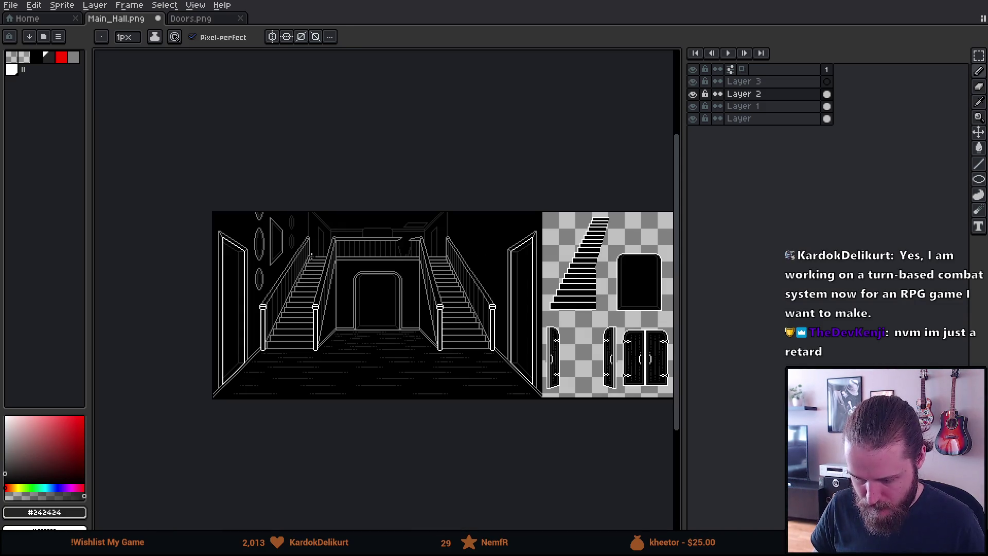
scroll(321, 251, up, 1)
right_click(458, 238)
key(Escape)
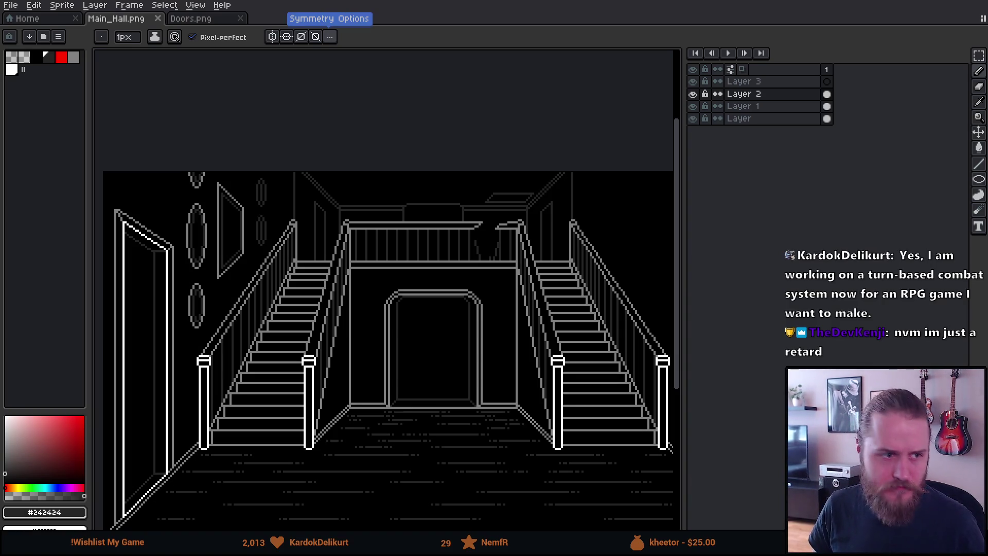
key(alt+Tab)
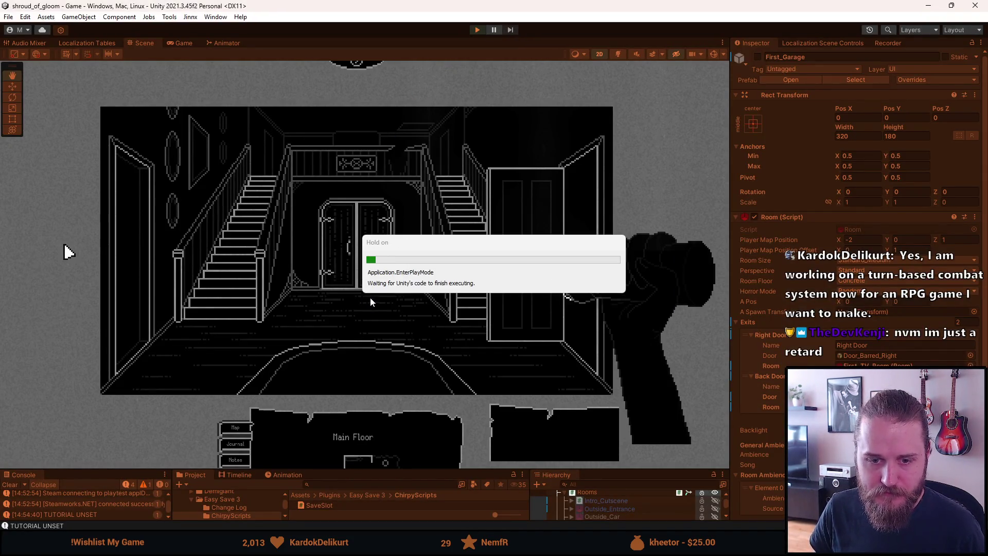
Step: Start play mode so the updated main hall shows in the Game view
click(371, 257)
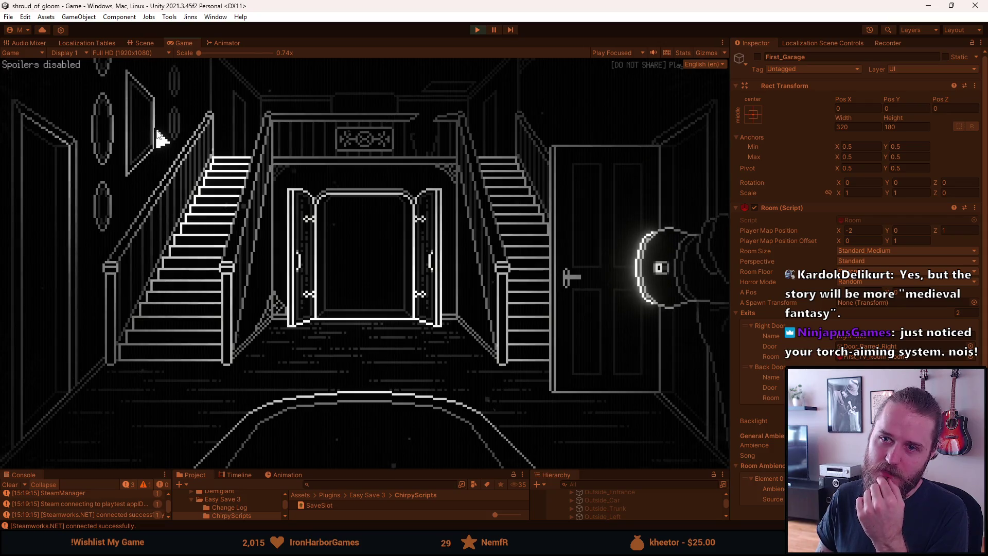
Step: Open the right-hand door and try the stair-top exit twice in play
click(595, 220)
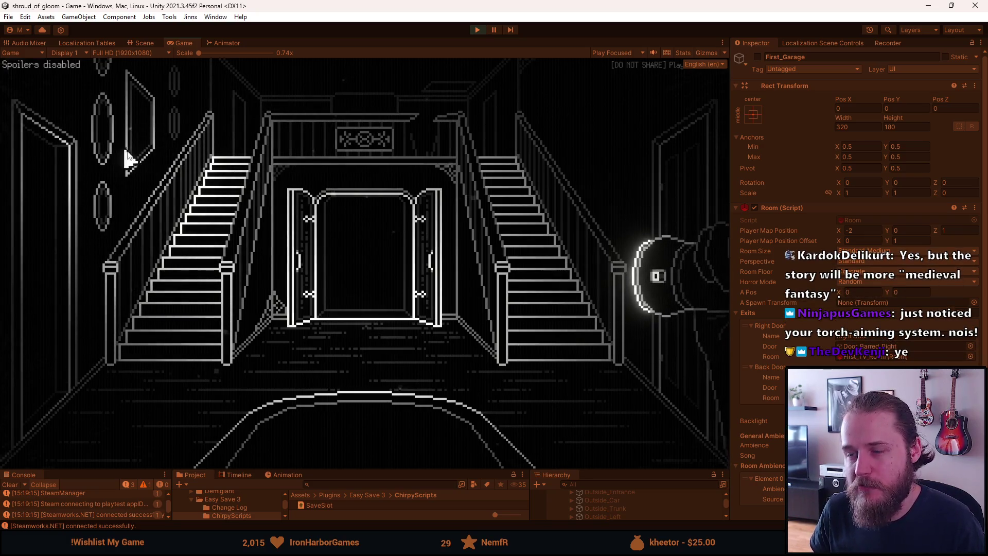
click(265, 97)
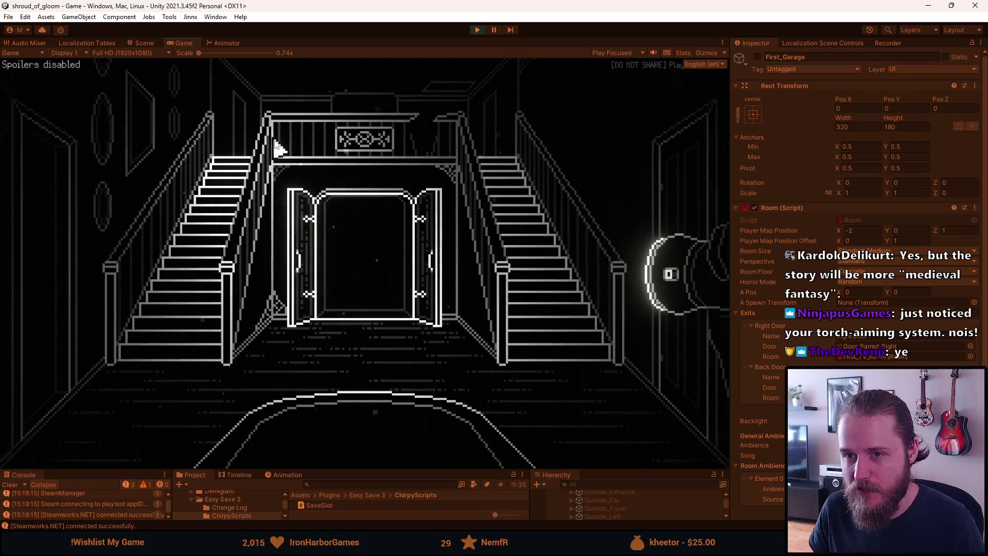
click(276, 147)
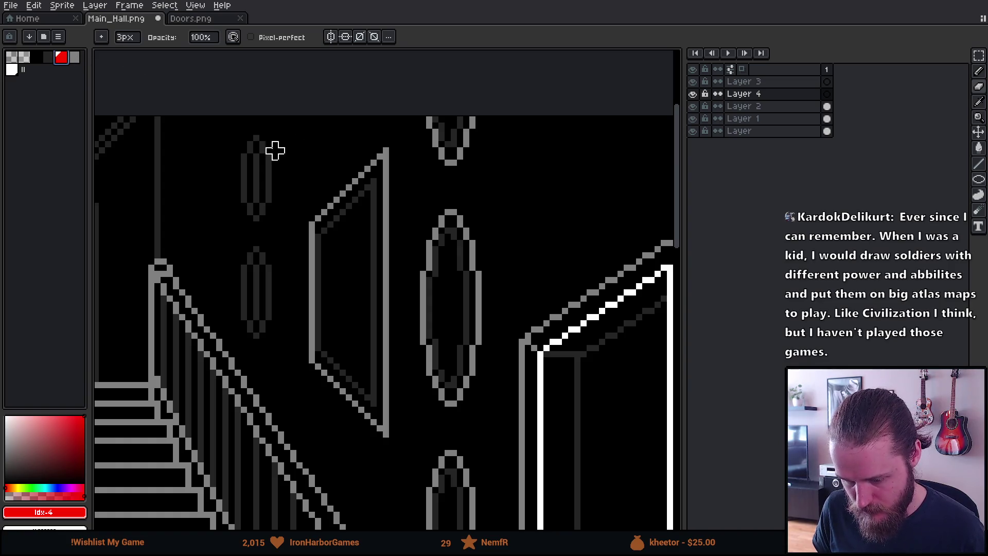
Step: Clear a stray red dot and draw a red ellipse over the left oval frame on Layer 4
key(e)
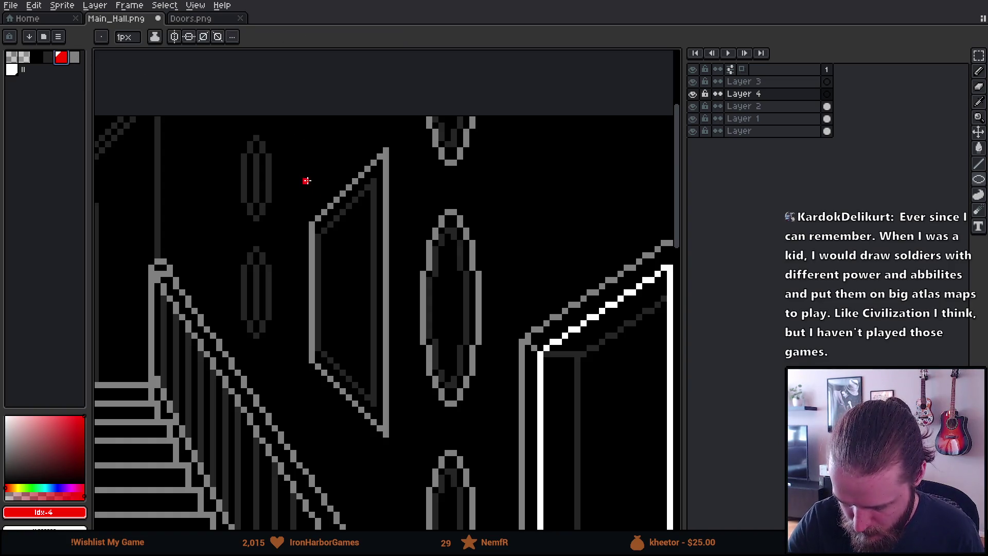
click(312, 152)
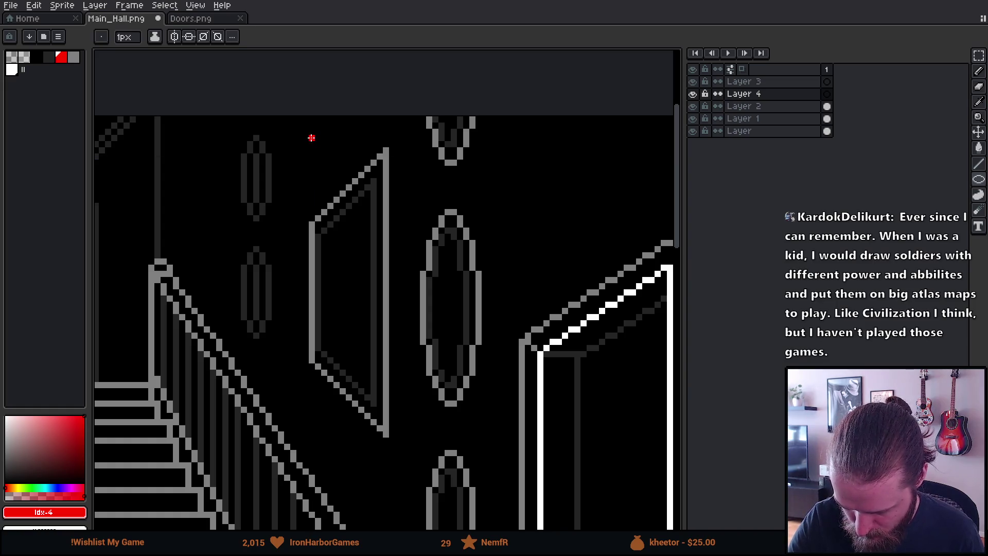
drag(319, 144, 380, 403)
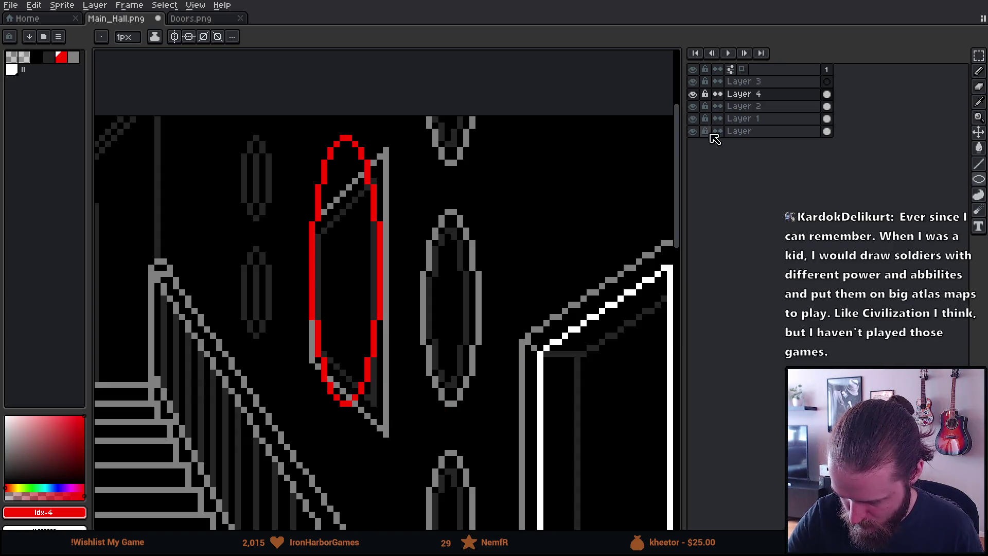
Step: On Layer 2, erase the old grey frame pixels around the red ellipse
click(743, 106)
key(e)
mouse_move(386, 194)
mouse_down()
mouse_move(386, 157)
mouse_move(318, 262)
mouse_up()
drag(313, 304, 319, 355)
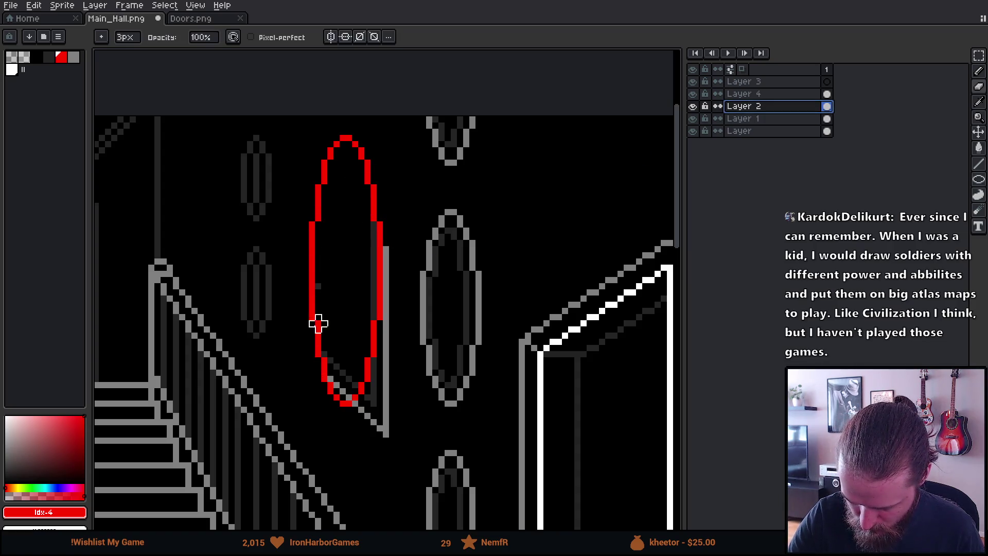
mouse_move(337, 304)
mouse_down()
mouse_move(386, 248)
mouse_move(373, 284)
mouse_move(386, 380)
mouse_move(366, 415)
mouse_move(336, 386)
mouse_up()
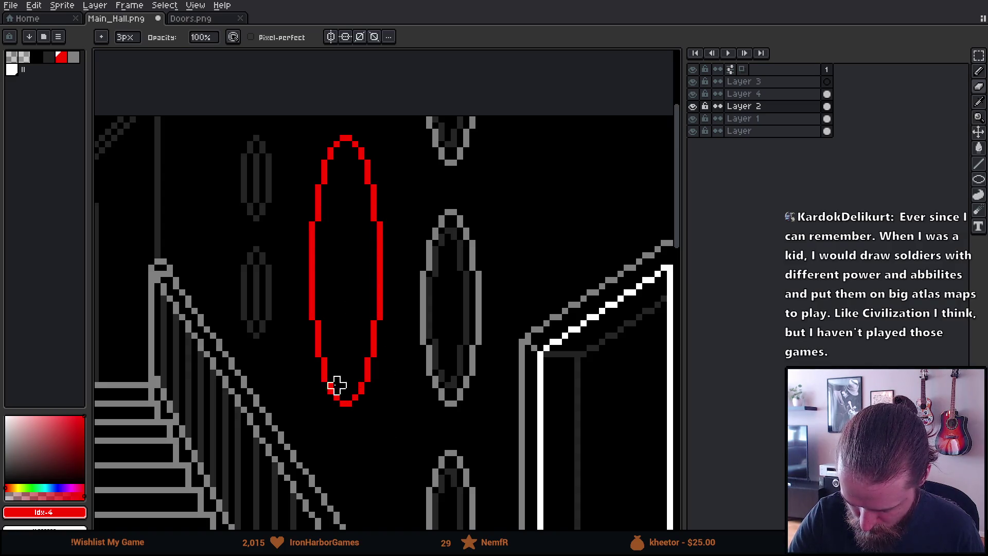
Step: Pick the grey outline colour and, after two misfires, bucket-fill the red ellipse grey on Layer 4
key(i)
click(454, 213)
key(g)
click(375, 242)
key(ctrl+z)
click(384, 246)
key(ctrl+z)
click(761, 93)
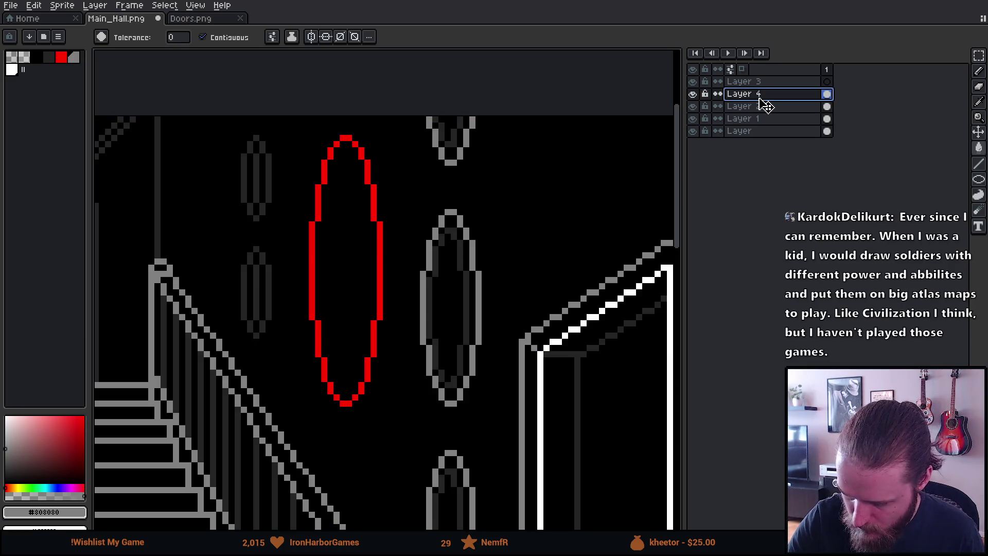
click(377, 256)
key(i)
click(432, 279)
key(g)
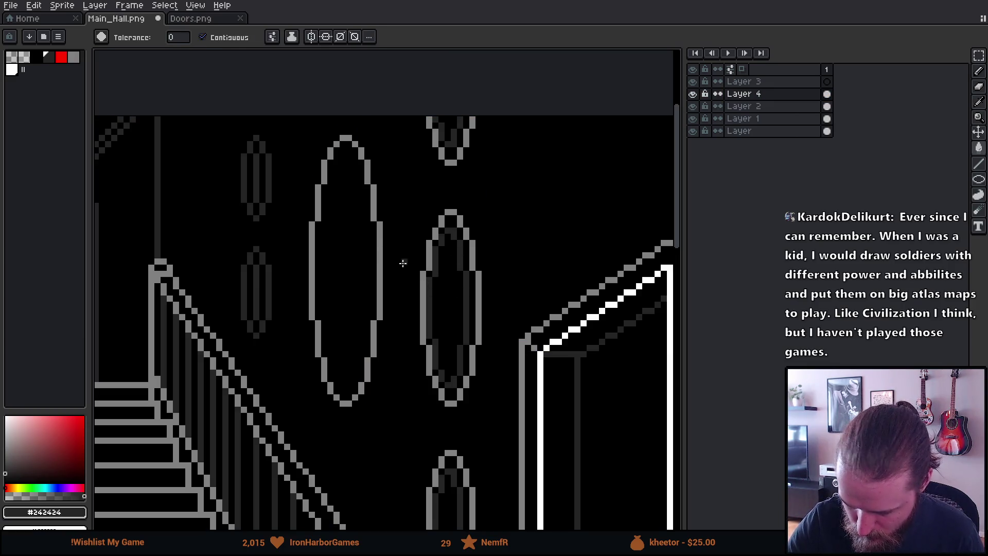
scroll(340, 232, up, 2)
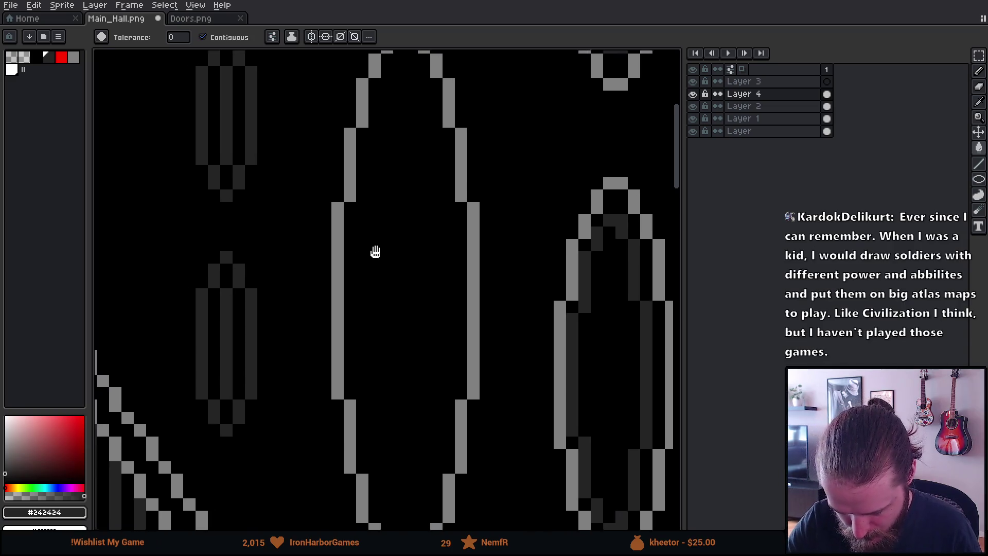
Step: Pencil a dark grey #242424 shading line inside the redrawn oval's left side
drag(331, 273, 387, 225)
key(b)
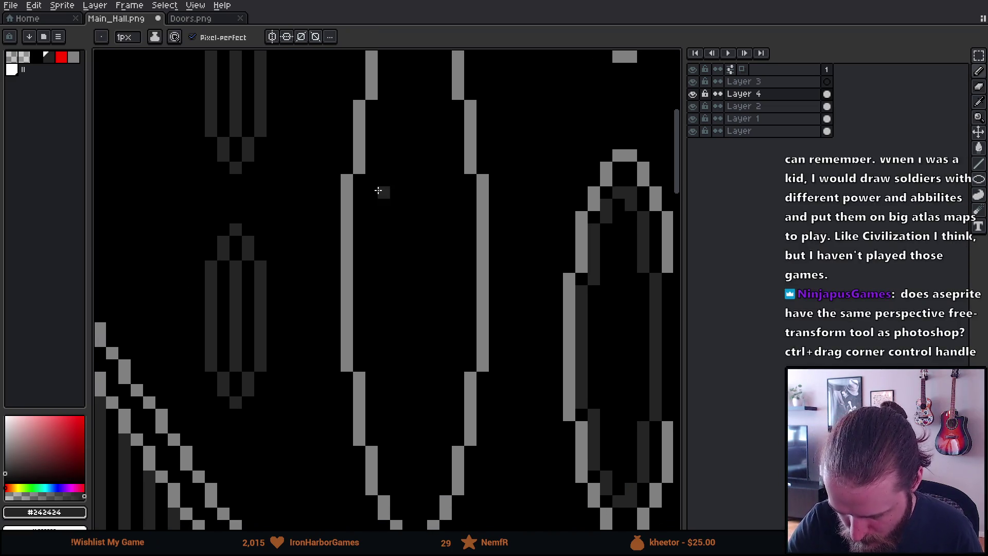
mouse_move(371, 181)
mouse_down()
mouse_move(372, 361)
mouse_move(398, 486)
mouse_move(399, 364)
mouse_move(419, 331)
mouse_up()
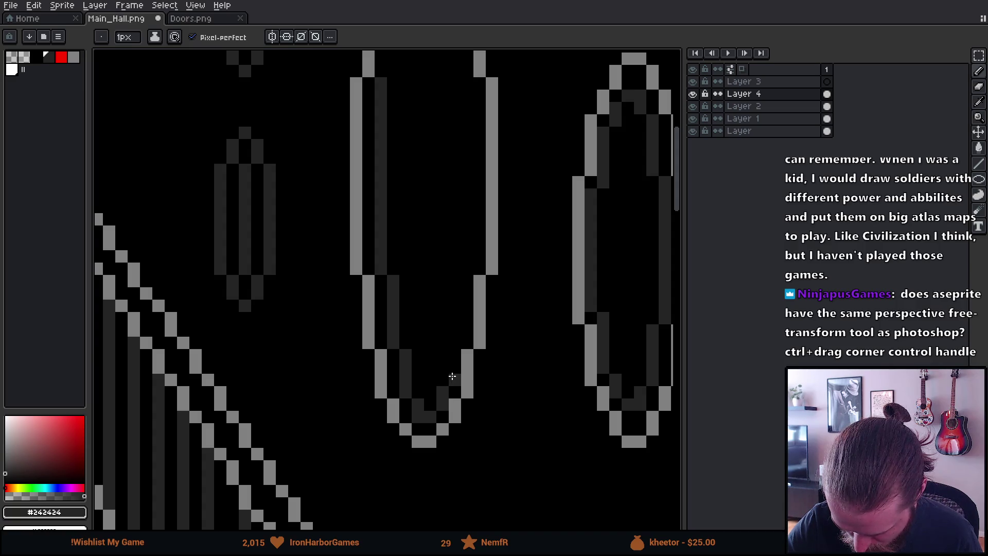
drag(461, 329, 420, 410)
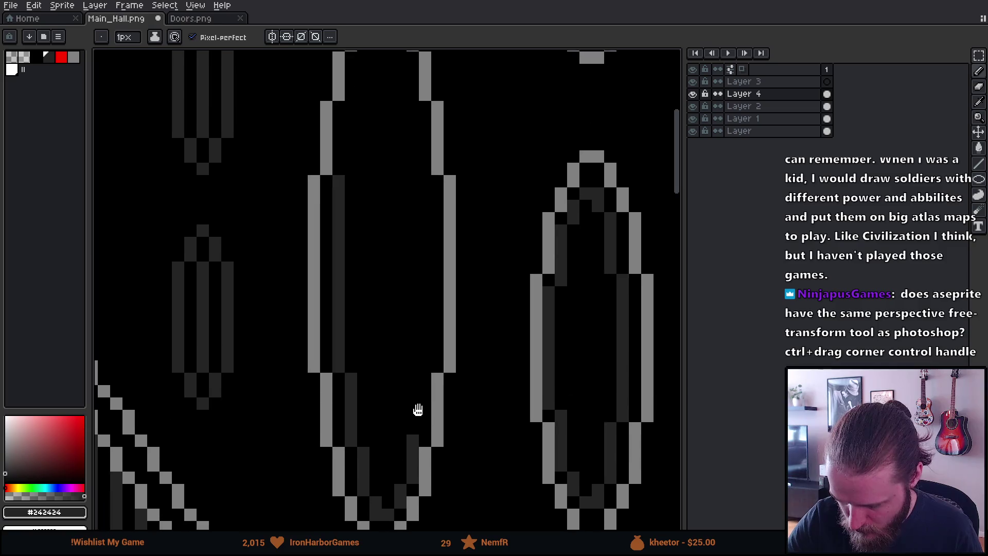
key(m)
Step: Mirror the copied arch frame horizontally, nudge it into place and commit it
drag(282, 139, 470, 523)
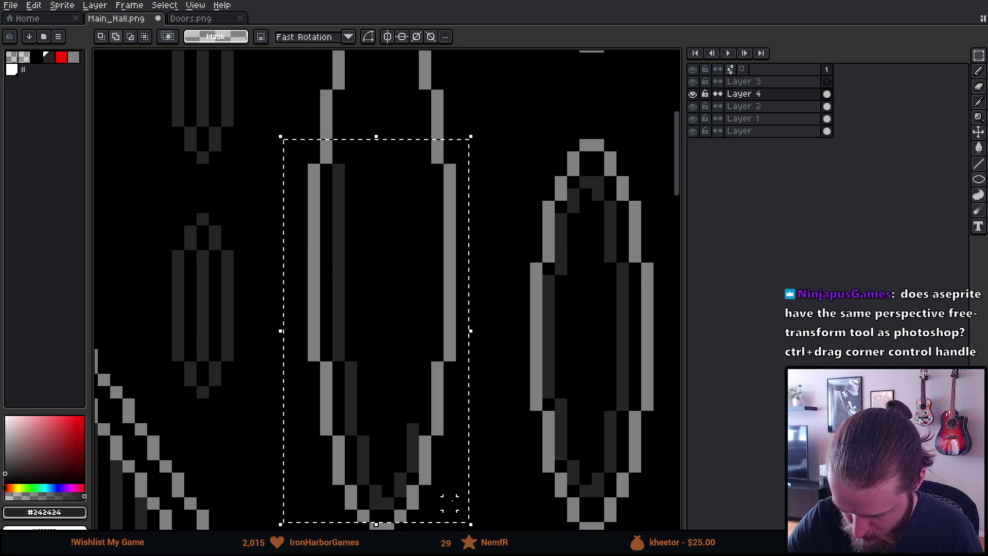
key(shift+h)
drag(404, 410, 419, 406)
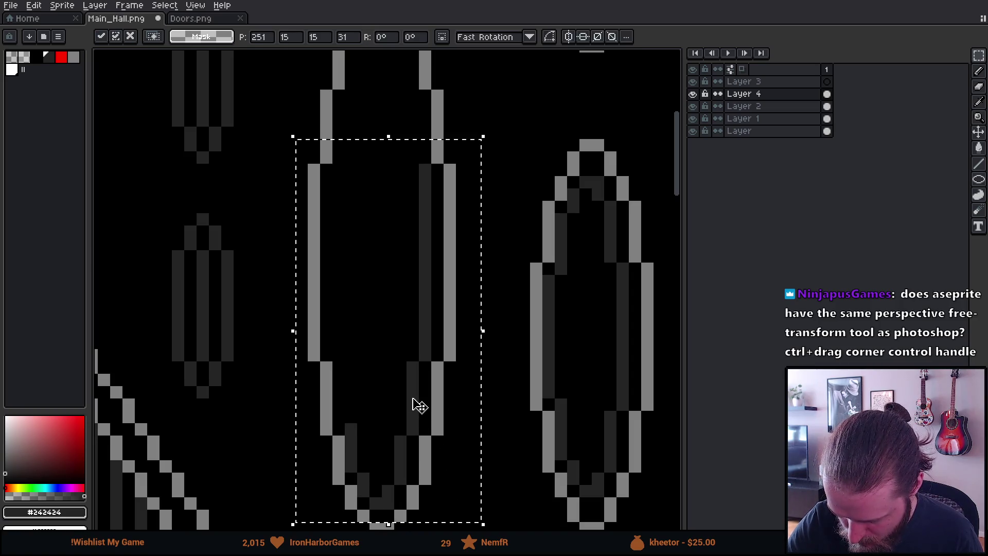
click(514, 381)
scroll(412, 256, left, 2)
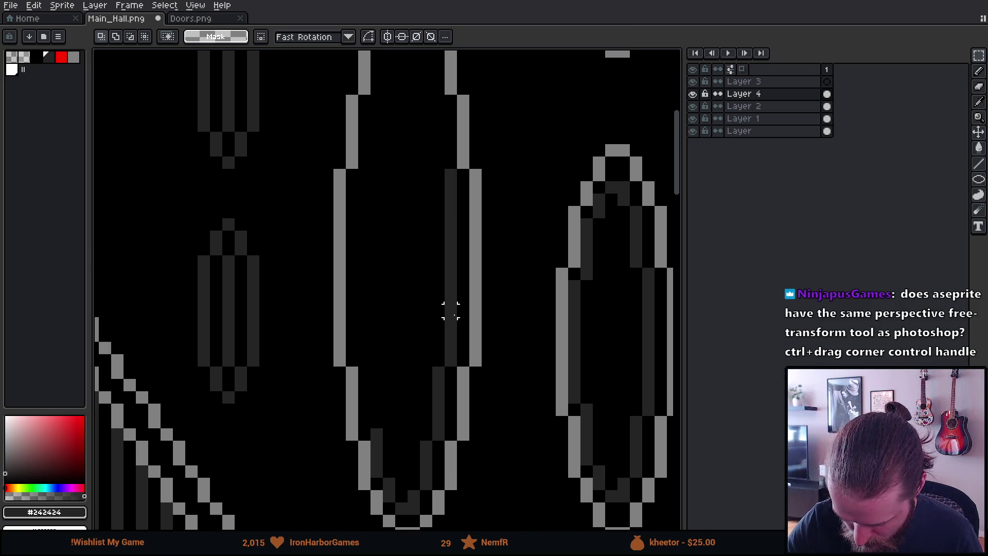
Step: Draw dark grey #242424 shading columns inside the arch's left and right walls, then switch to Unity
key(b)
drag(366, 420, 364, 386)
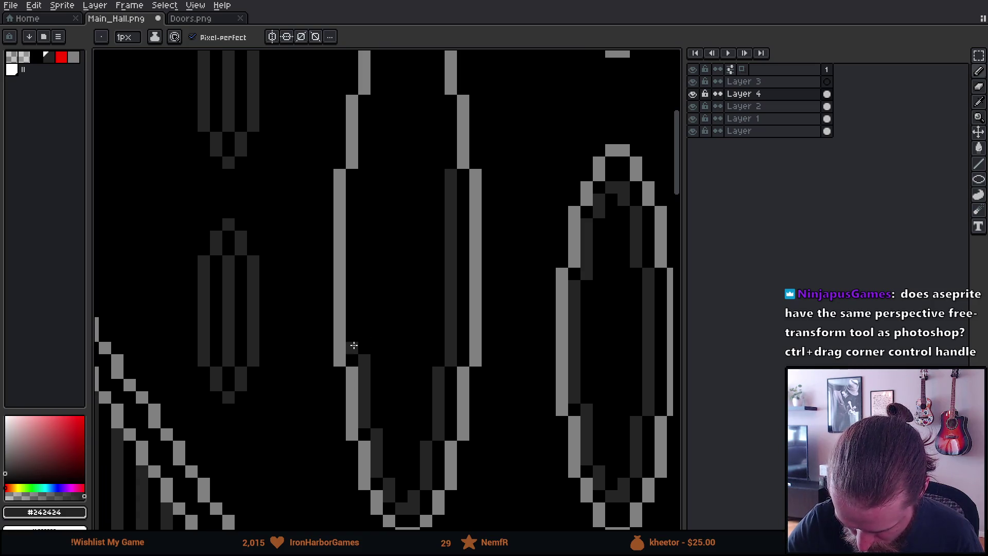
drag(350, 185, 351, 342)
drag(366, 173, 367, 117)
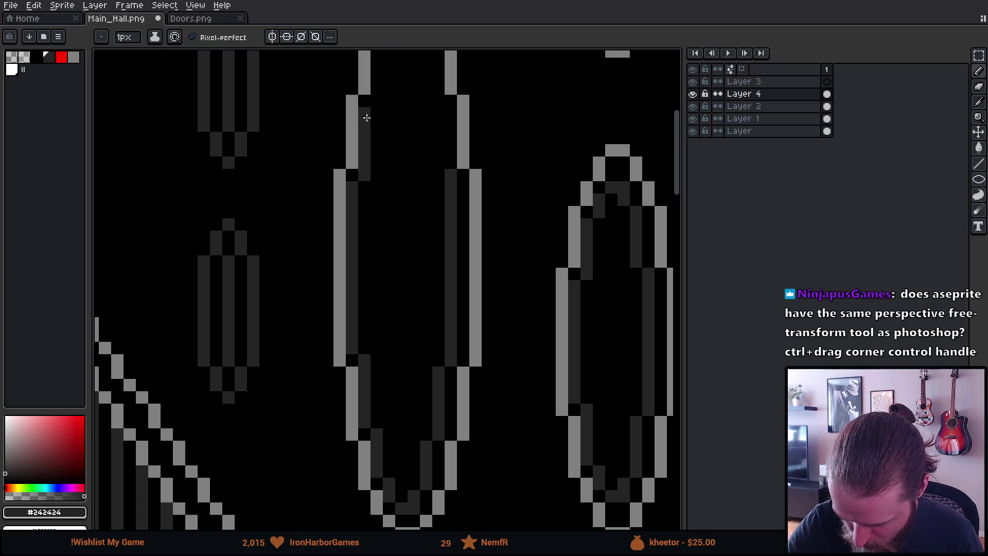
scroll(392, 280, up, 5)
scroll(391, 264, up, 1)
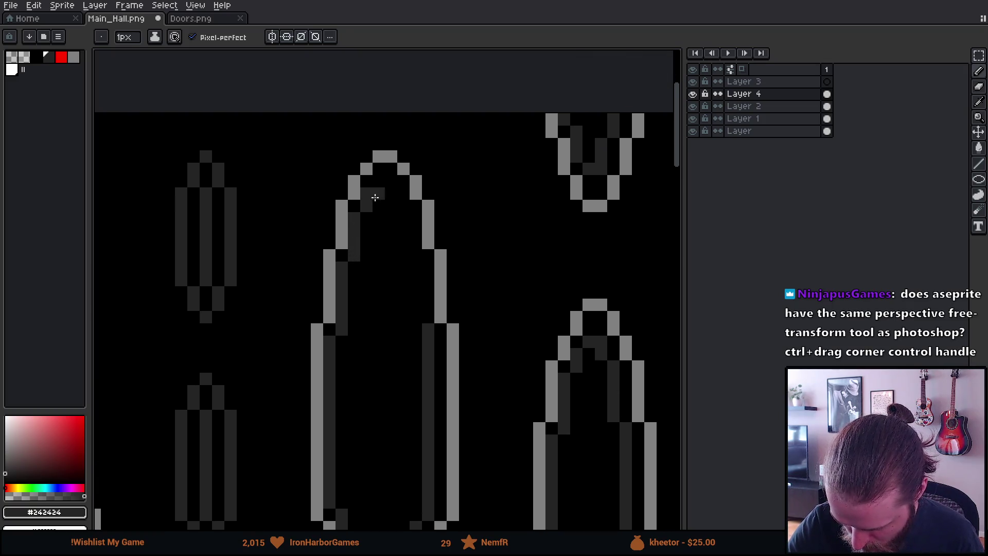
drag(412, 318, 410, 258)
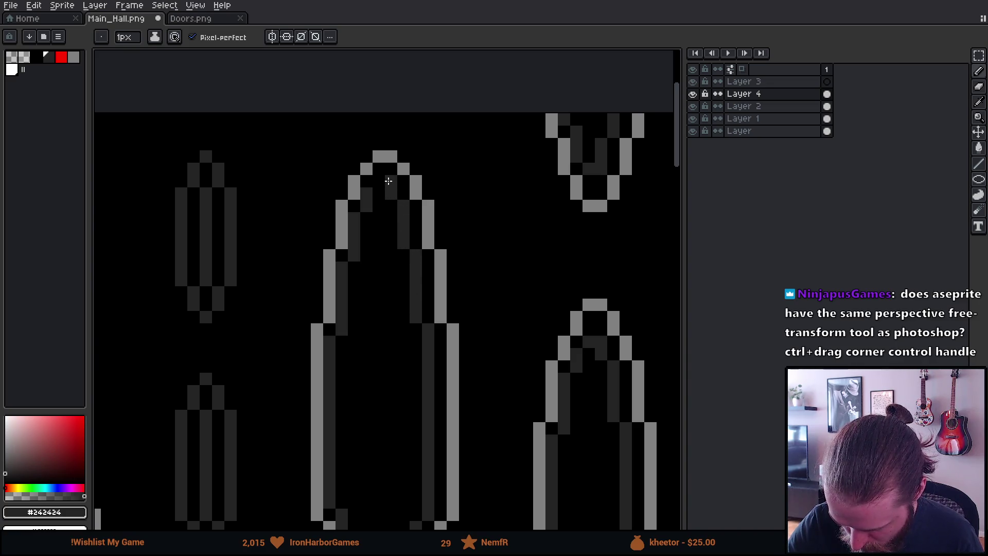
scroll(476, 393, down, 3)
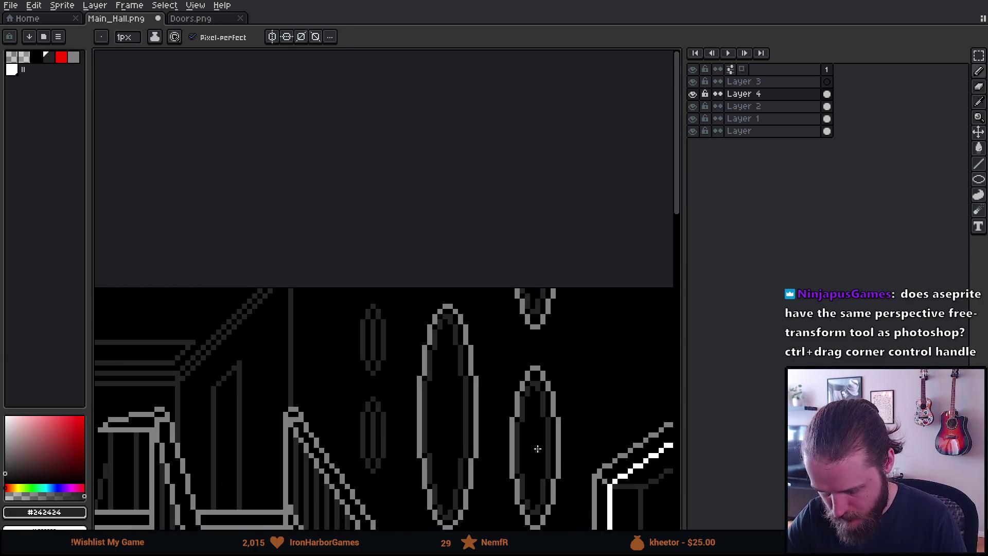
drag(538, 467, 553, 357)
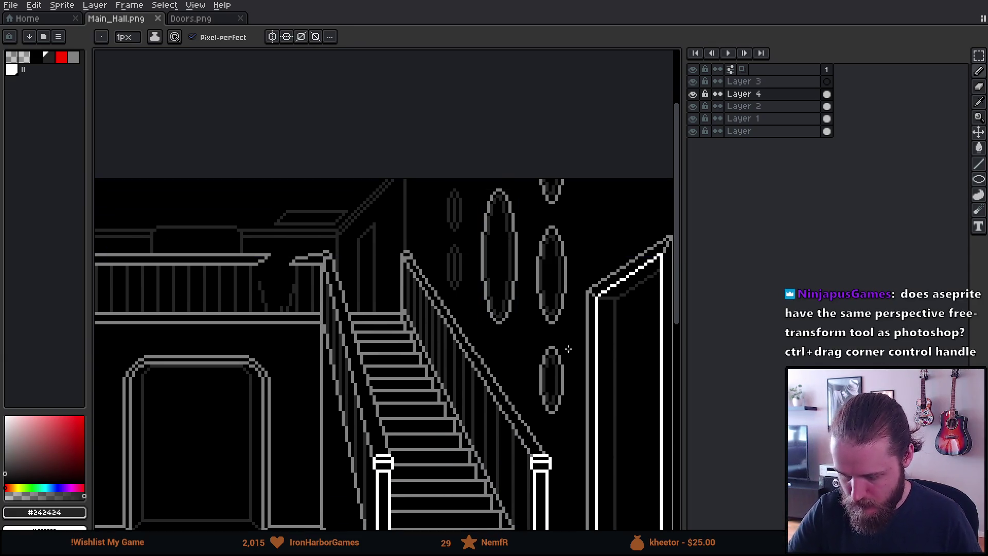
key(alt+Tab)
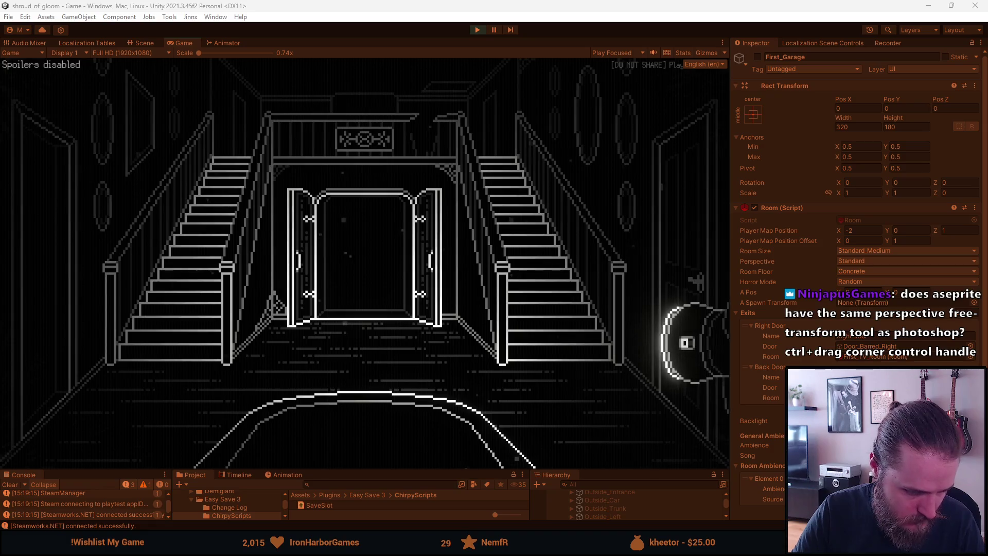
Step: Return from the Unity game preview to the hall image in Aseprite
key(alt+Tab)
scroll(464, 326, up, 2)
scroll(470, 315, down, 2)
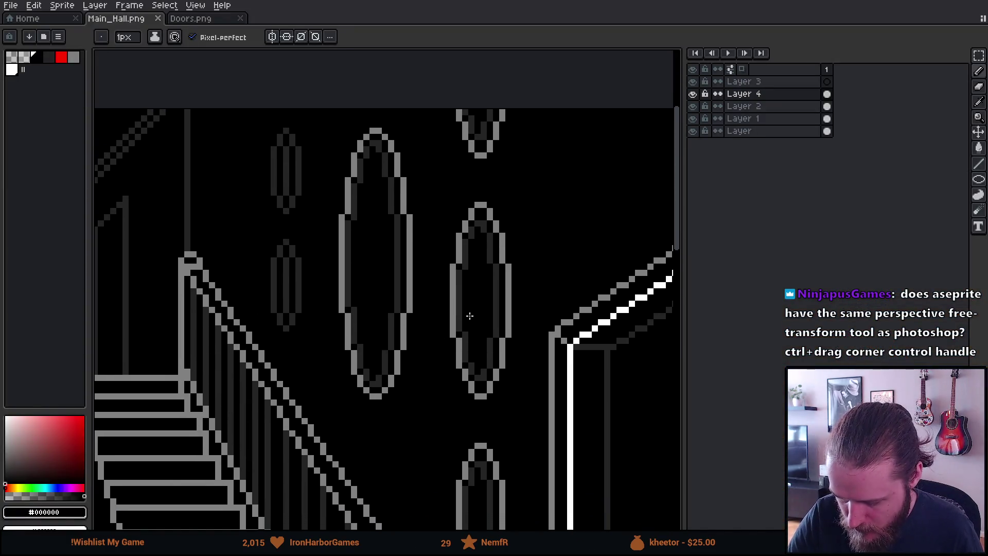
Step: With white selected, merge Layer 4 down into the layer below
click(12, 70)
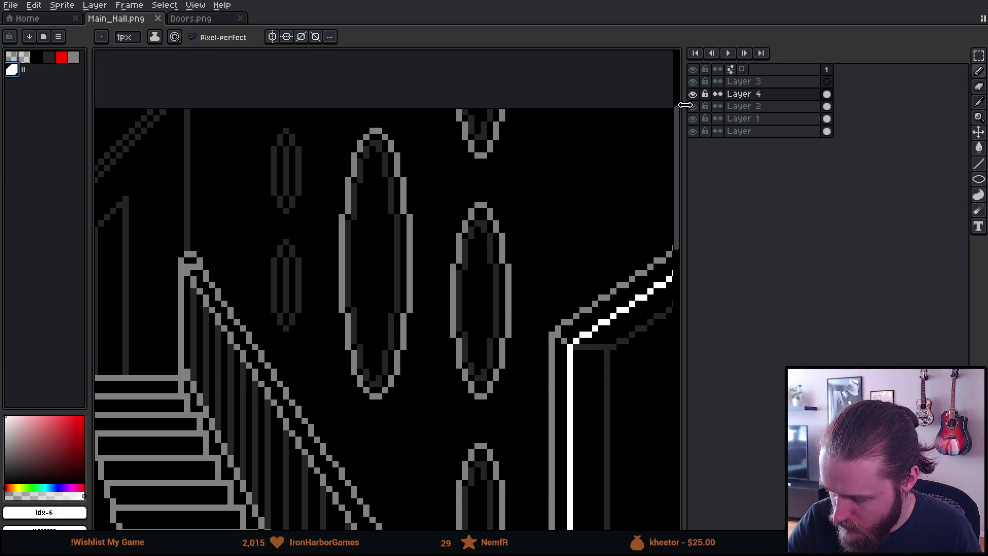
right_click(755, 97)
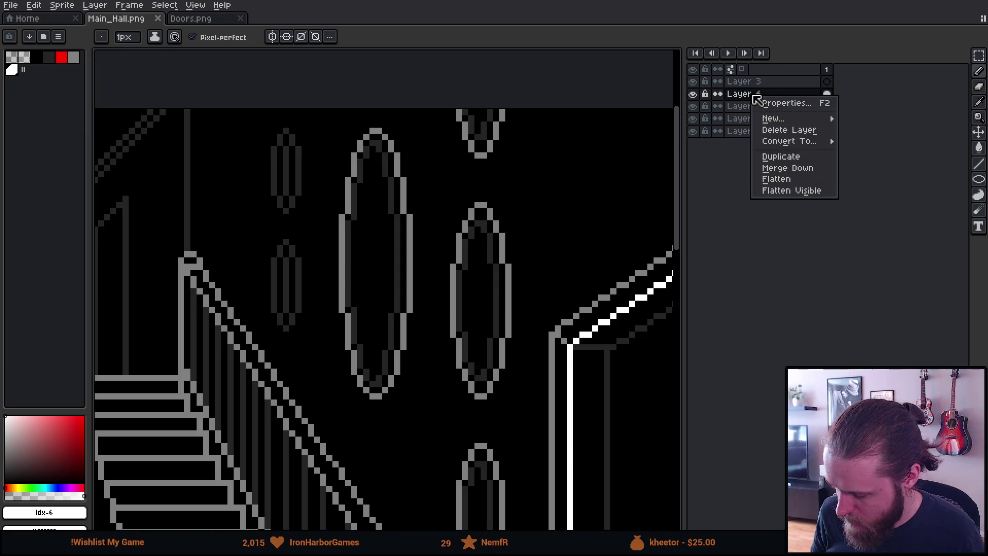
click(816, 168)
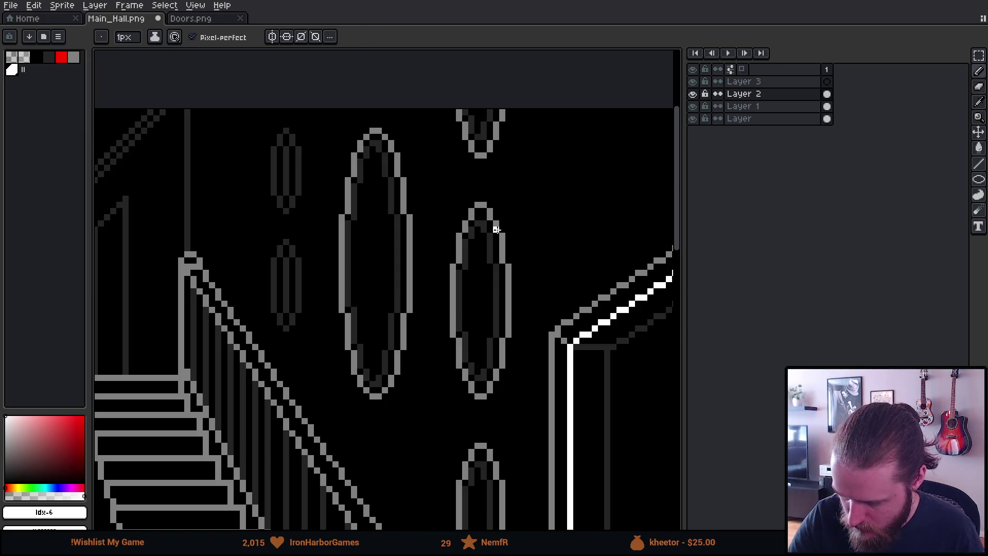
Step: Fill the outer outlines of the right wall's top, middle and bottom ovals white
key(g)
click(502, 247)
click(494, 135)
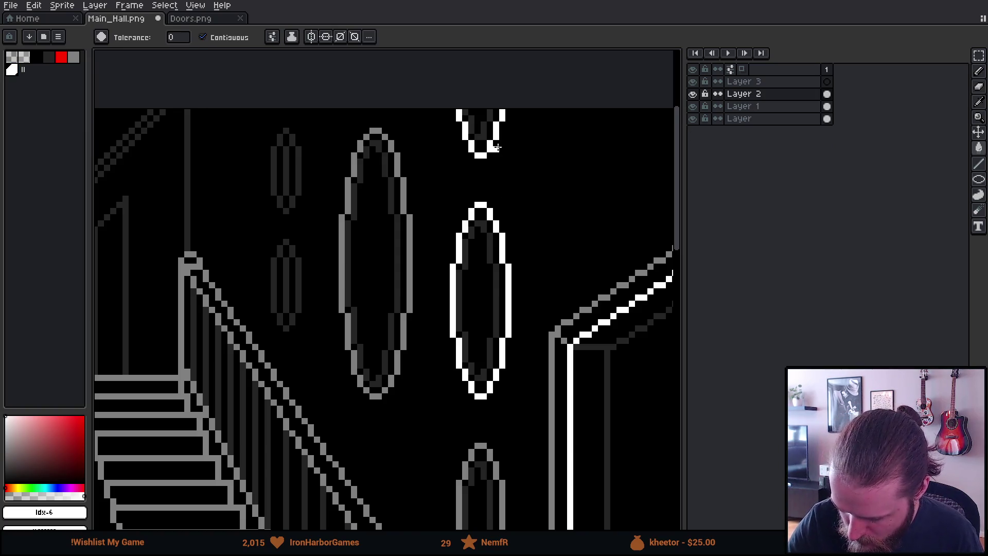
click(497, 470)
Step: Sample grey from the left oval and fill the three ovals' inner outlines grey
alt+click(409, 232)
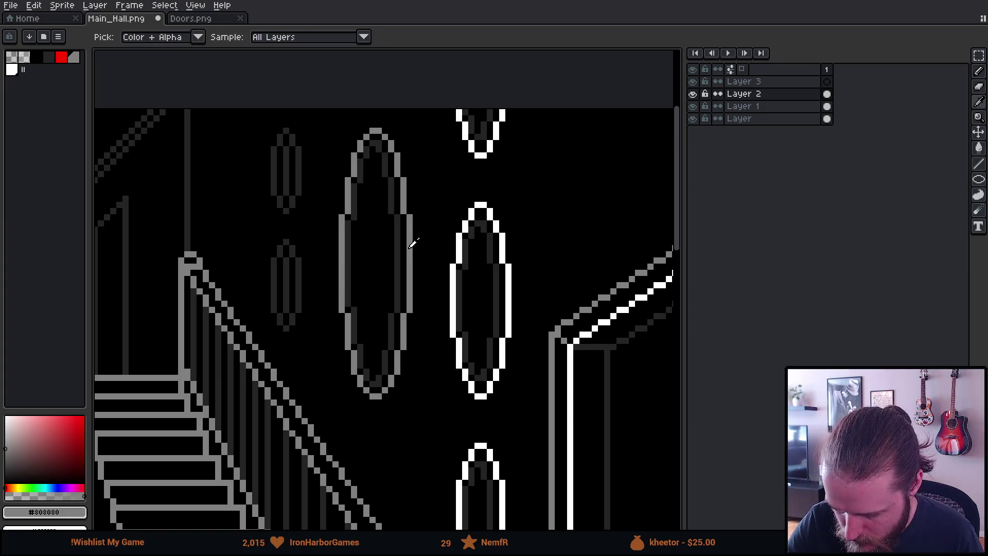
click(460, 282)
click(485, 137)
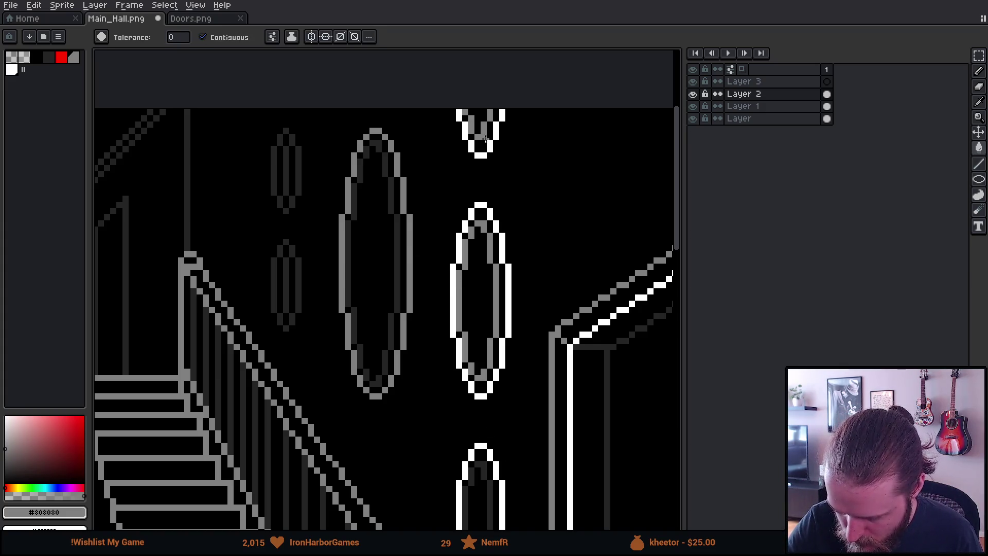
click(480, 465)
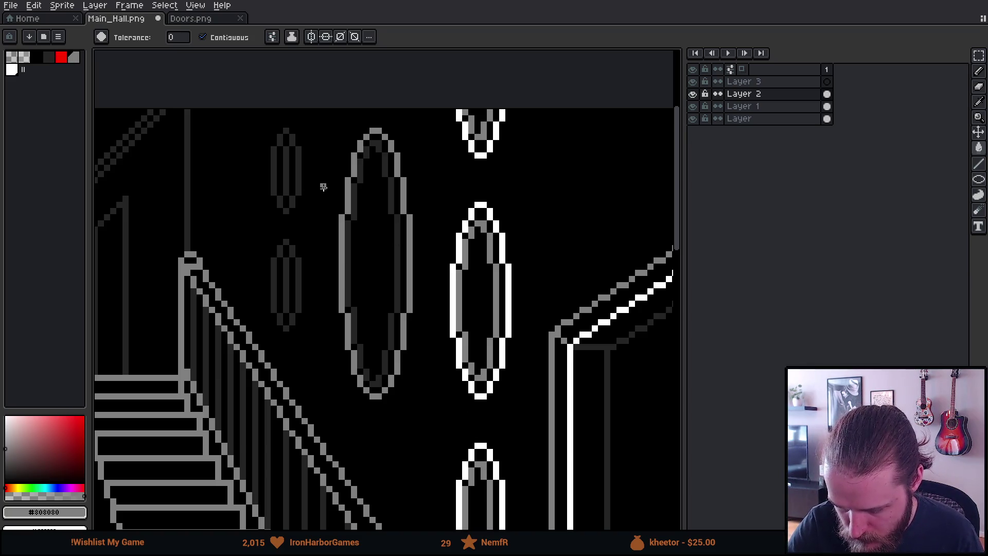
Step: Undo an accidental black fill on the small top oval, save the hall image and switch to Unity
alt+click(329, 172)
click(286, 154)
key(ctrl+z)
key(b)
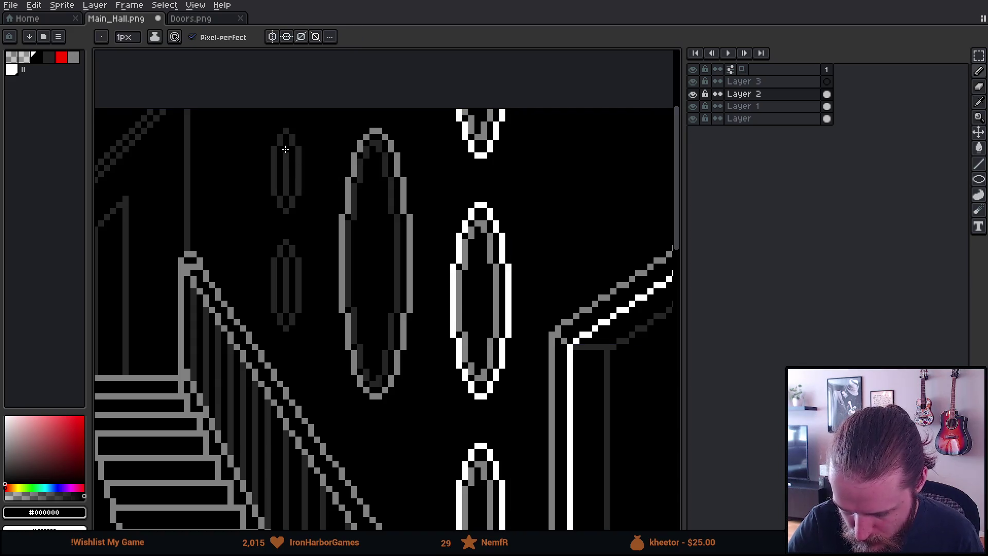
key(v)
scroll(419, 165, down, 3)
key(ctrl+s)
key(b)
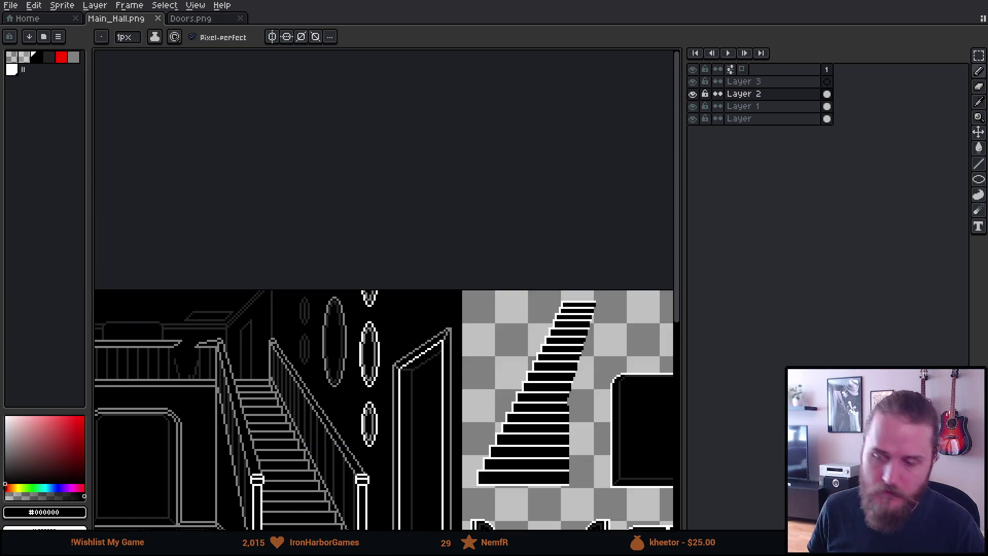
key(alt+Tab)
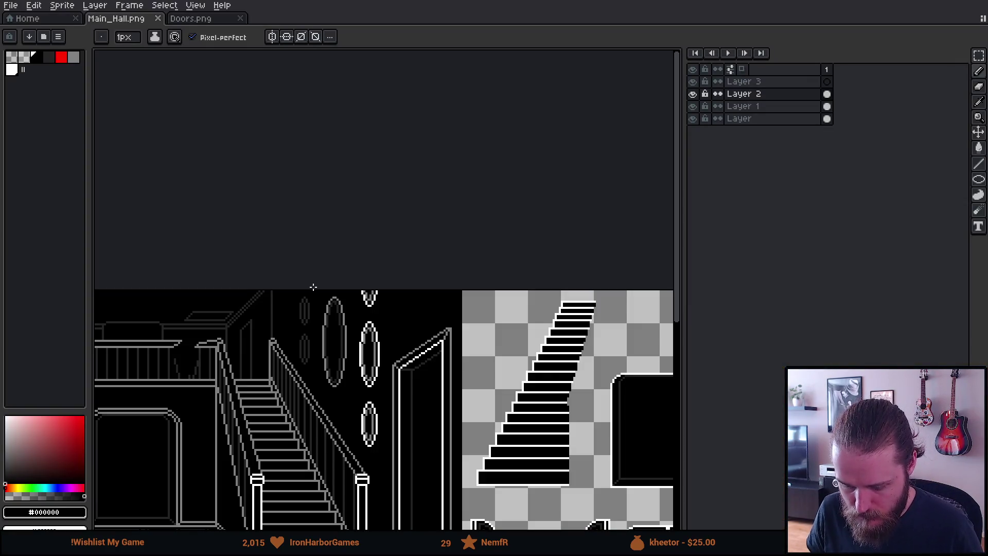
Step: Select the angled wall panel and shift its lower part down a few pixels
drag(295, 283, 538, 255)
mouse_move(141, 308)
mouse_down()
mouse_move(246, 294)
mouse_move(279, 229)
mouse_move(314, 229)
mouse_up()
scroll(245, 295, up, 1)
scroll(258, 299, up, 1)
key(v)
mouse_move(284, 174)
mouse_down()
mouse_move(381, 296)
mouse_move(381, 288)
mouse_up()
drag(285, 300, 382, 439)
key(Down)
key(Down)
key(Down)
key(Down)
key(Down)
key(Down)
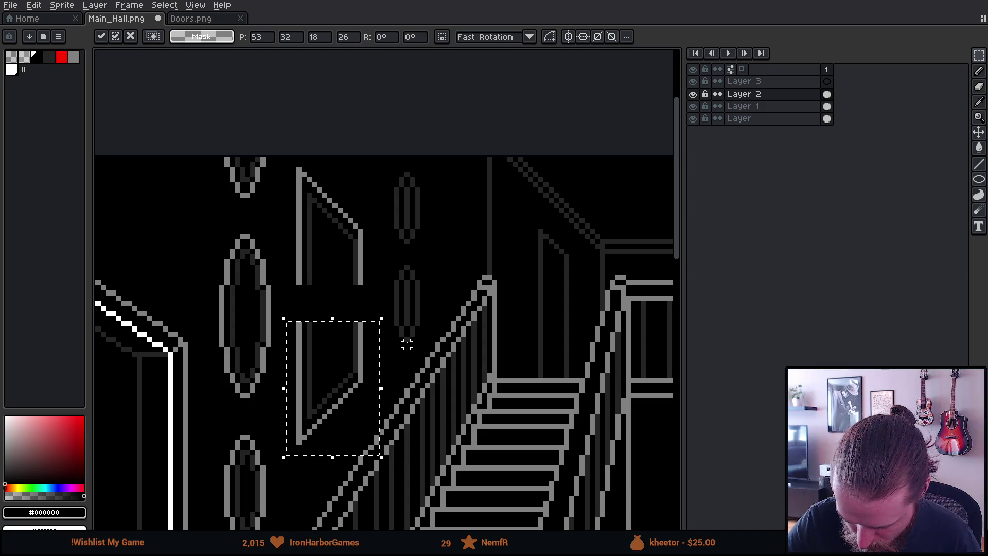
key(ctrl+d)
Step: Stretch the panel's middle strip down to close the gap left by the move
drag(283, 253, 377, 296)
key(ctrl+d)
mouse_move(284, 253)
mouse_down()
mouse_move(371, 287)
mouse_move(331, 323)
mouse_up()
key(ctrl+d)
Step: Sample dark grey #242424 and draw the scrollwork ornament inside the panel on a new layer
key(i)
click(313, 327)
key(b)
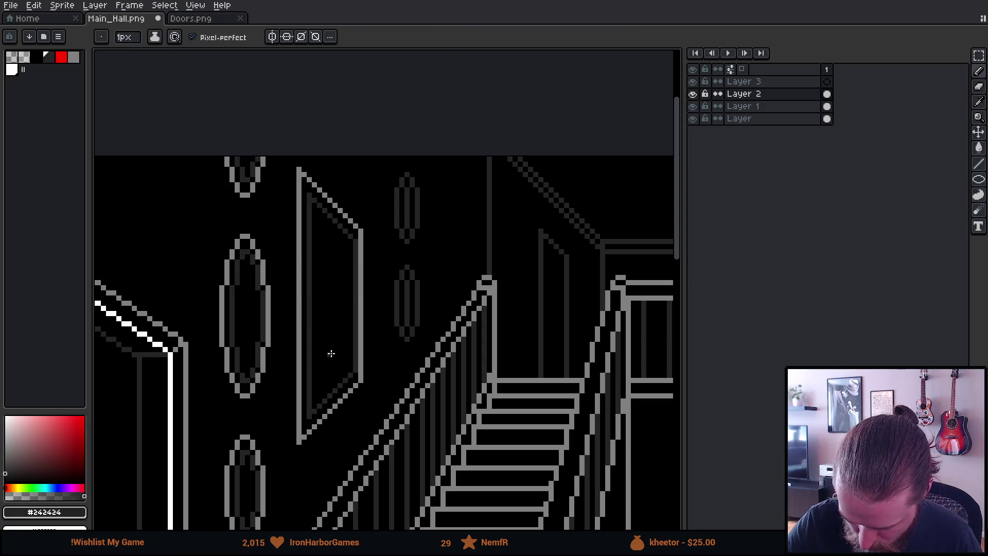
key(shift+n)
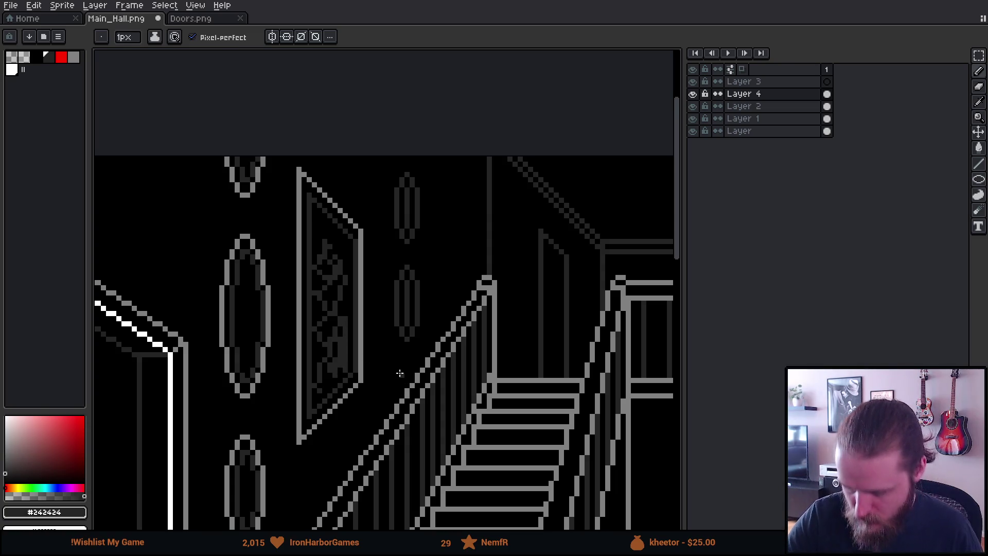
key(ctrl+z)
mouse_move(320, 396)
mouse_down()
mouse_move(316, 301)
mouse_move(325, 259)
mouse_move(343, 308)
mouse_up()
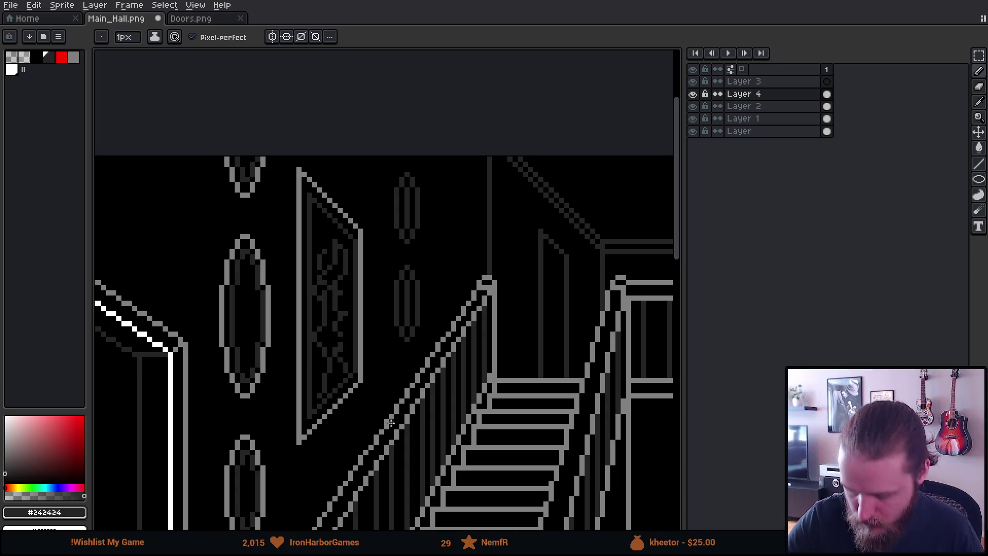
drag(416, 373, 556, 273)
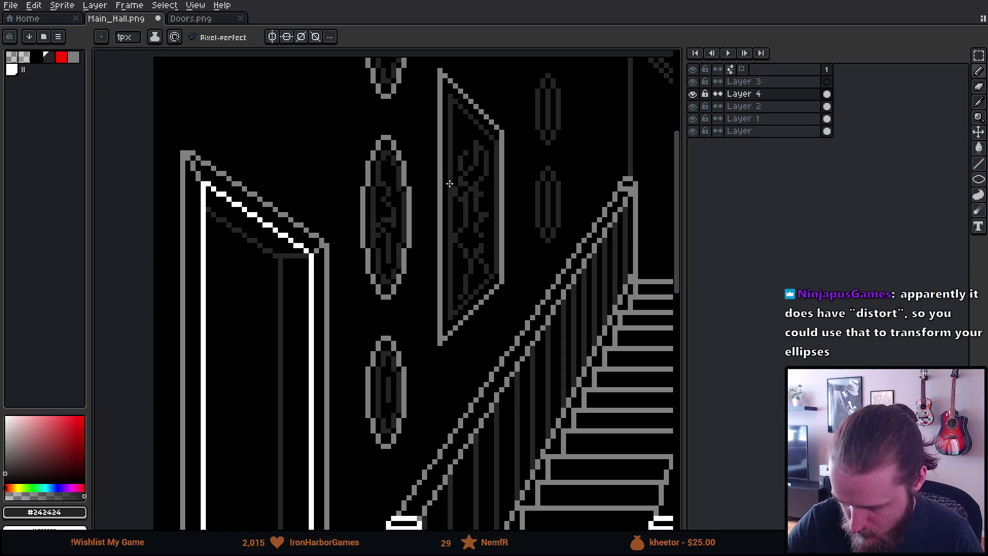
scroll(433, 240, up, 3)
drag(579, 403, 271, 265)
mouse_move(596, 346)
mouse_down()
mouse_move(561, 386)
mouse_move(486, 389)
mouse_up()
scroll(153, 378, right, 5)
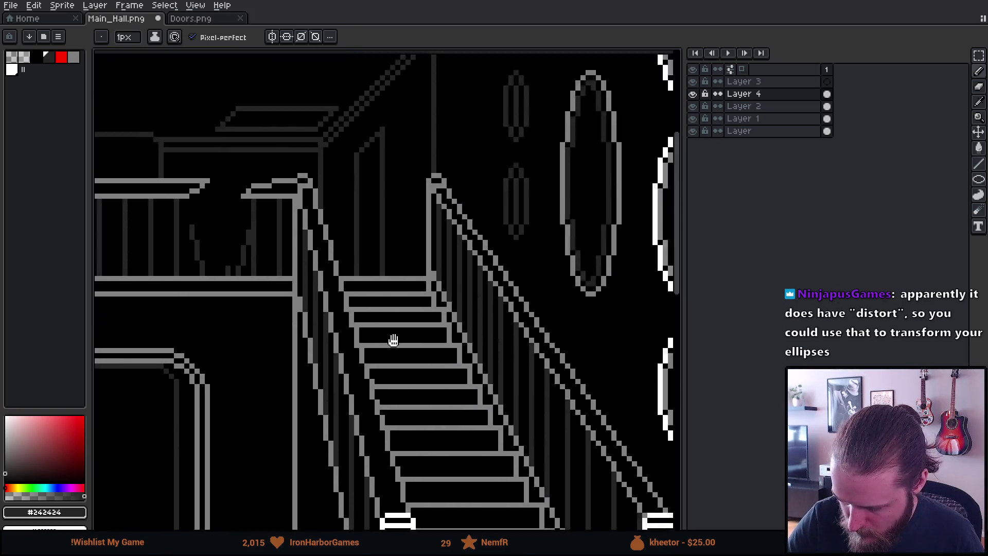
scroll(163, 387, right, 5)
scroll(167, 388, up, 2)
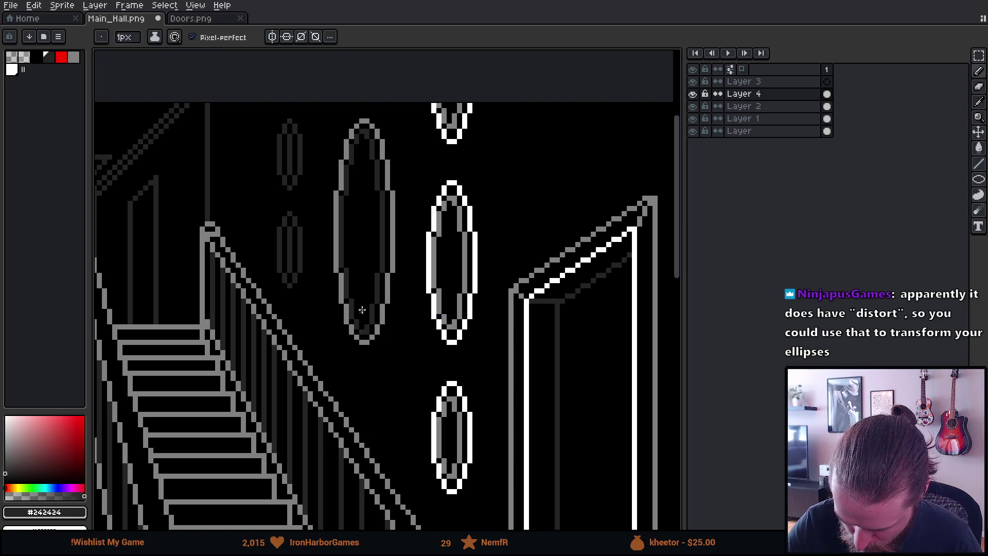
mouse_move(354, 255)
mouse_down()
mouse_move(367, 267)
mouse_move(368, 229)
mouse_up()
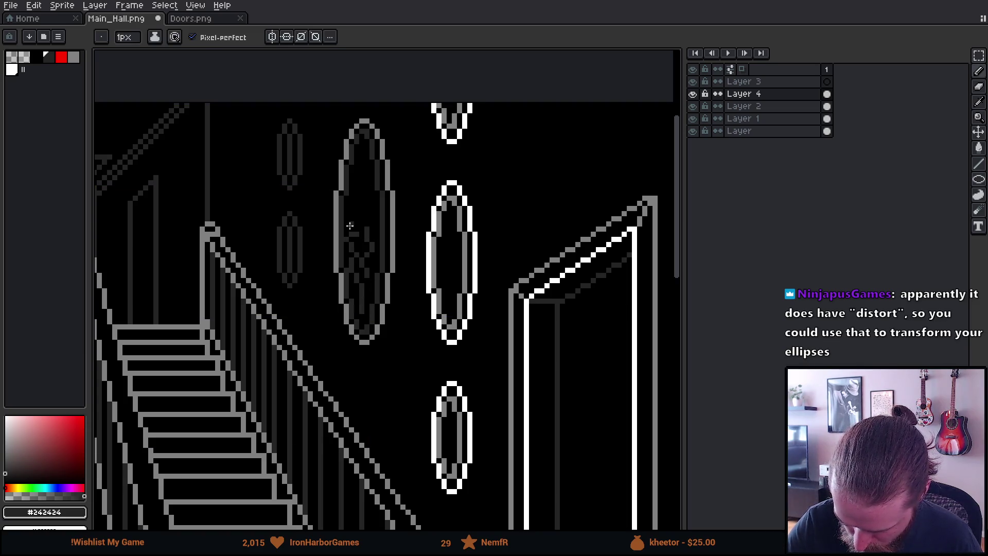
key(ctrl)
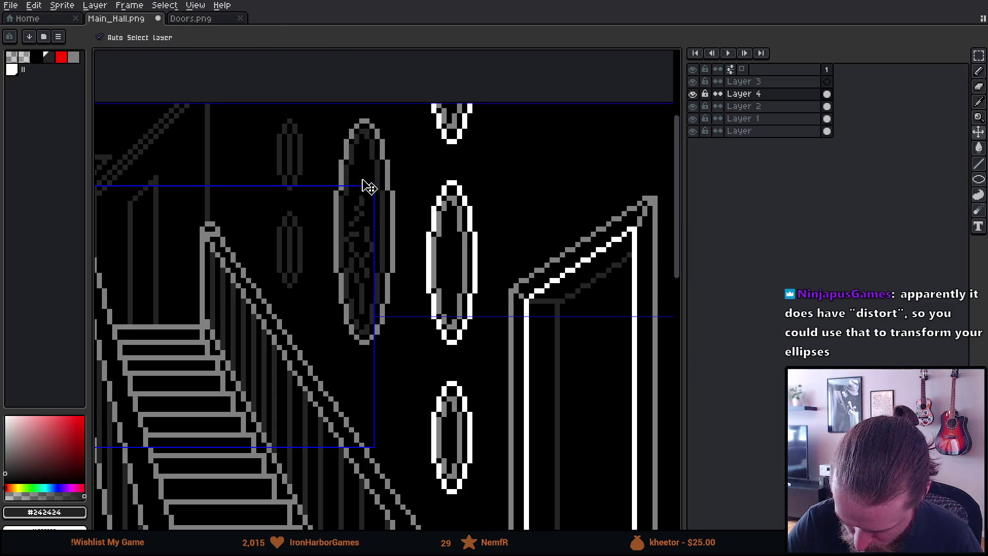
drag(365, 168, 371, 242)
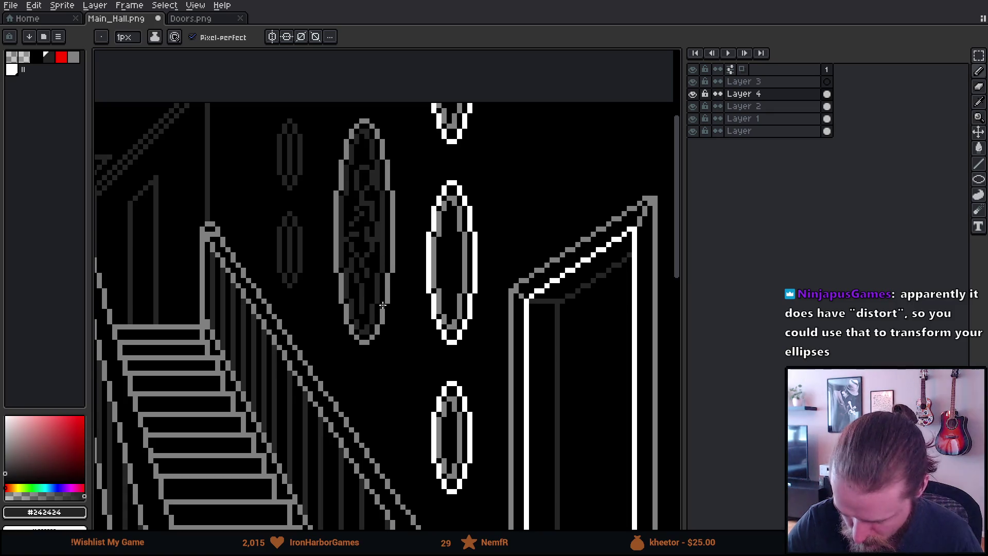
scroll(464, 402, down, 1)
scroll(460, 380, up, 1)
key(ctrl)
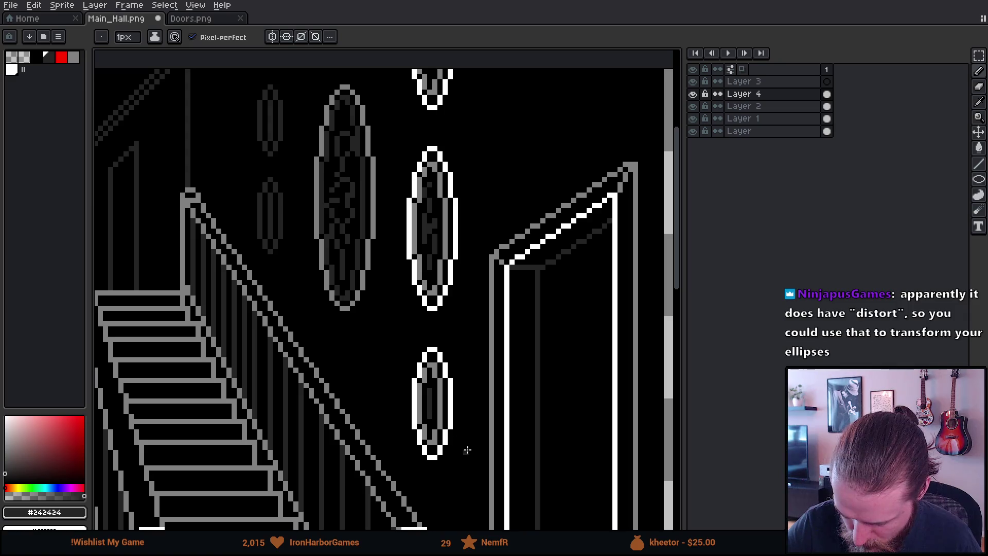
scroll(517, 426, down, 1)
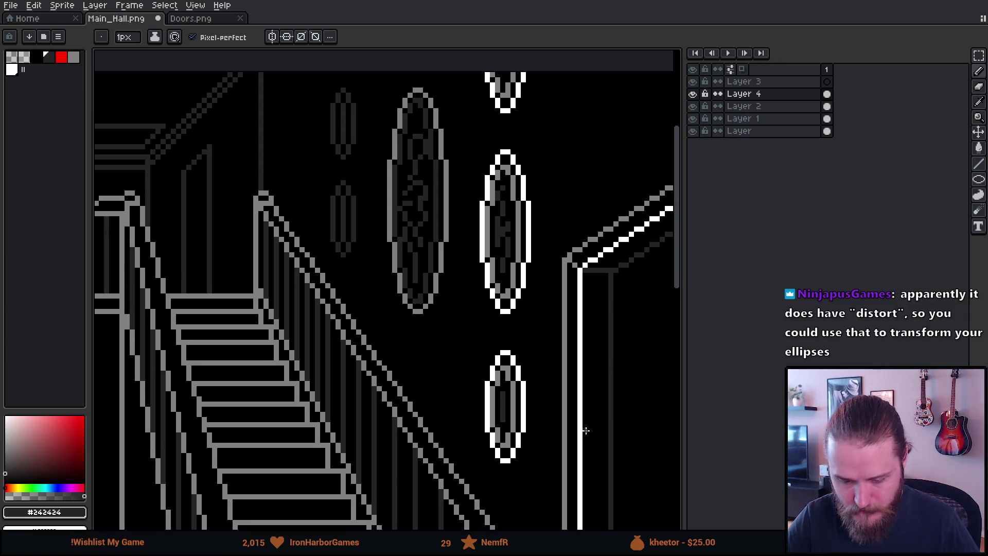
scroll(588, 430, down, 1)
scroll(558, 414, down, 2)
scroll(482, 441, up, 1)
scroll(512, 409, up, 2)
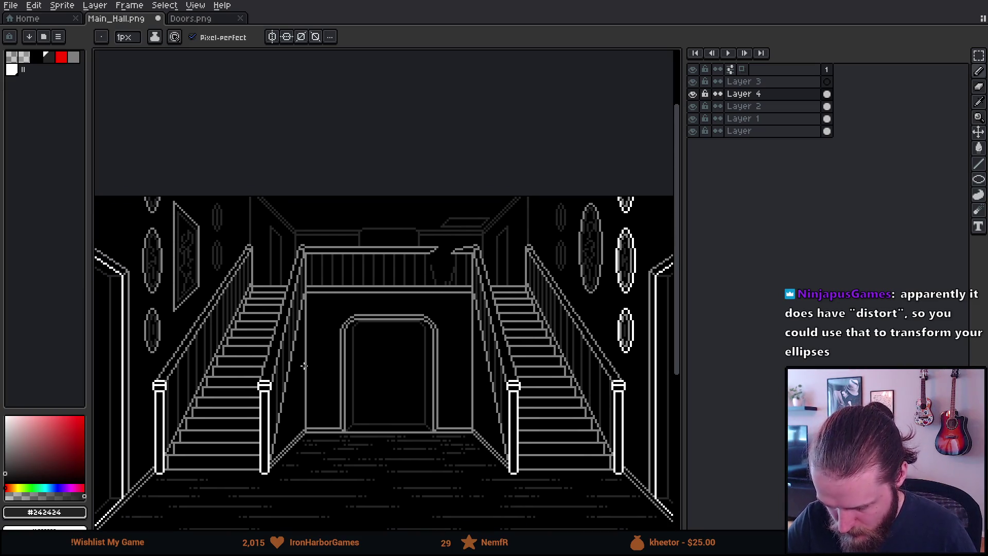
scroll(381, 345, up, 1)
scroll(325, 329, up, 1)
scroll(325, 329, up, 1)
Step: On Layer 2, fill the outlines of the left wall's three ovals white
click(694, 107)
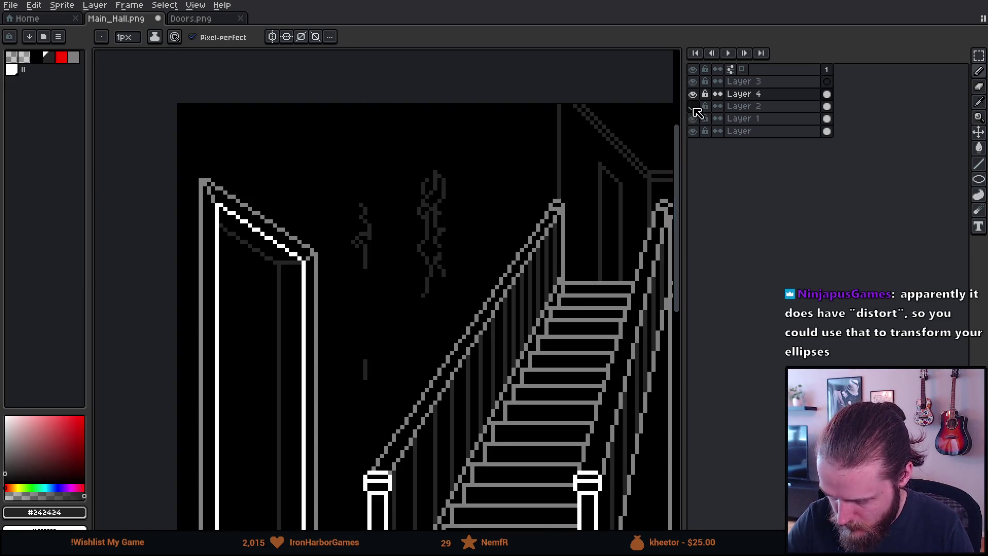
click(693, 106)
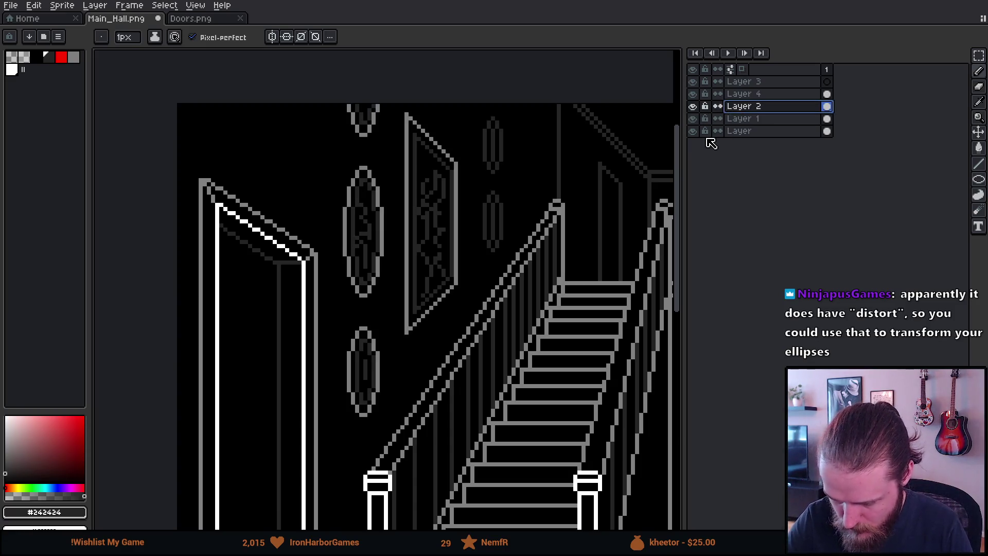
scroll(391, 281, up, 1)
scroll(448, 265, up, 1)
scroll(454, 283, up, 1)
scroll(414, 269, up, 1)
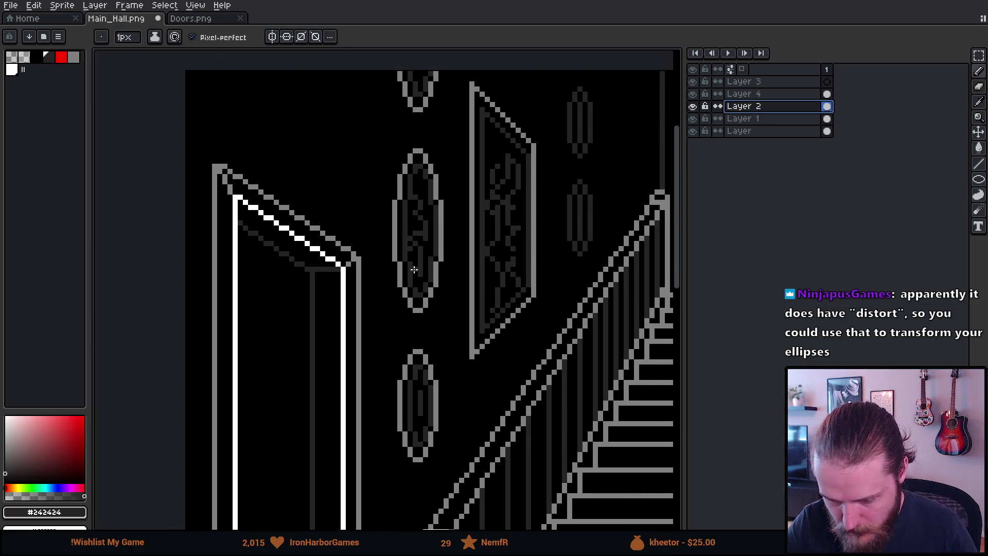
key(g)
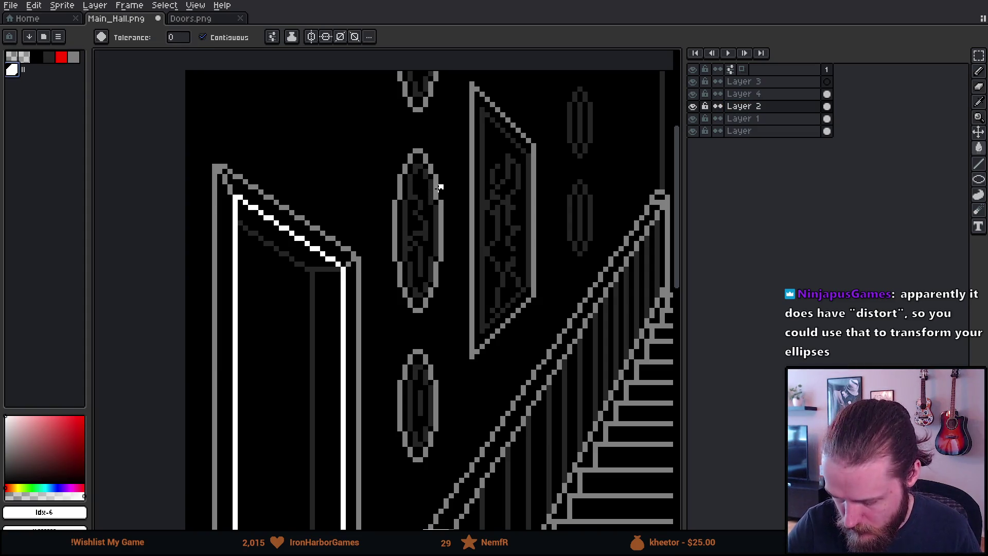
click(438, 186)
click(429, 85)
click(436, 399)
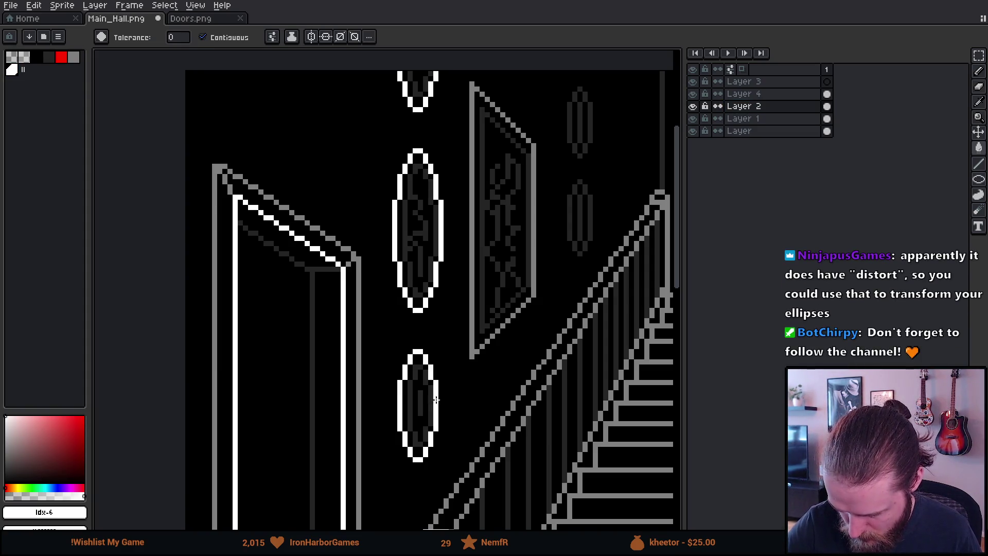
Step: Fill the three ovals' inner rings with the sampled grey, then switch to the game preview
alt+click(481, 166)
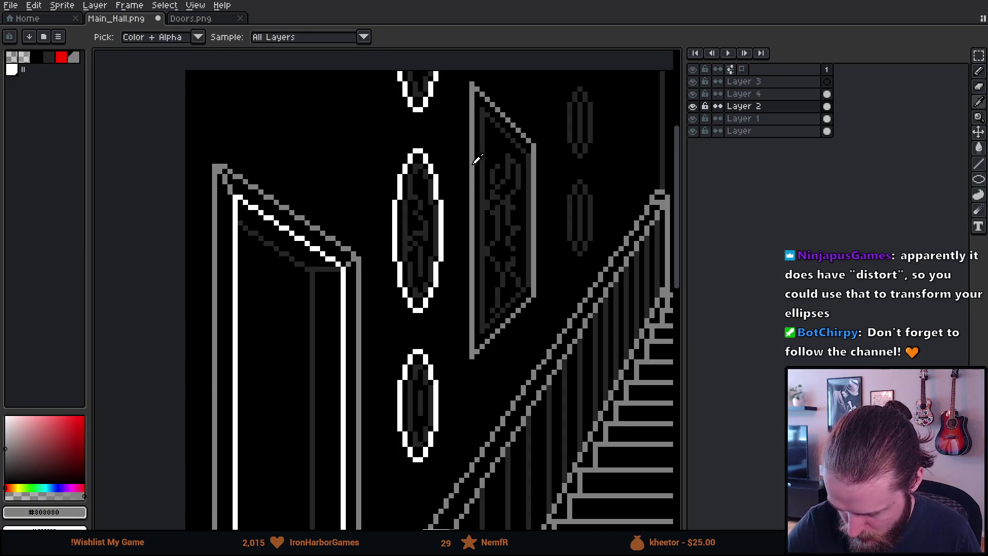
click(417, 168)
click(417, 96)
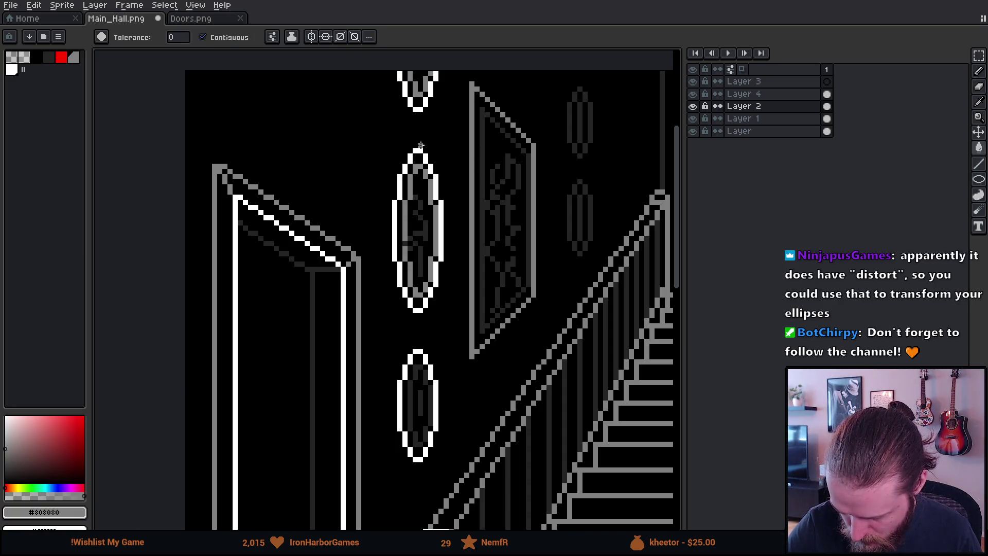
click(411, 373)
scroll(487, 410, down, 3)
mouse_move(546, 372)
mouse_down()
mouse_move(535, 427)
mouse_move(245, 346)
mouse_move(267, 344)
mouse_up()
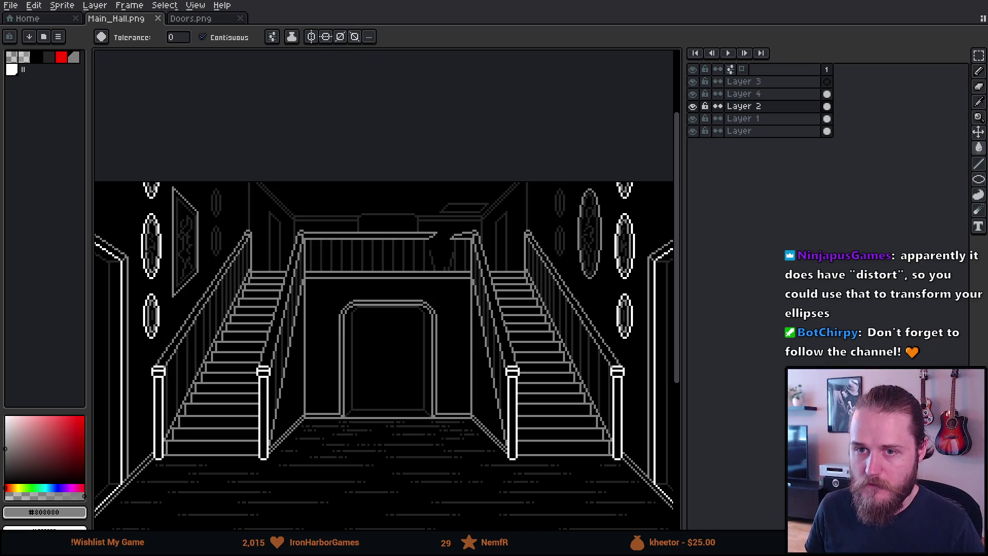
key(alt+Tab)
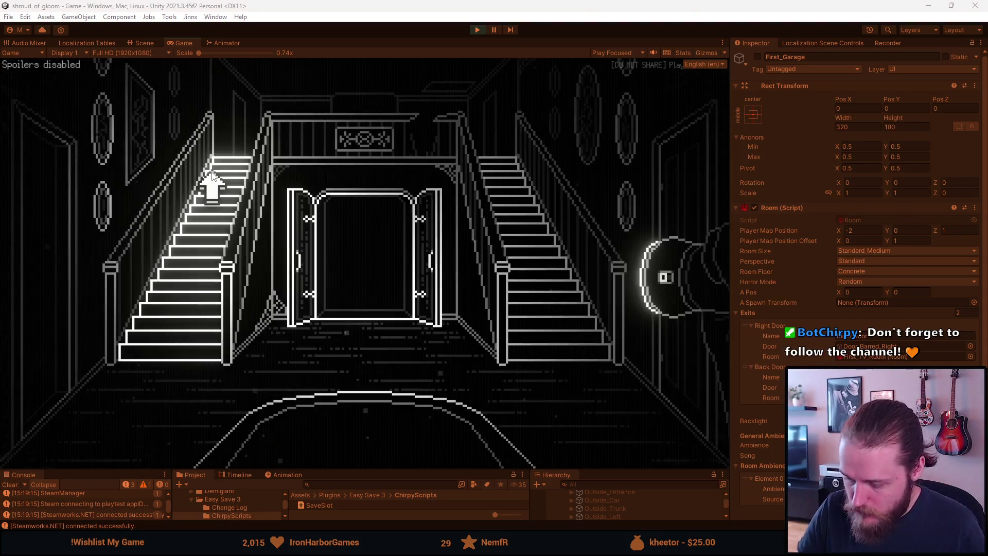
Step: Interact with the left staircase in play, pause the game and maximize the Game view
click(210, 187)
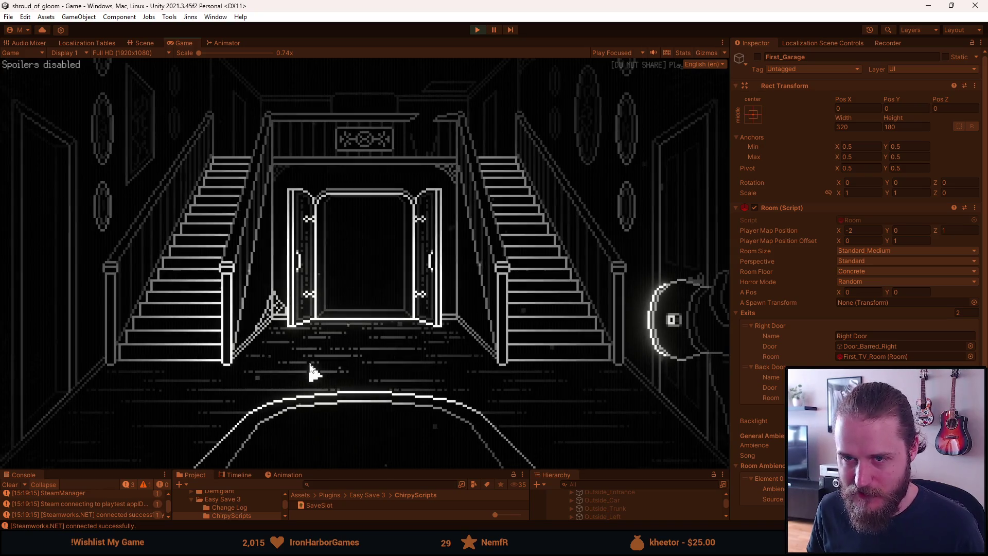
key(Escape)
double_click(189, 45)
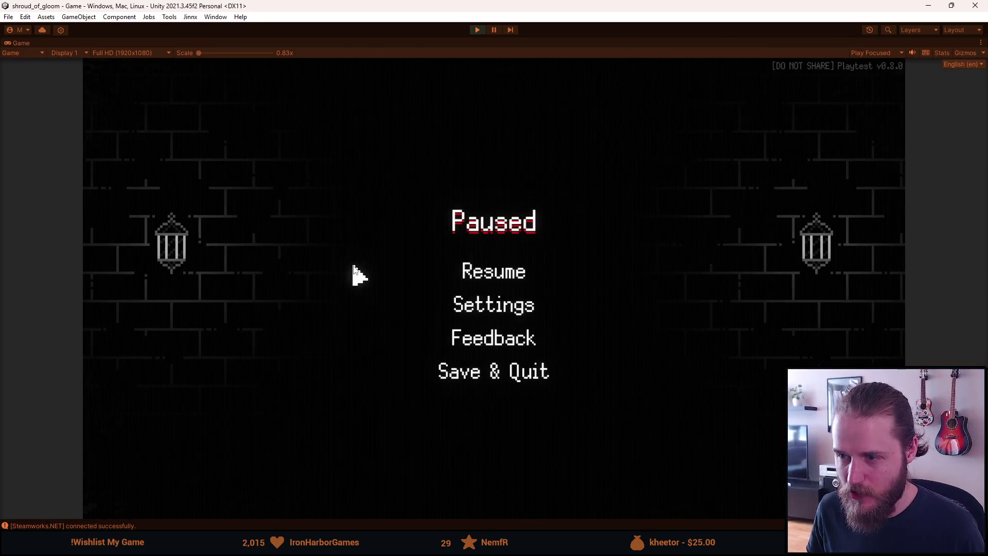
click(481, 281)
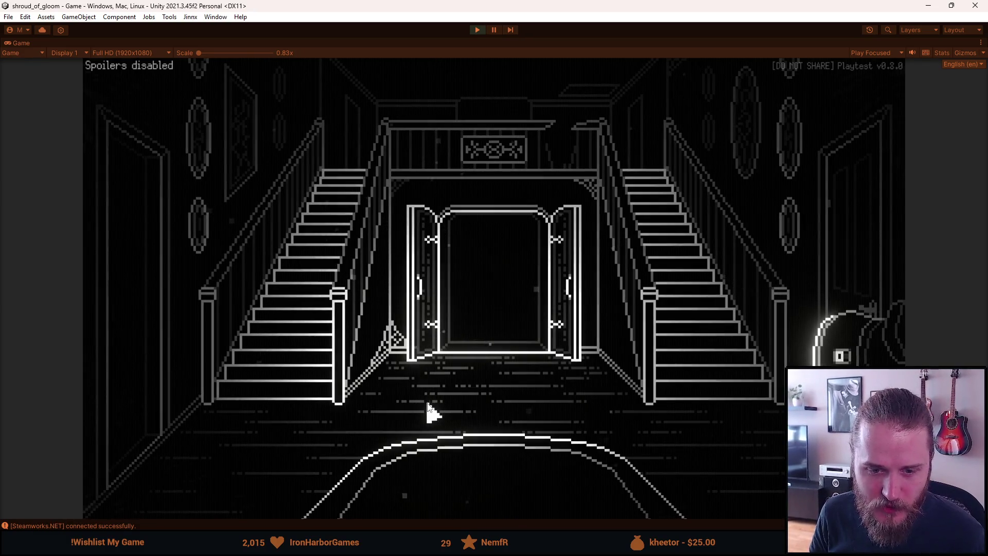
key(Escape)
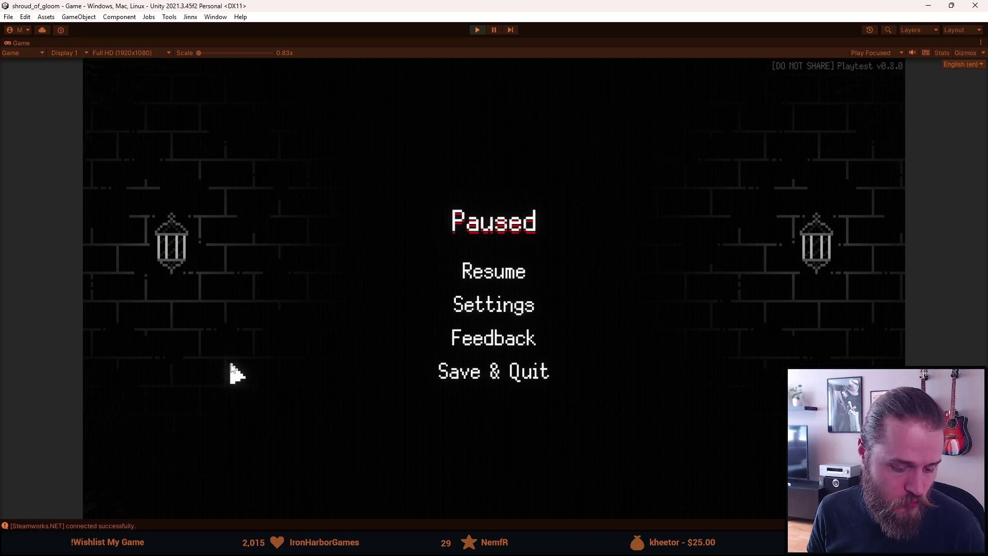
Step: Back in Aseprite, marquee the tall grey oval frame and start an Edit > Transform on it
key(alt+Tab)
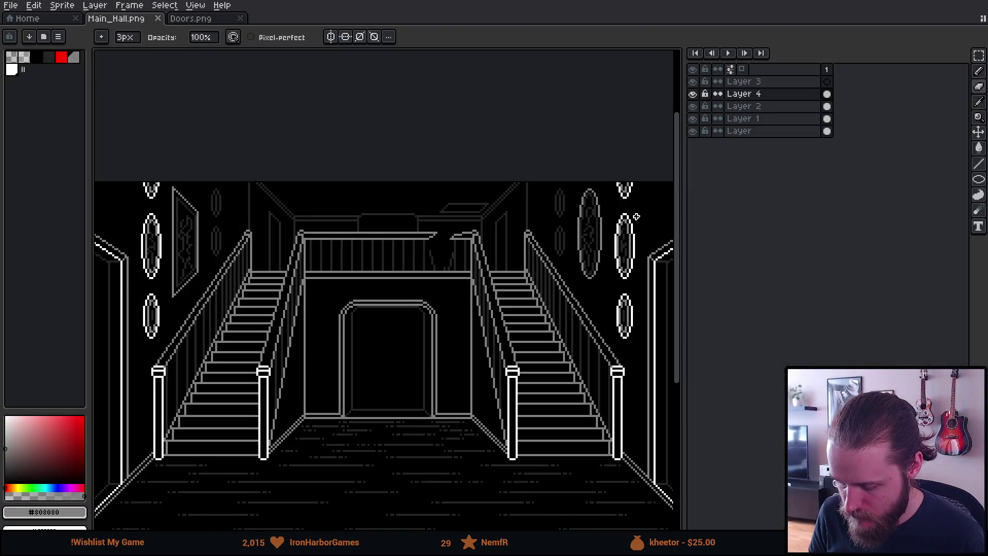
scroll(635, 218, up, 1)
scroll(630, 216, up, 1)
scroll(622, 218, up, 1)
scroll(623, 218, up, 1)
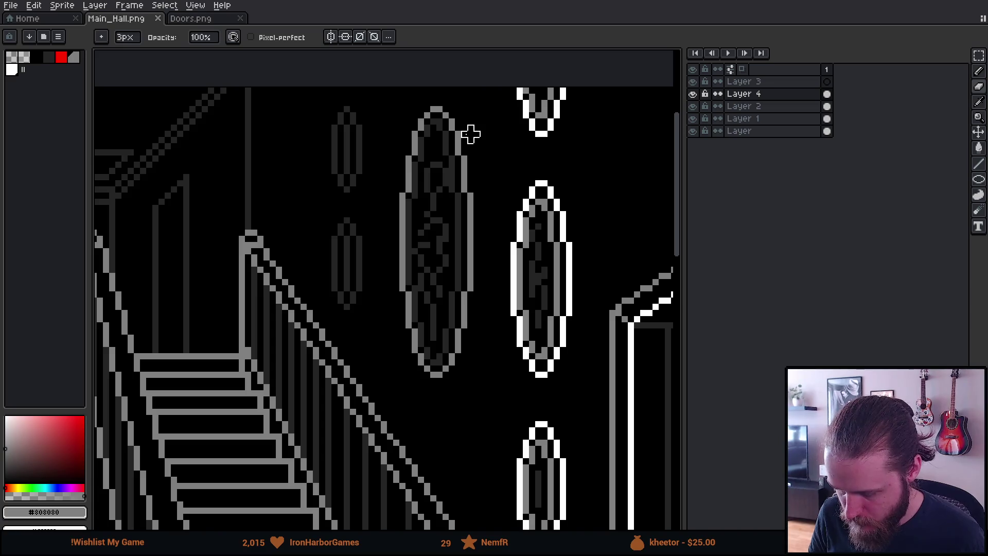
key(m)
drag(396, 96, 480, 392)
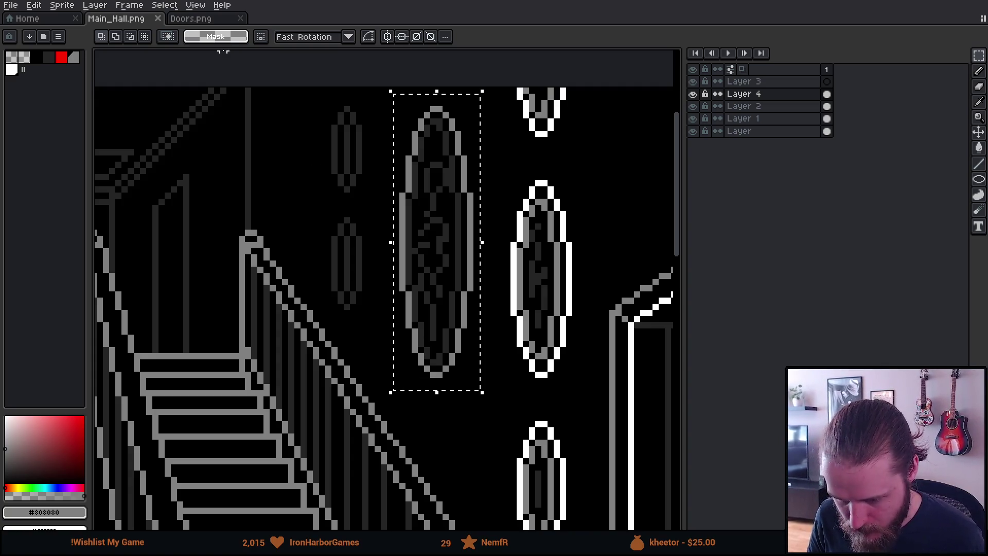
click(34, 5)
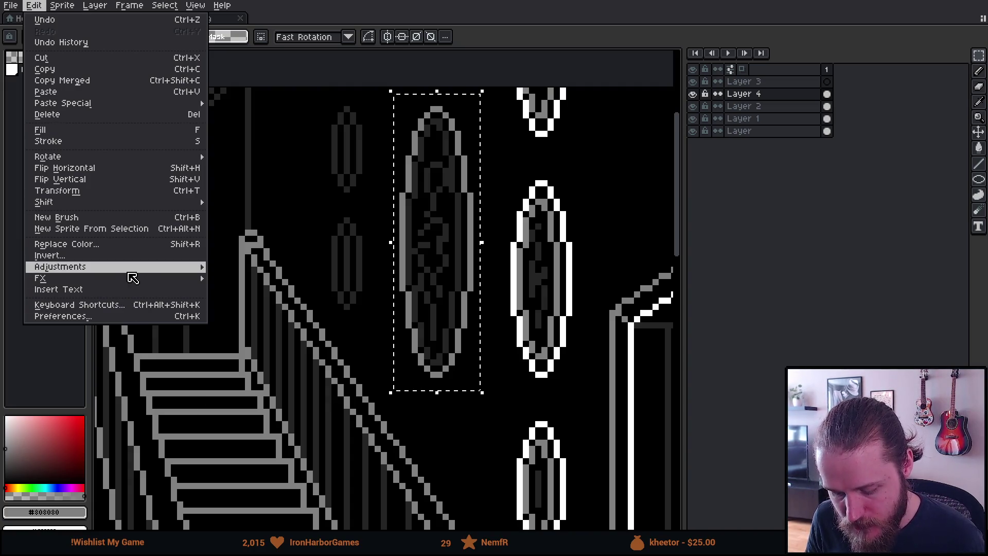
mouse_move(44, 202)
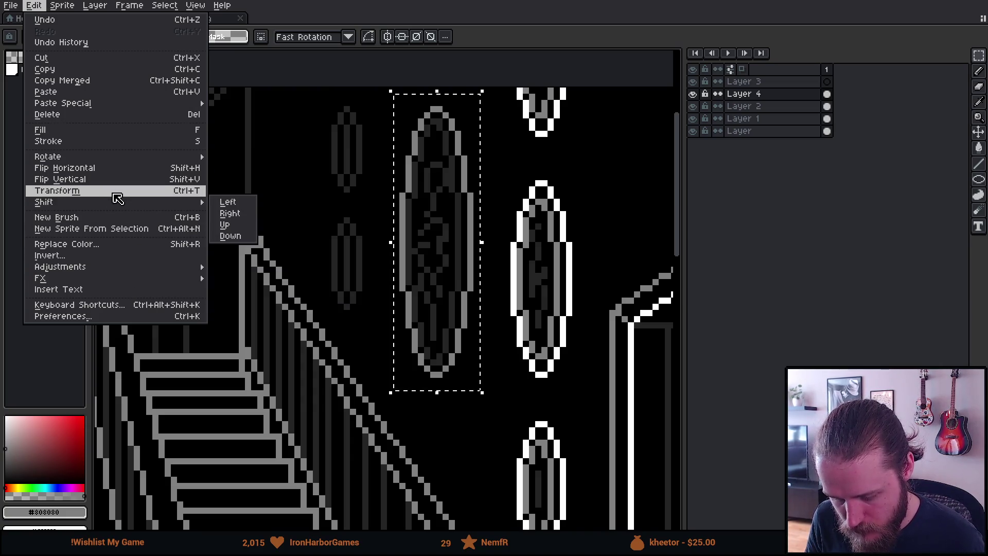
click(114, 191)
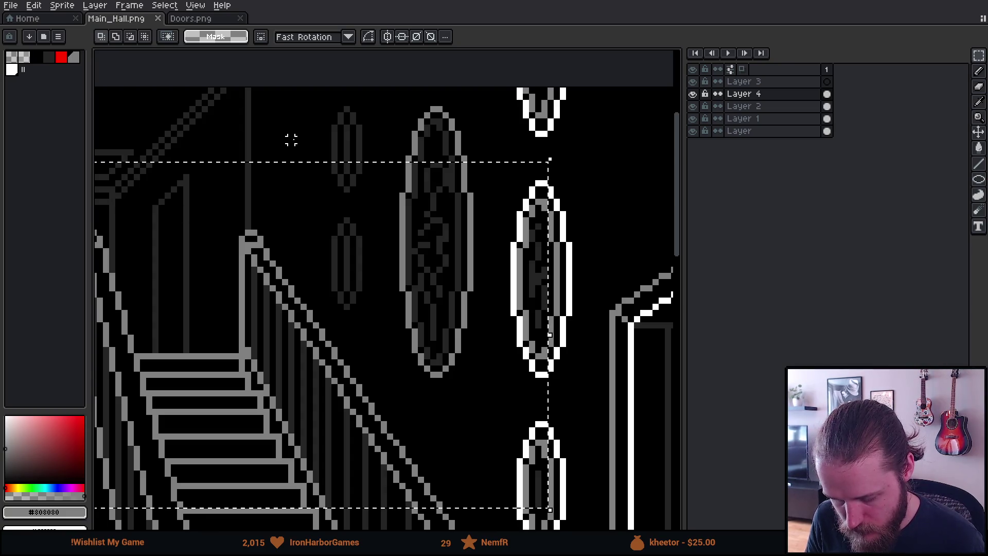
scroll(293, 140, down, 3)
scroll(292, 140, down, 3)
scroll(293, 140, up, 2)
scroll(293, 140, up, 2)
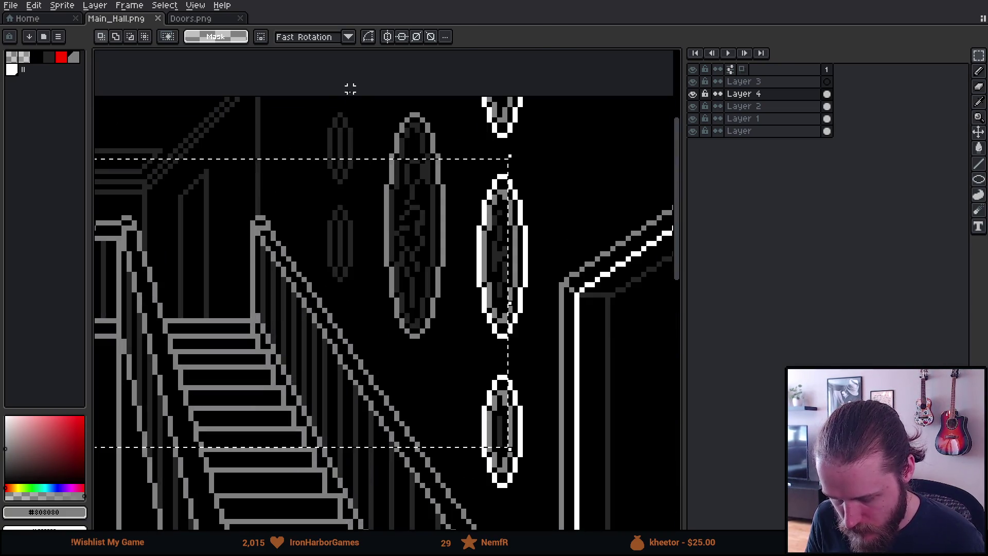
Step: Check Layer 2's visibility, then switch to Layer 3 with red as the drawing colour
click(693, 106)
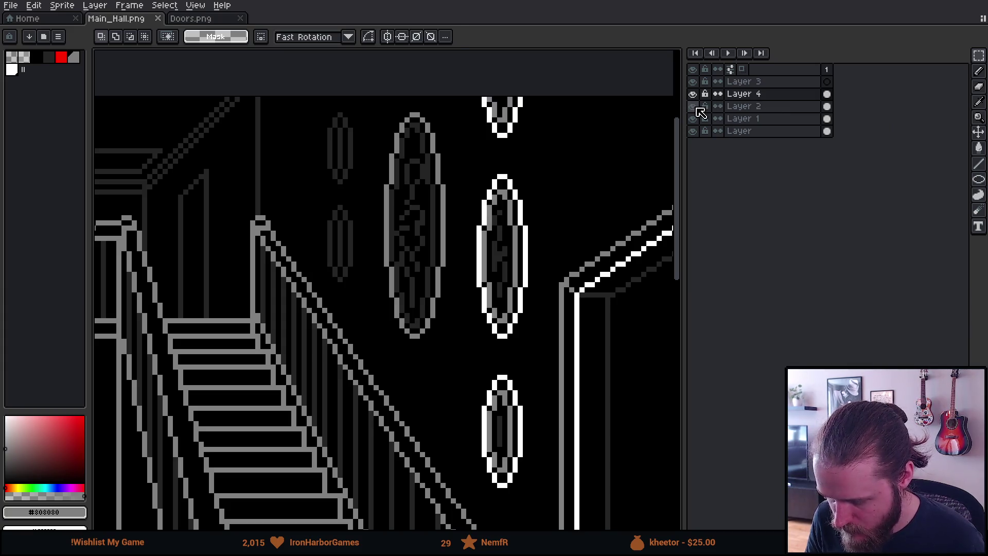
click(744, 109)
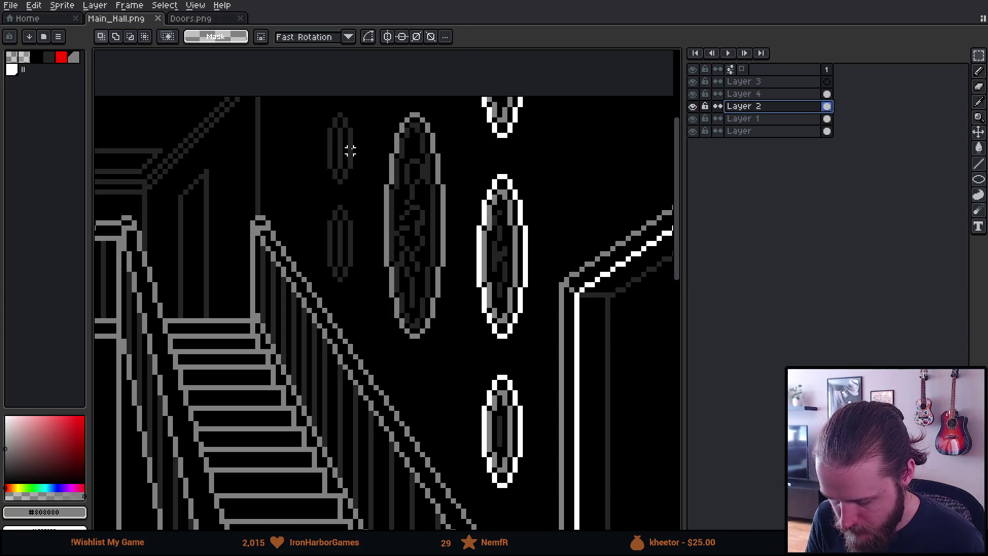
scroll(350, 151, down, 3)
scroll(272, 305, up, 2)
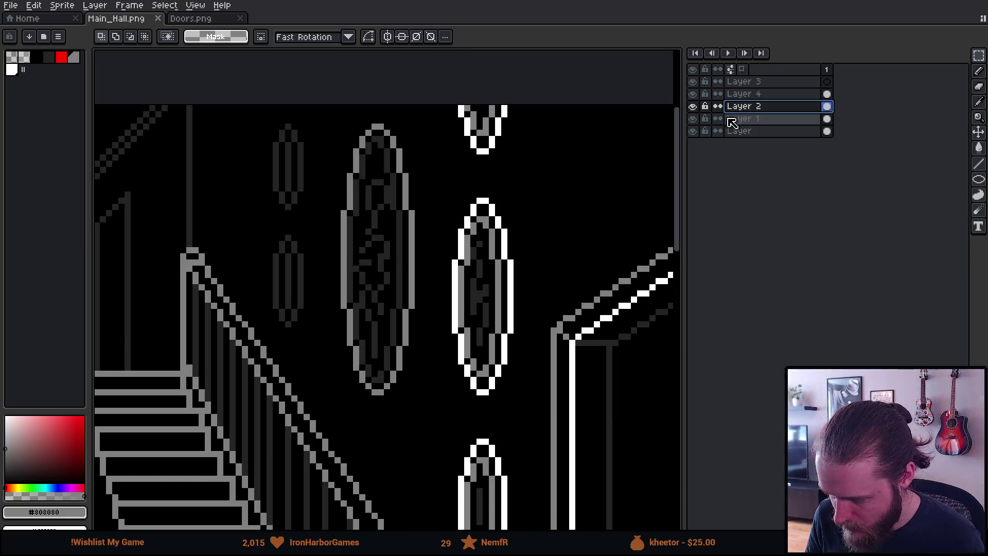
click(753, 81)
click(64, 58)
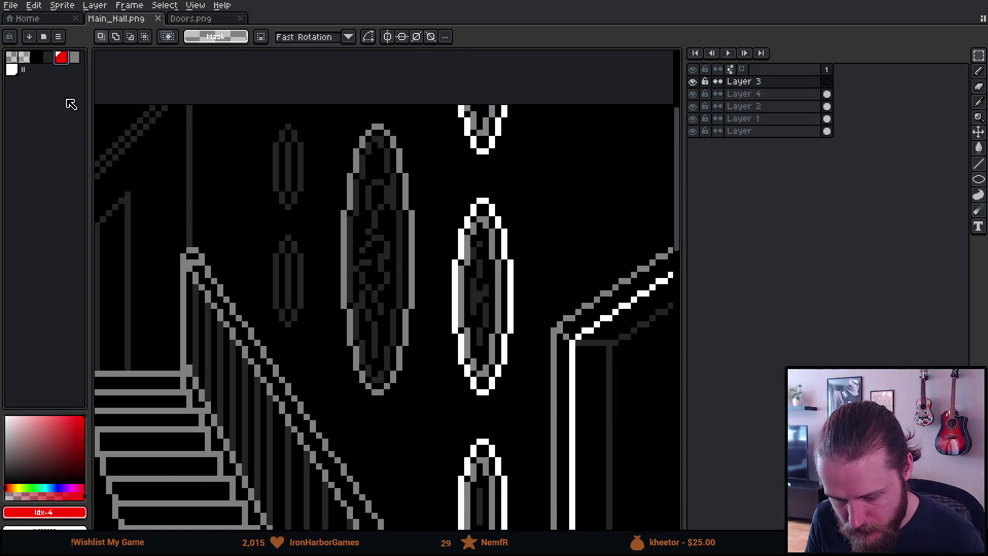
Step: Trace a red guide outline along the tall grey oval frame on Layer 3
key(b)
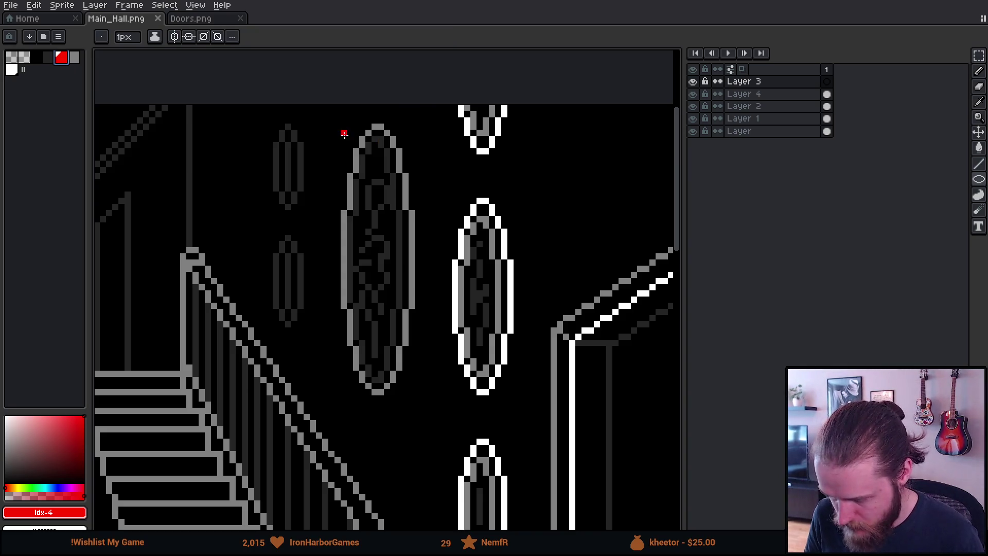
mouse_move(344, 126)
mouse_down()
mouse_move(344, 148)
mouse_move(402, 178)
mouse_move(412, 392)
mouse_up()
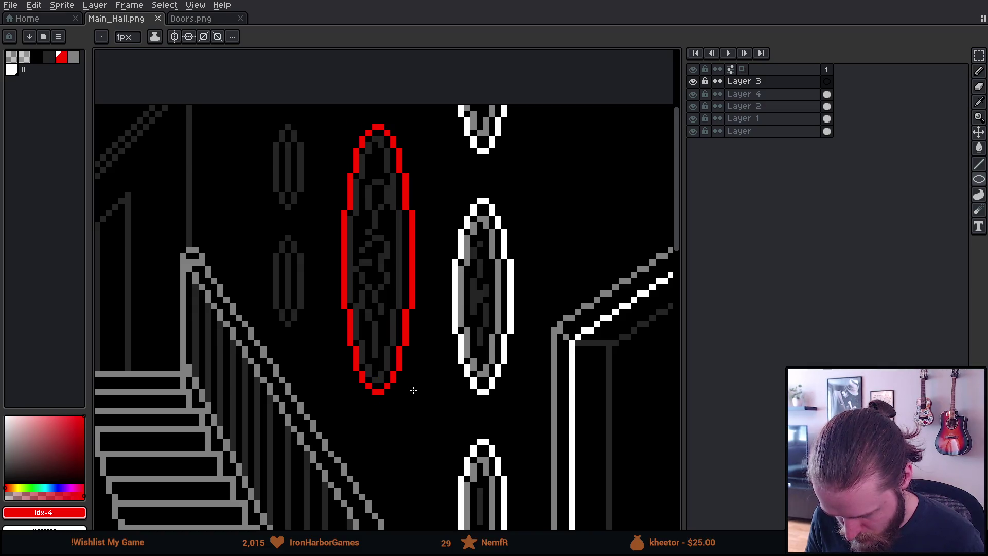
click(68, 8)
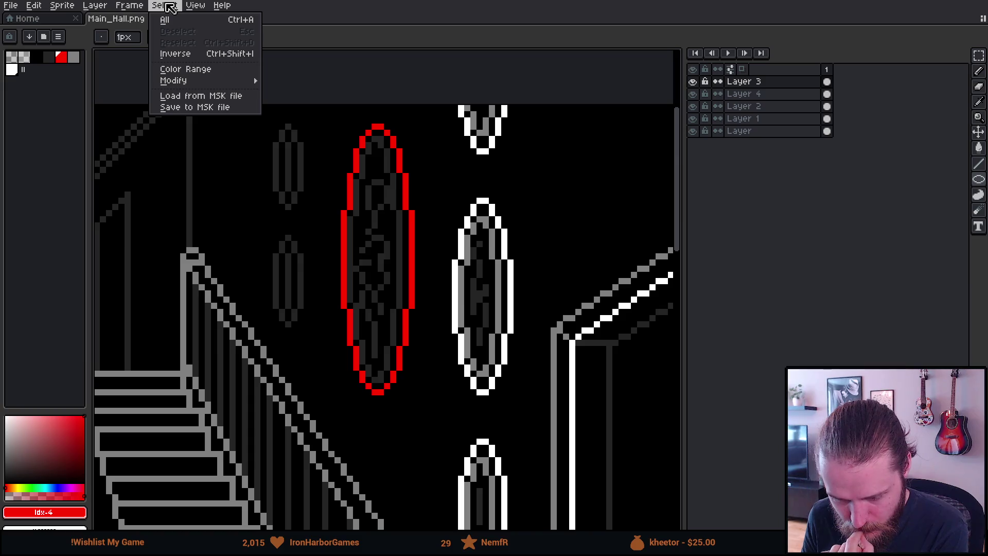
mouse_move(33, 5)
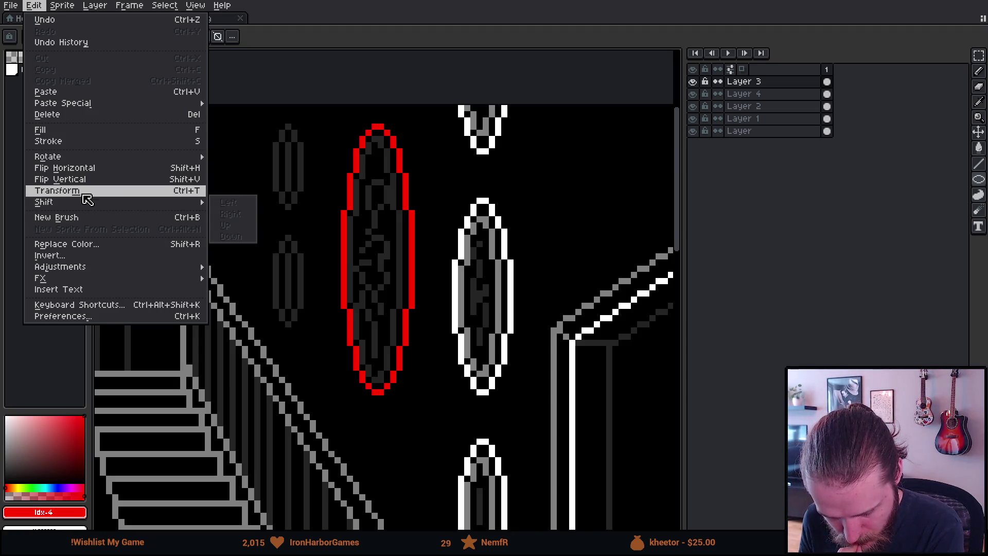
mouse_move(60, 267)
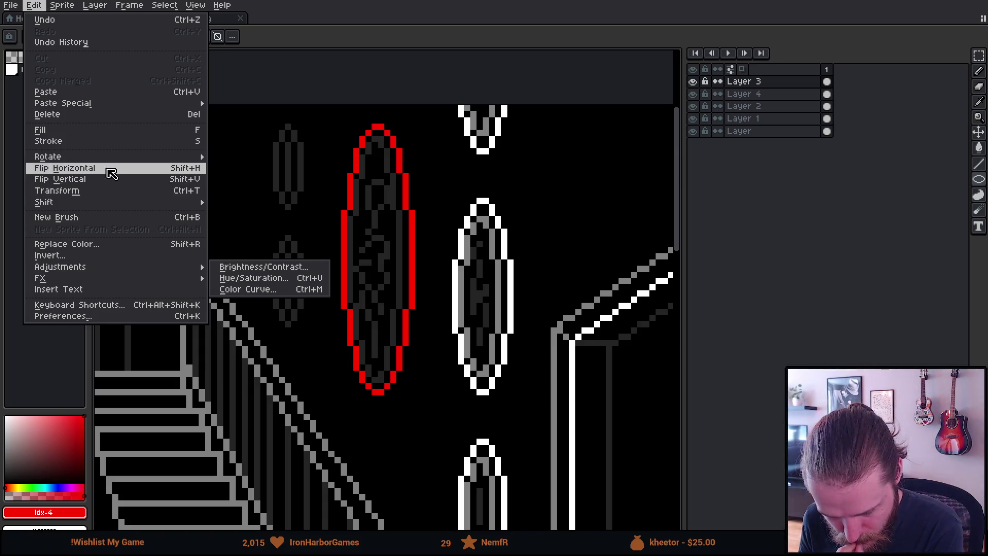
click(114, 194)
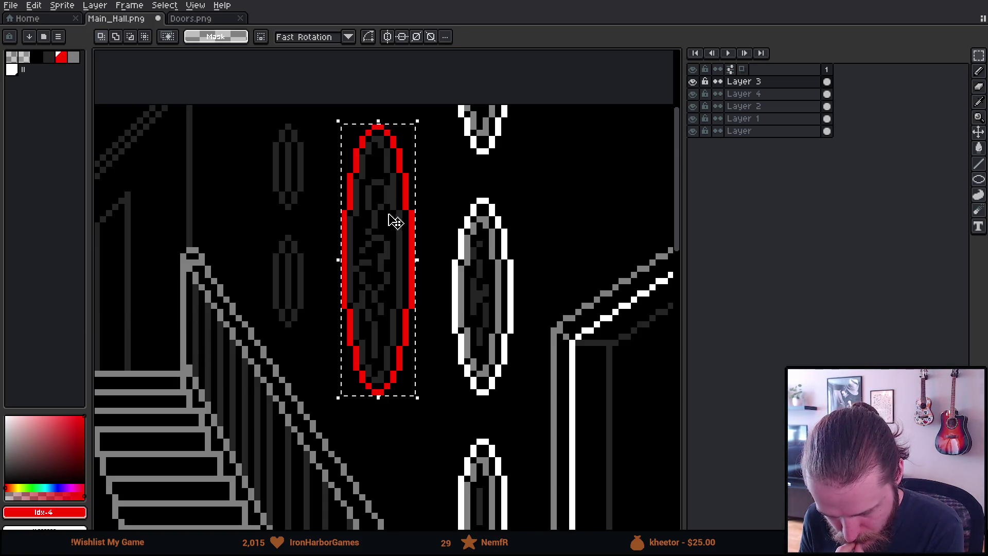
click(350, 38)
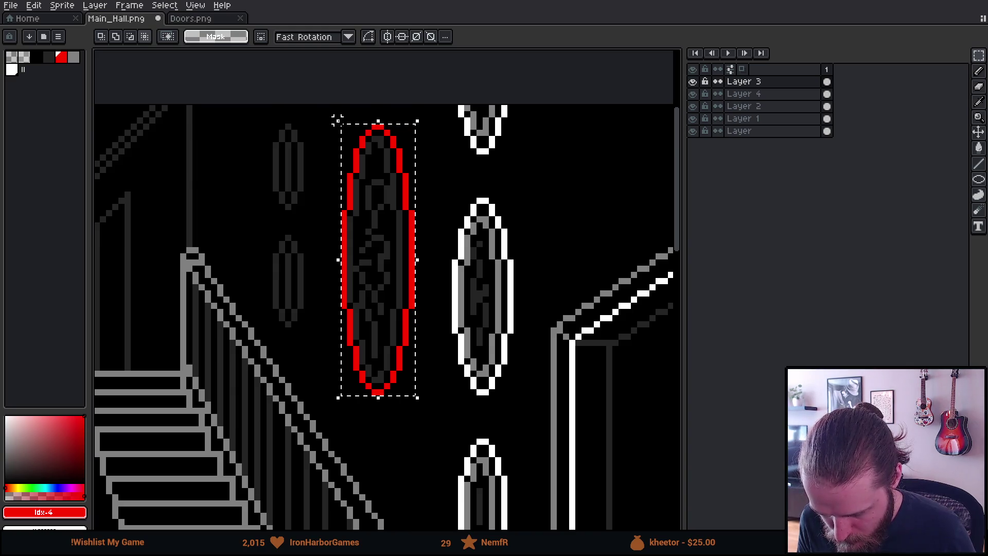
key(i)
key(v)
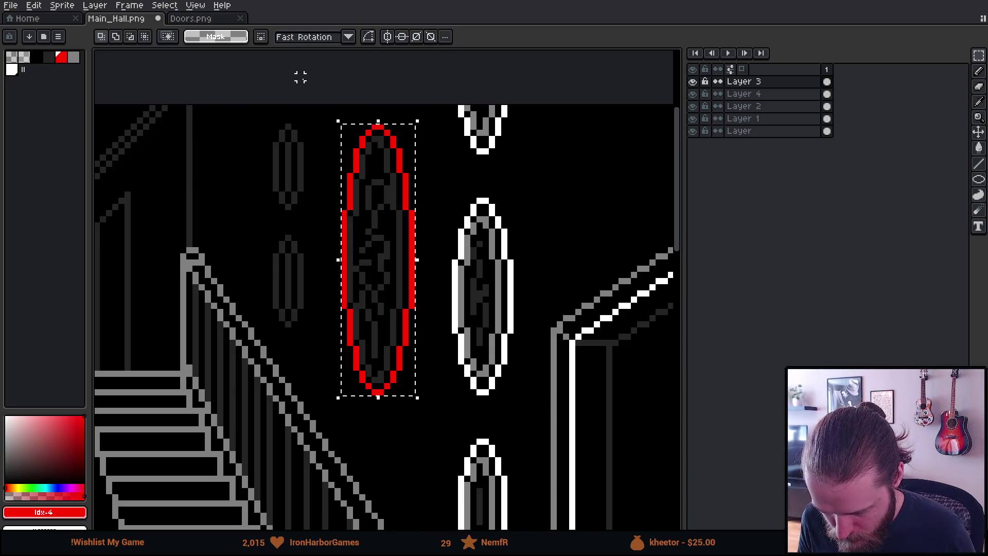
click(444, 37)
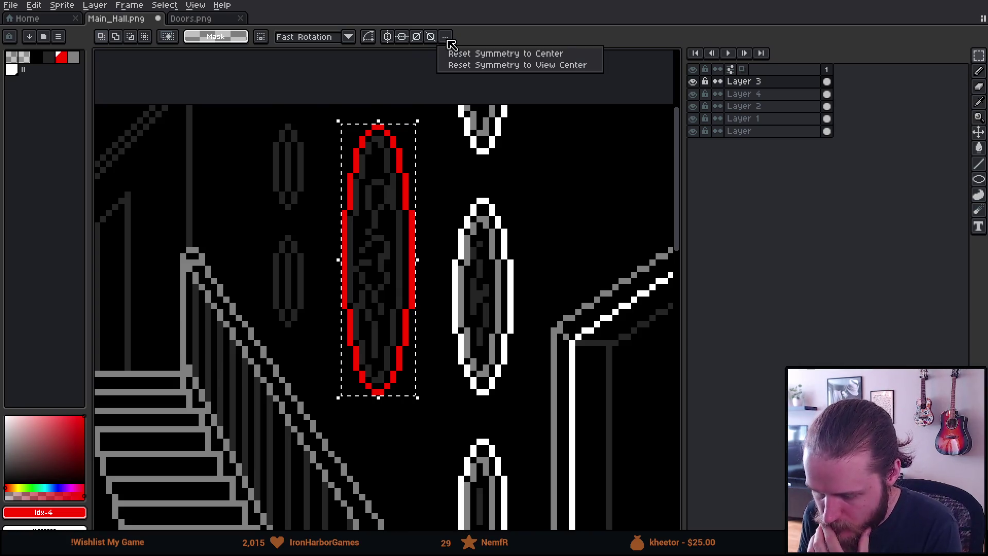
click(452, 45)
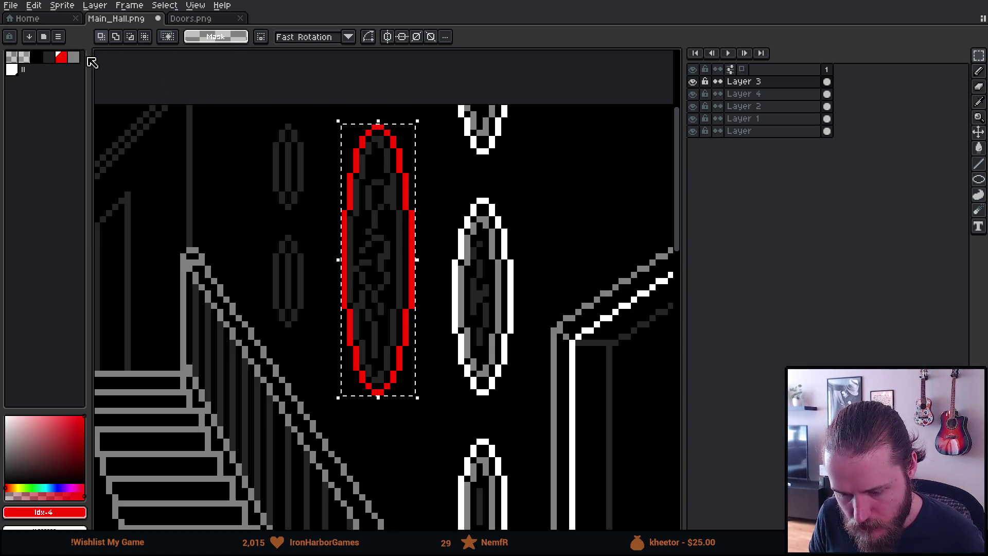
Step: Toggle between the Marquee and Move tools, then start an Edit > Transform of the red oval
click(978, 57)
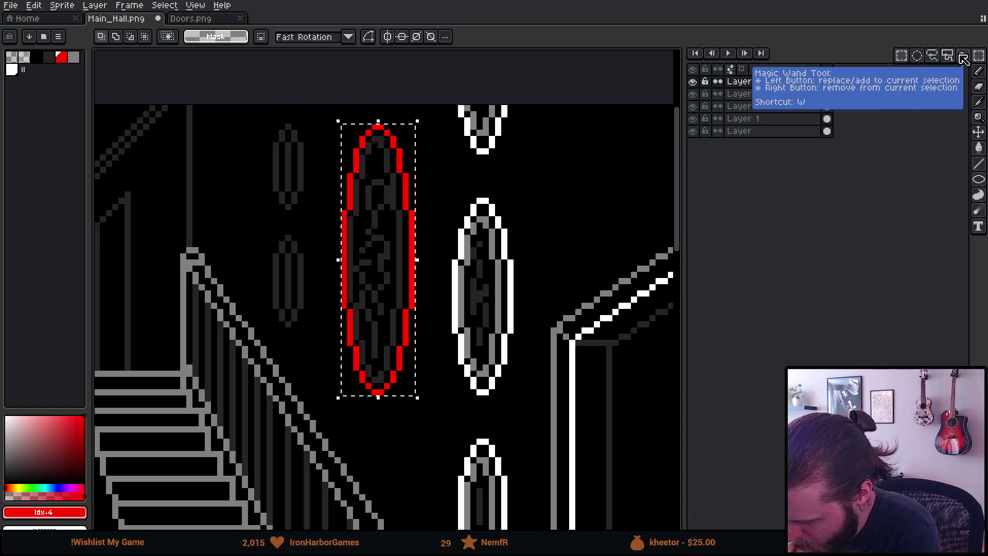
click(978, 133)
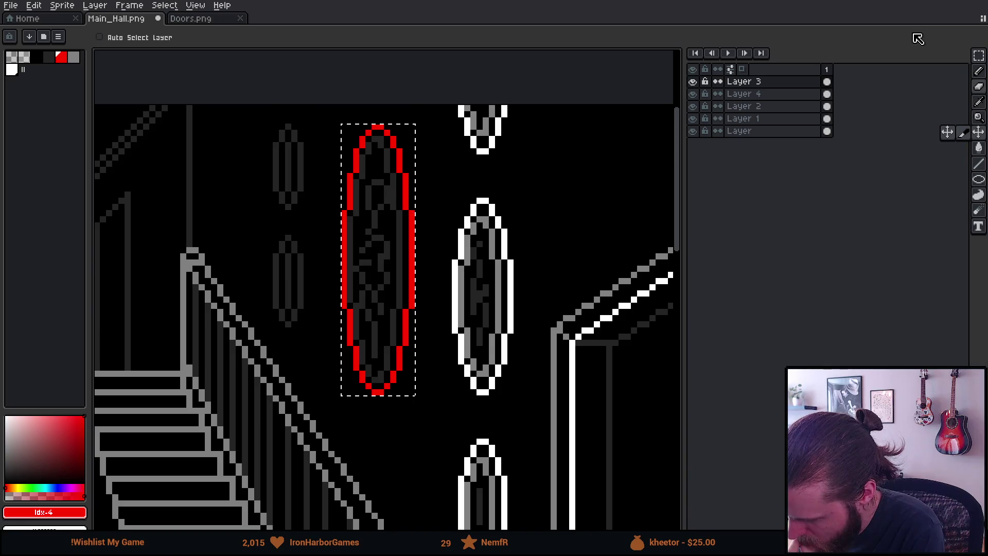
click(979, 56)
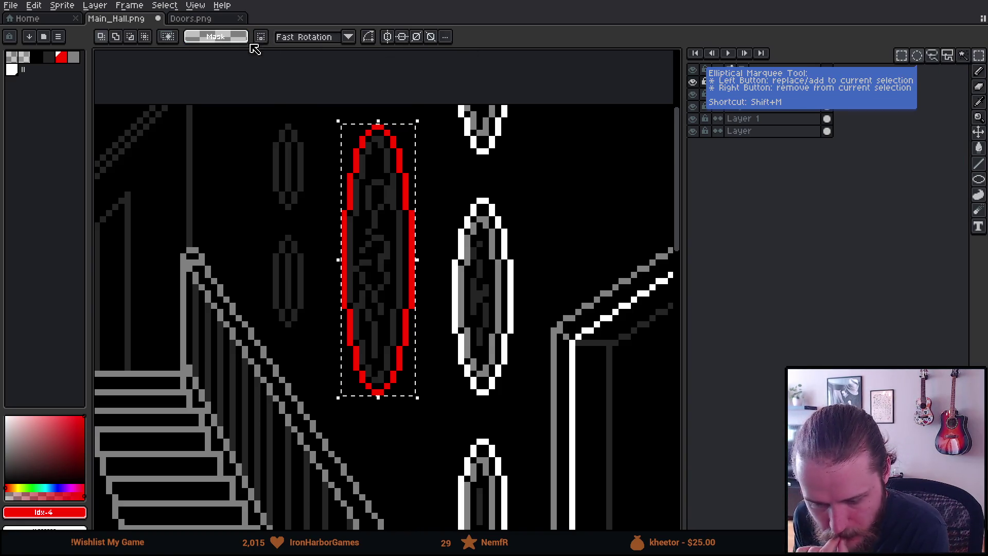
click(33, 5)
mouse_move(49, 156)
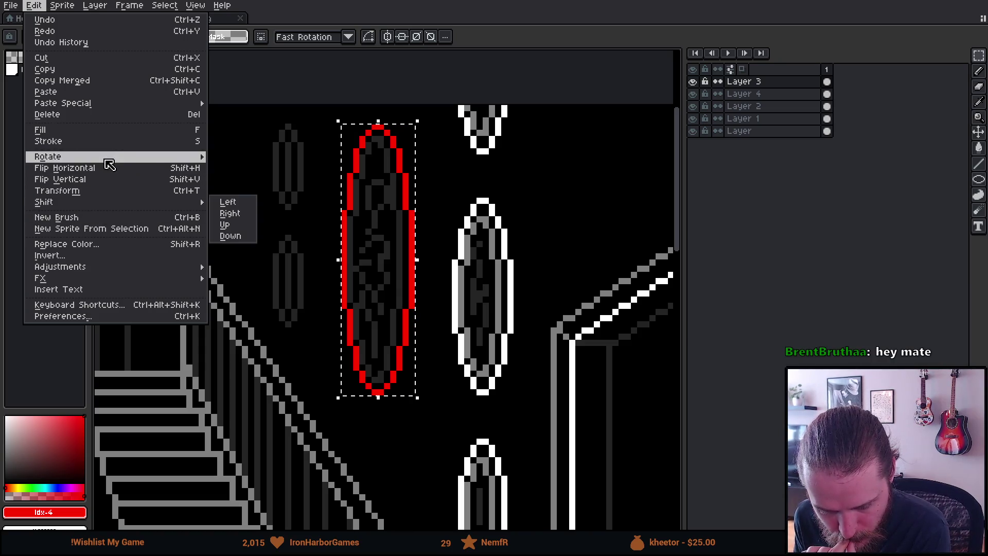
click(112, 192)
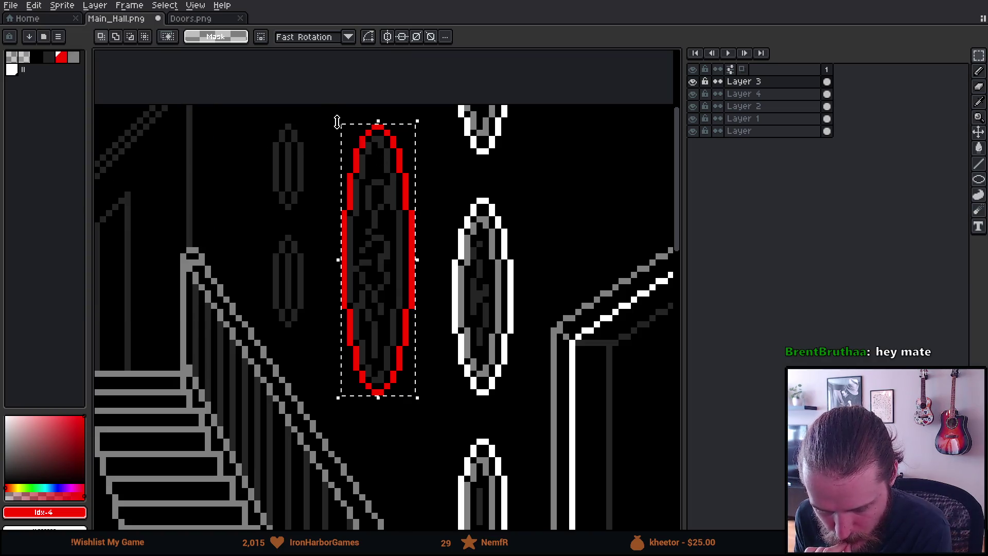
Step: Rotate the red oval frame, cancel the rotation, and reopen the Edit menu for effects
drag(337, 121, 204, 185)
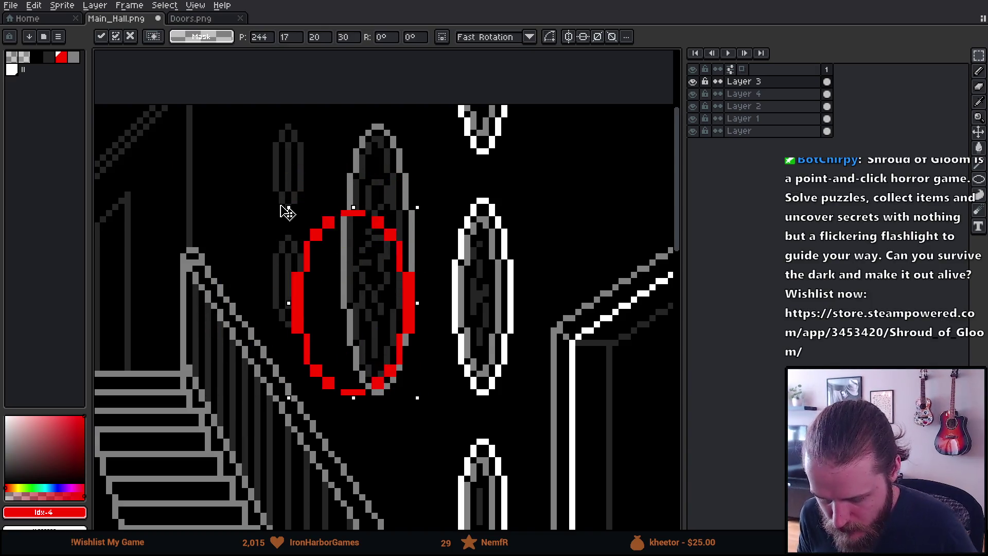
drag(412, 266, 276, 195)
key(Escape)
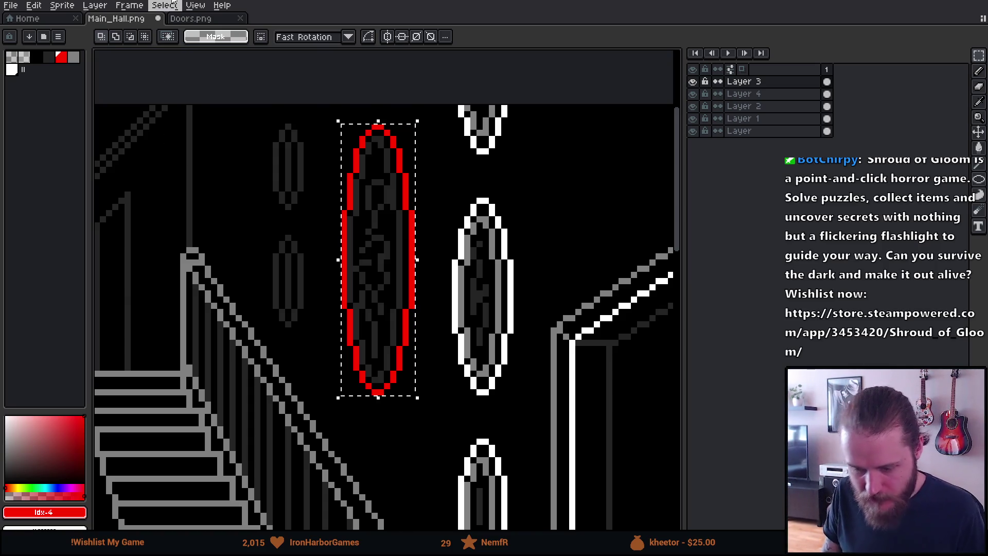
click(33, 5)
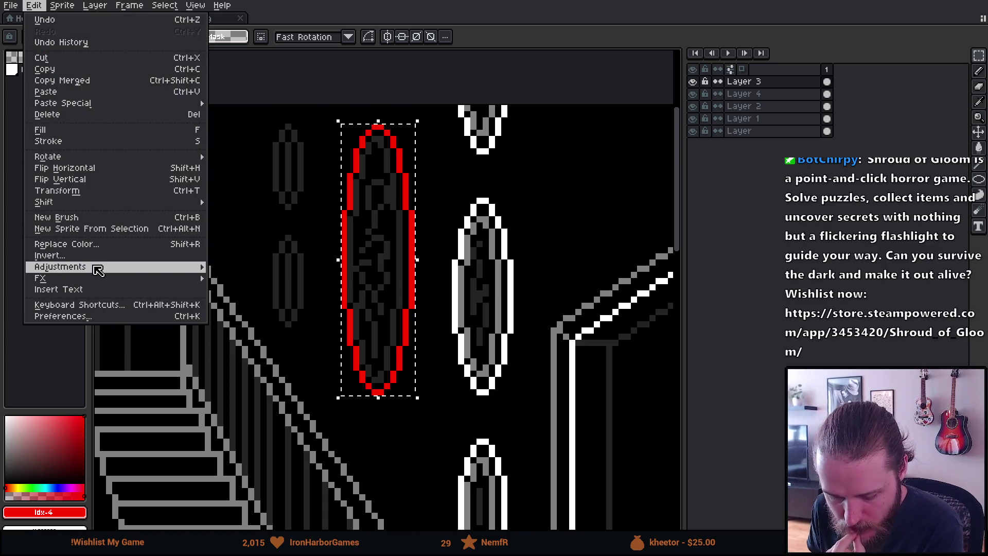
mouse_move(40, 279)
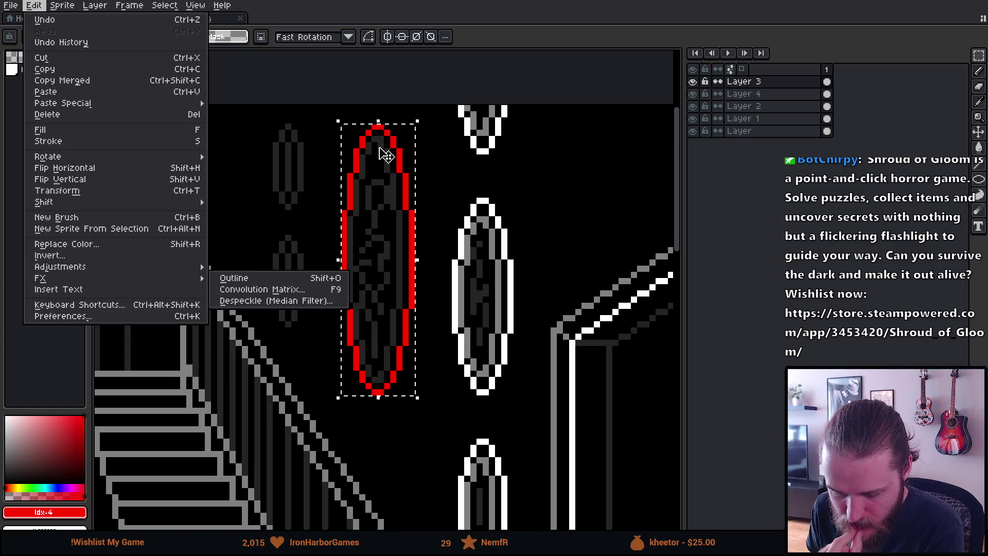
Step: Try enlarging the red oval into a big circle and cancel the resize
click(318, 120)
mouse_move(339, 121)
mouse_down()
mouse_move(217, 190)
mouse_move(194, 161)
mouse_move(99, 199)
mouse_move(155, 347)
mouse_move(121, 287)
mouse_move(172, 221)
mouse_up()
key(Escape)
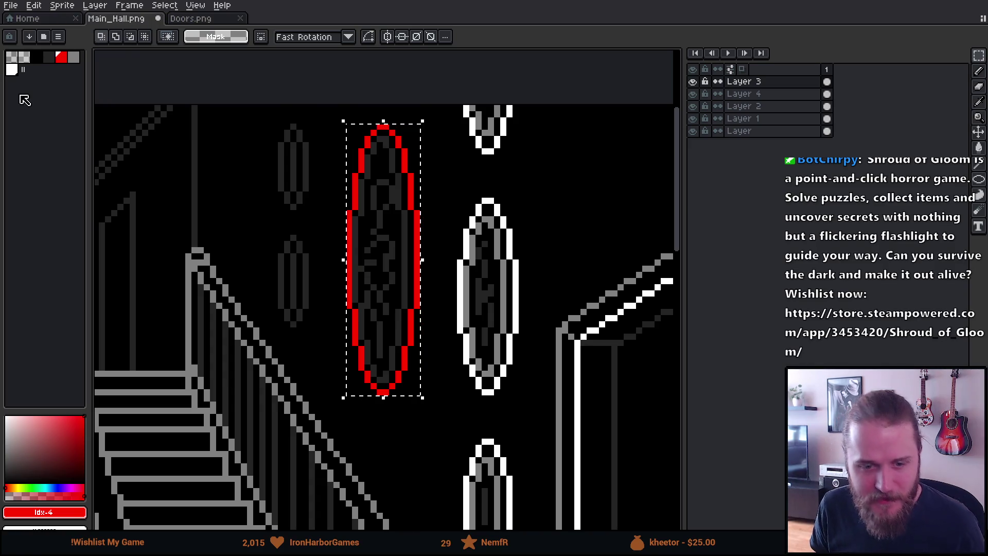
Step: Dismiss the Convolution Matrix effect unapplied, then remove the red guide oval from Layer 3
click(34, 9)
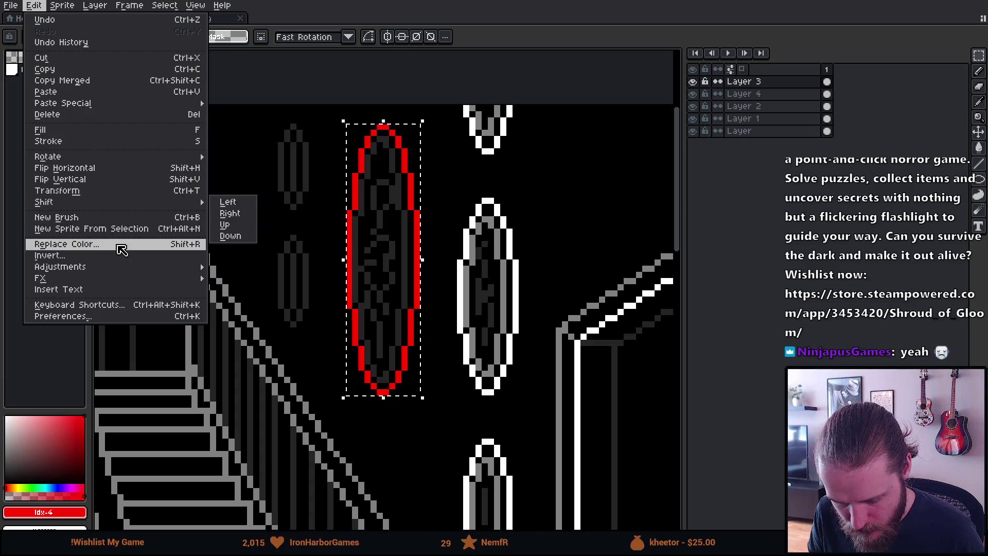
mouse_move(114, 278)
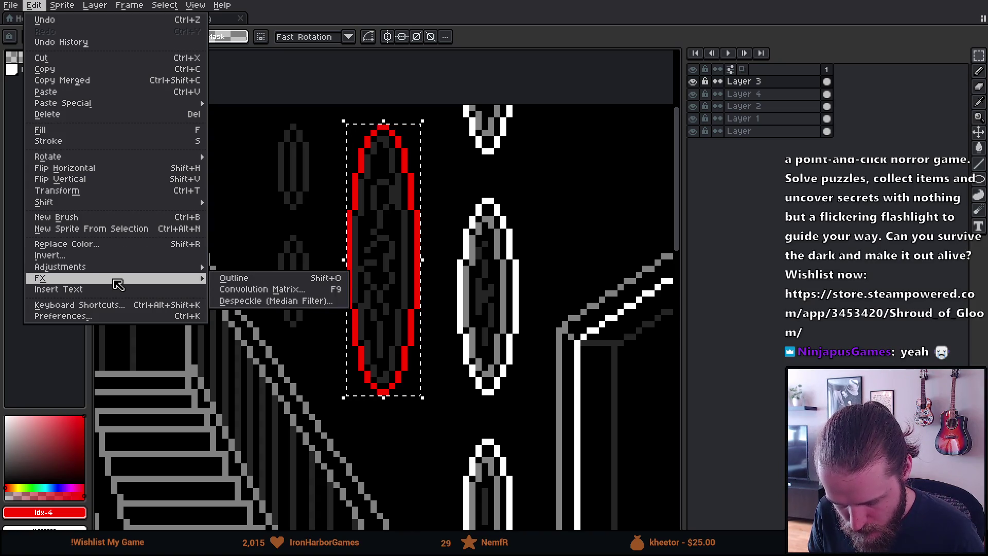
click(244, 291)
click(562, 272)
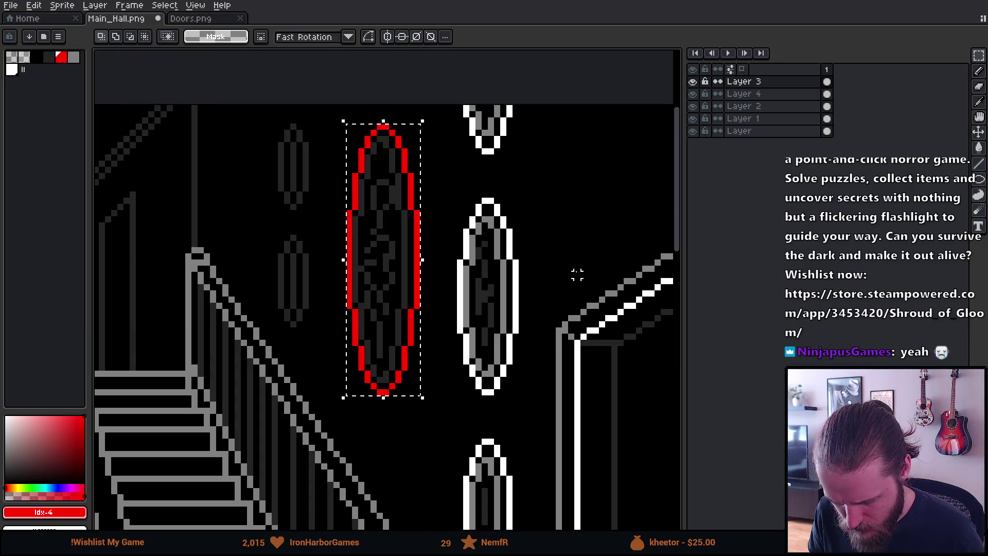
click(34, 5)
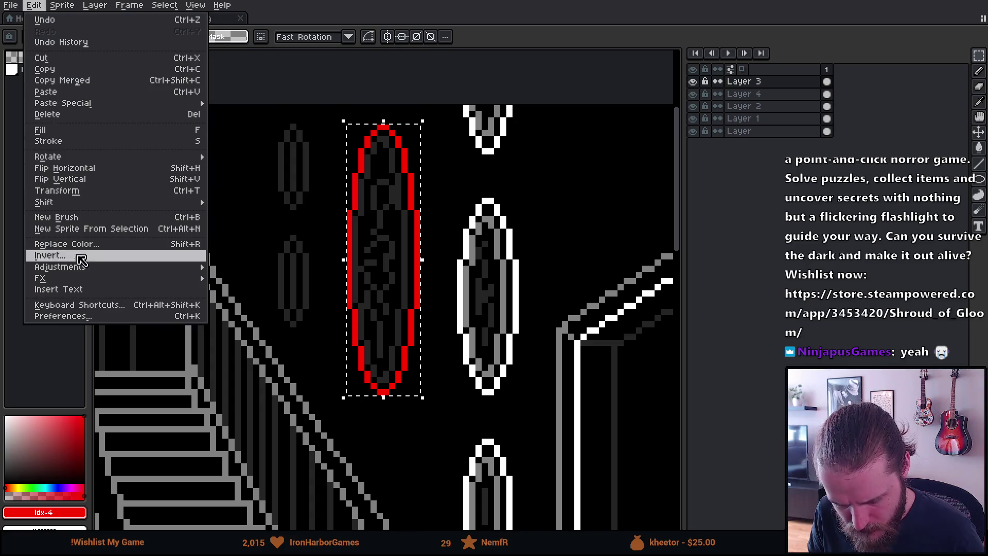
key(Escape)
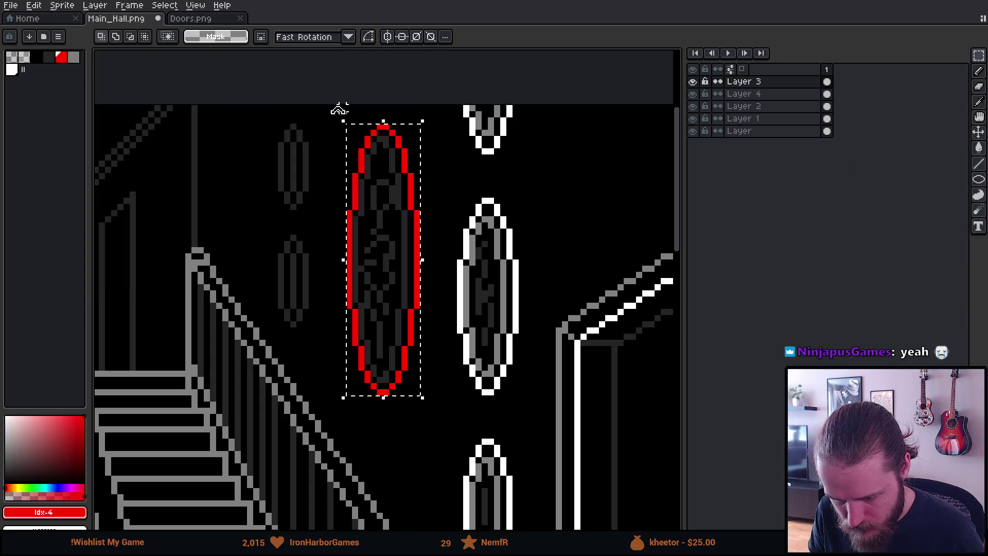
scroll(324, 232, down, 1)
scroll(287, 275, down, 2)
scroll(287, 275, up, 2)
scroll(286, 276, up, 1)
key(ctrl+z)
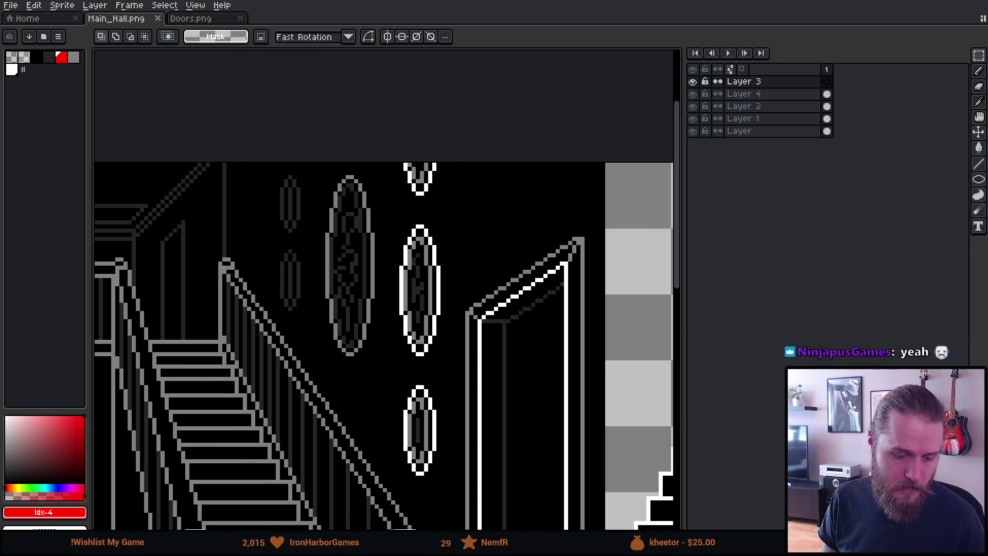
Step: Switch from Aseprite to the running Unity game showing the main hall
key(alt+Tab)
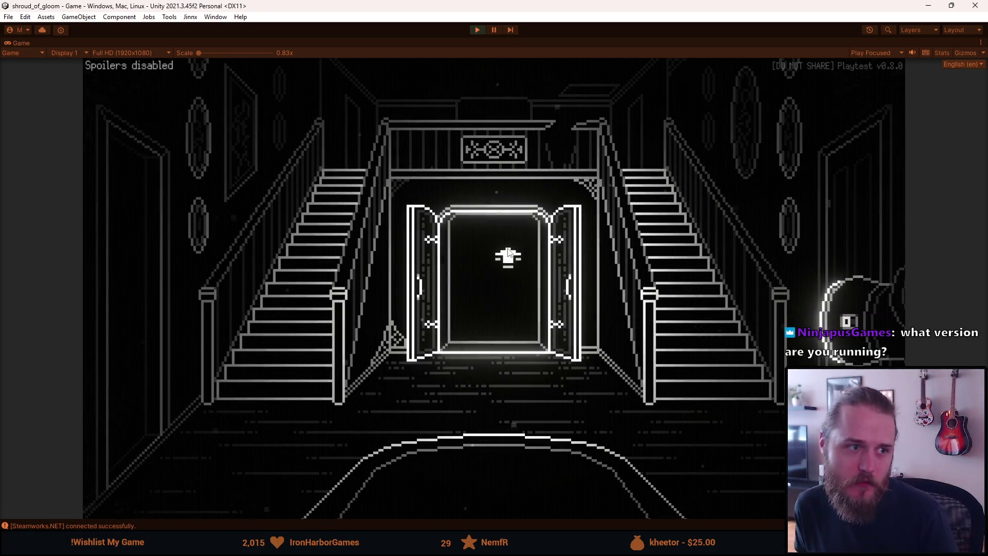
click(508, 249)
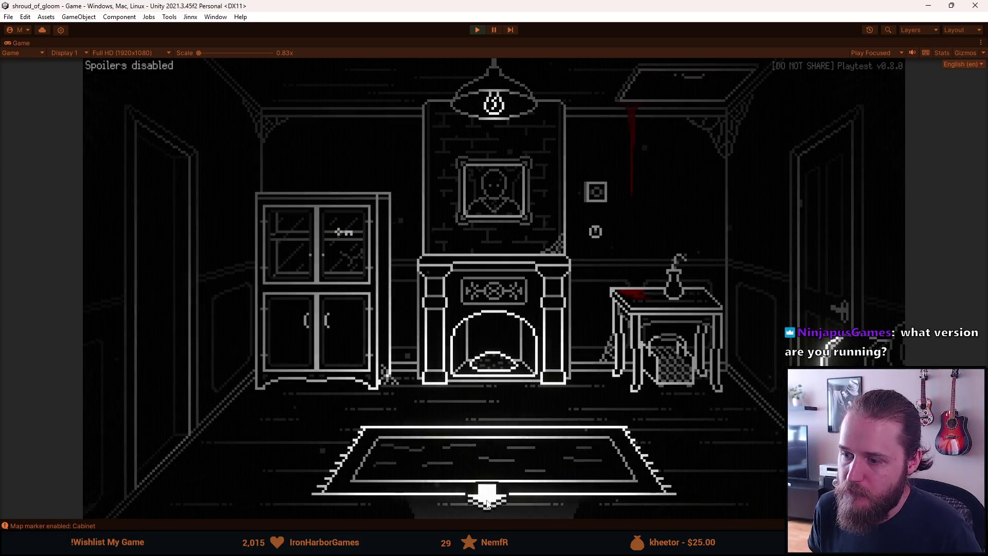
click(484, 494)
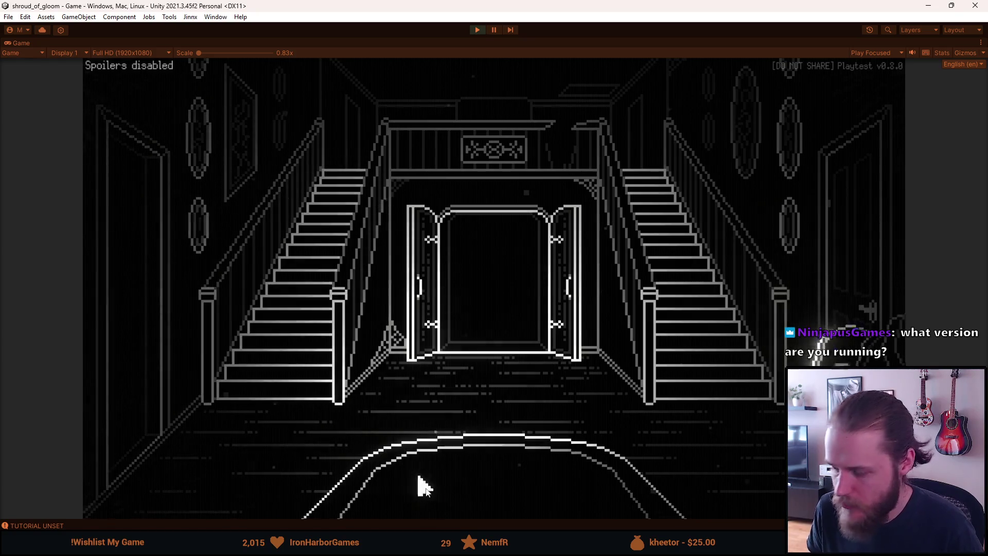
key(alt+Tab)
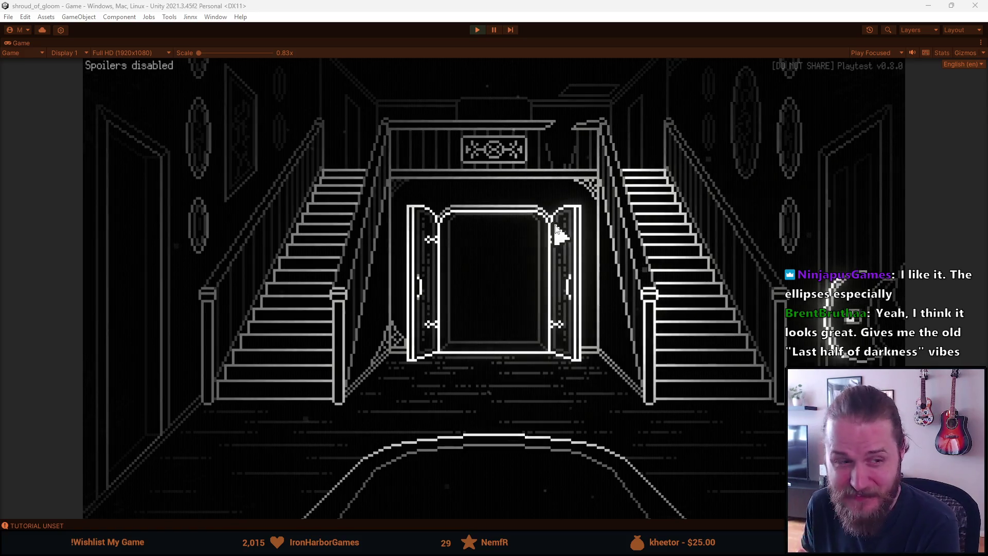
click(655, 247)
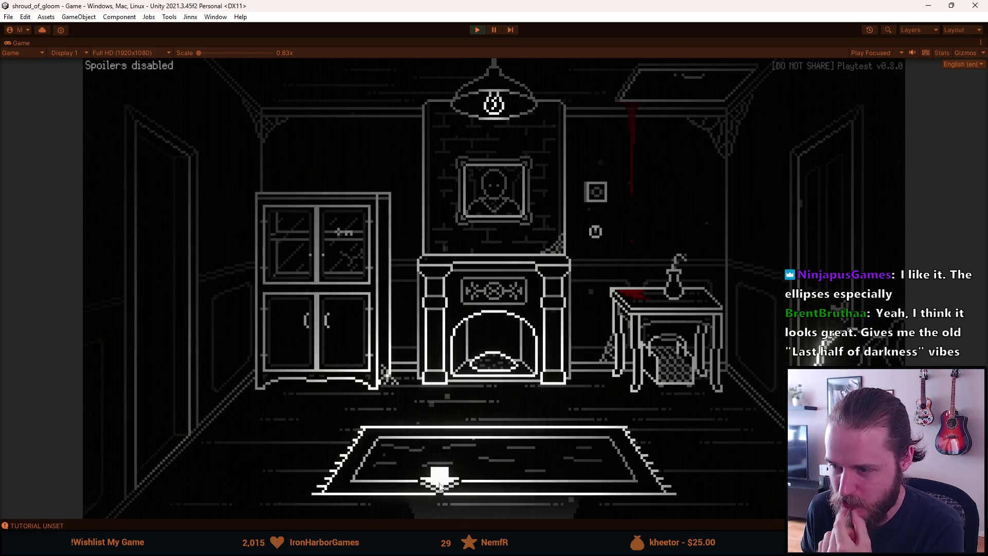
click(462, 495)
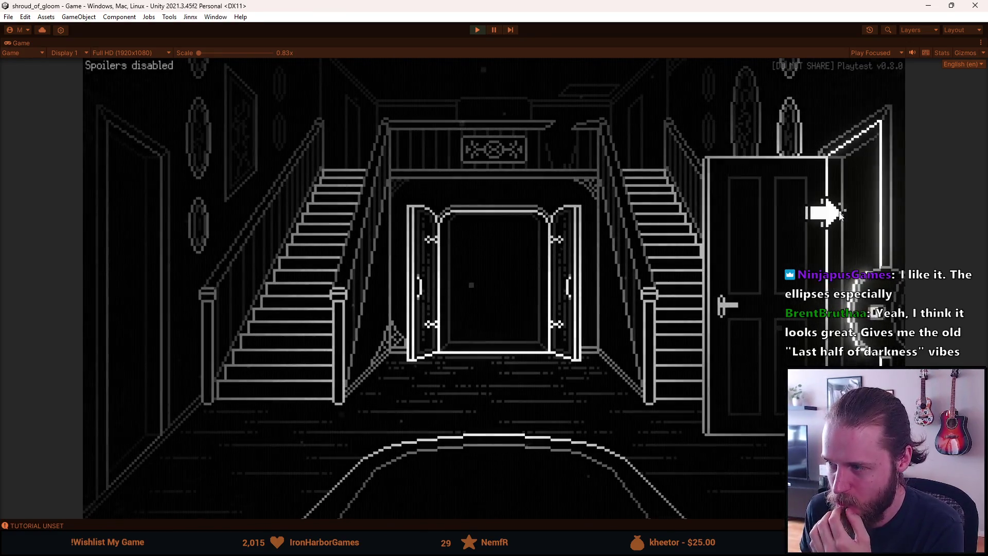
click(826, 213)
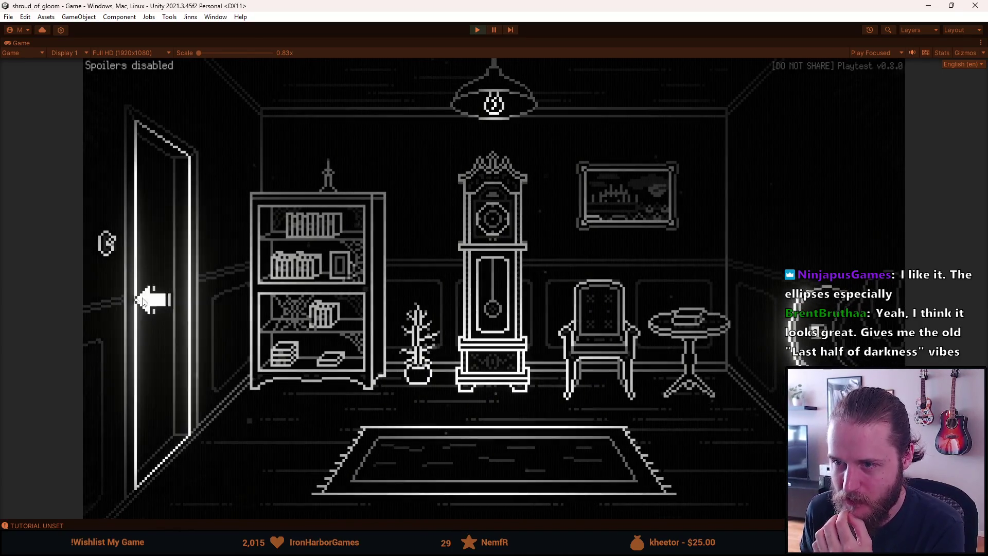
click(147, 300)
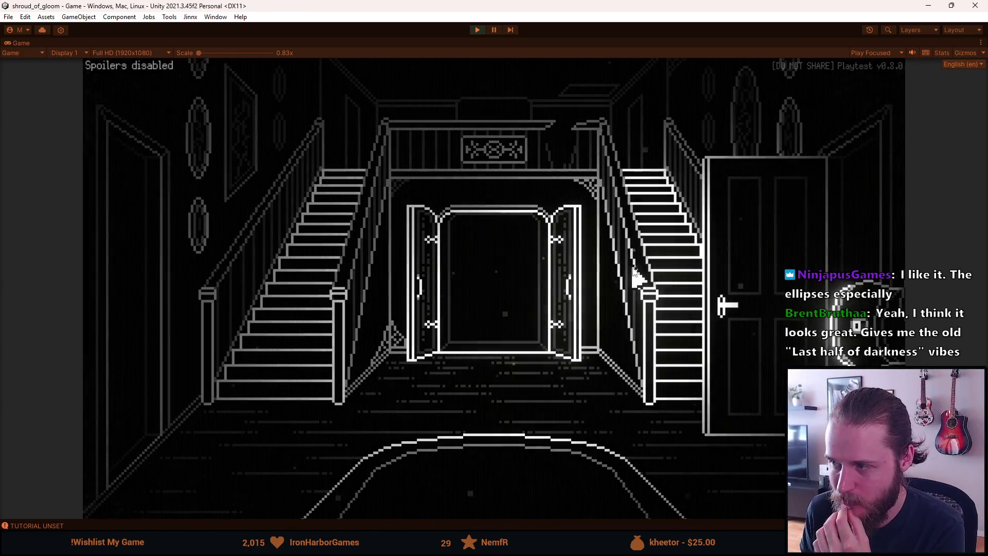
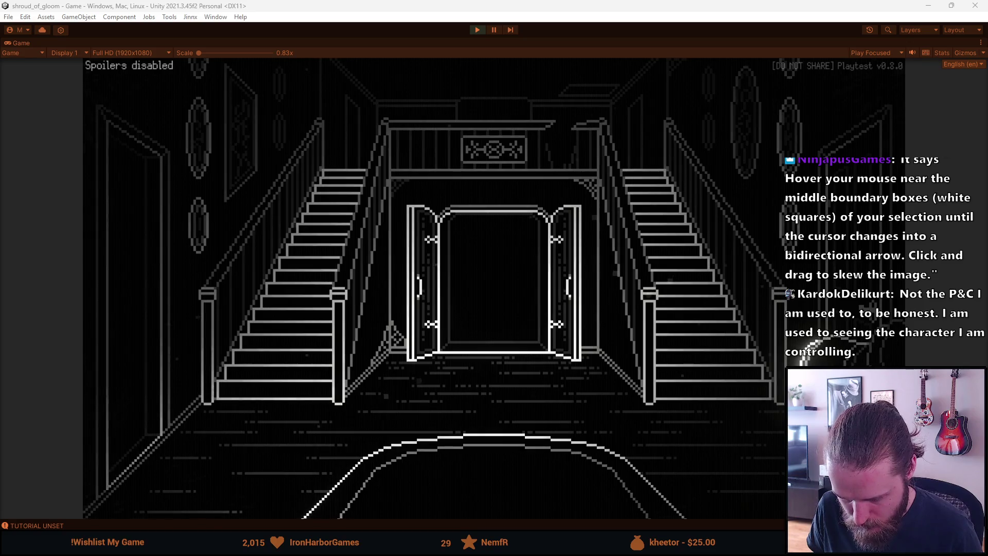
Step: Switch from the running Unity game back to Main_Hall.png in Aseprite
key(alt+Tab)
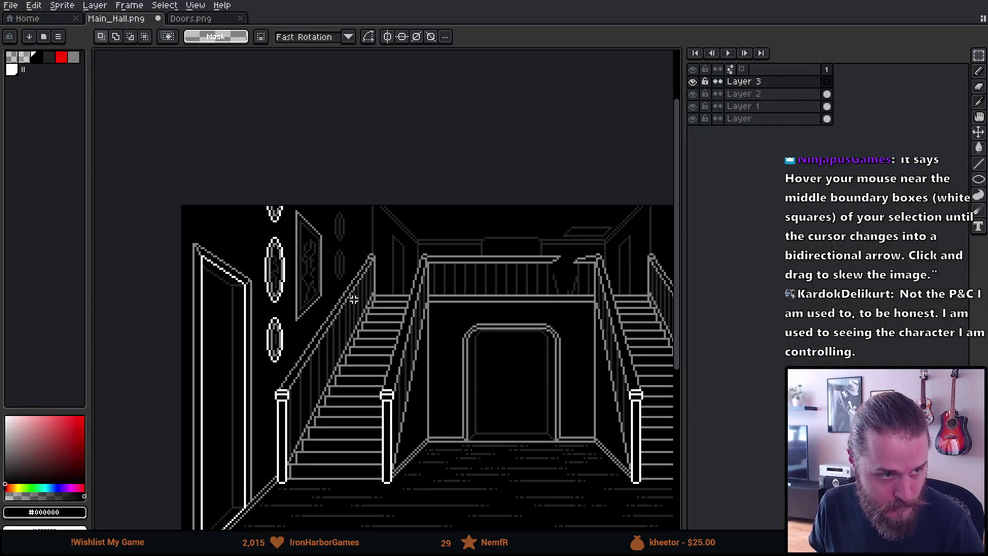
Step: Paste the copied oval ornaments and position them on the hall's left wall
key(b)
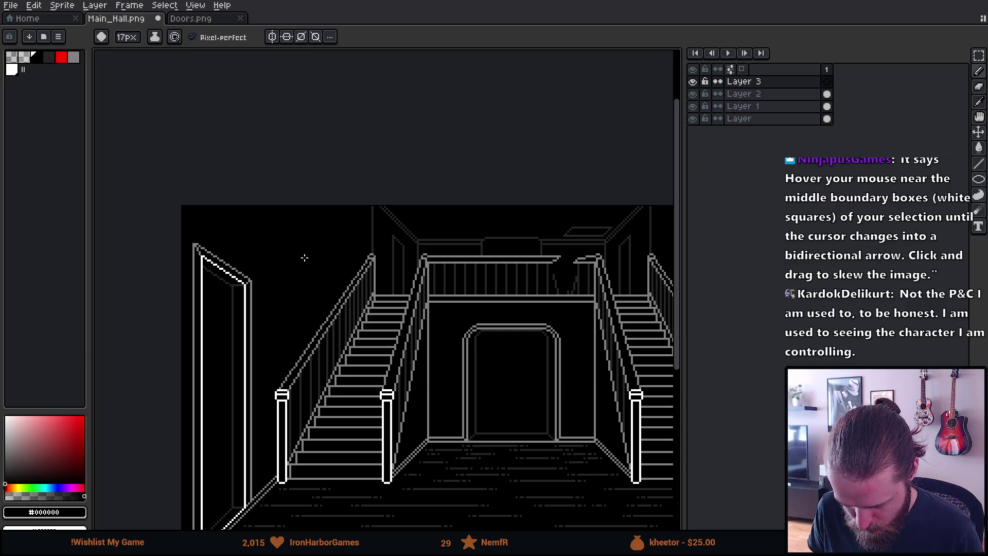
key(ctrl+v)
drag(373, 313, 265, 314)
scroll(168, 209, up, 2)
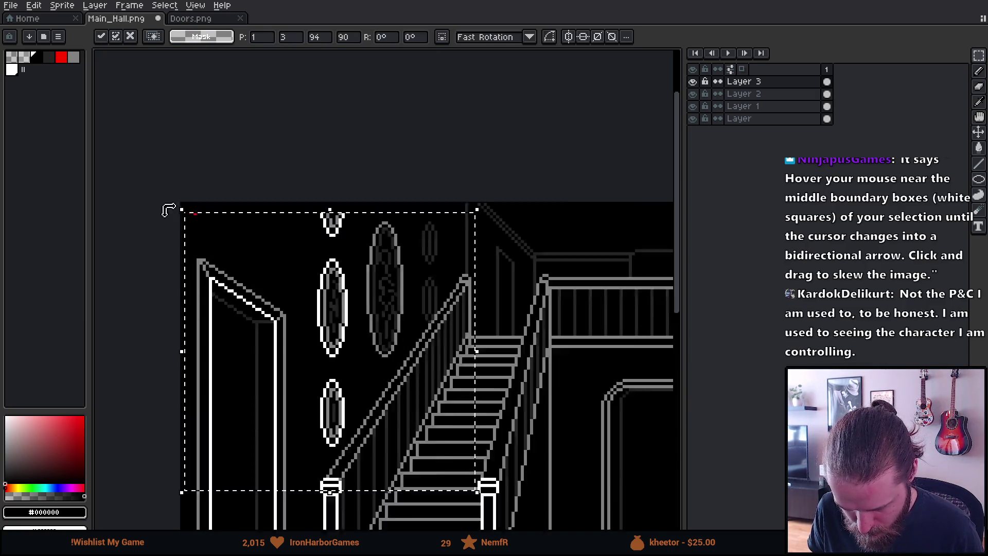
scroll(167, 209, up, 2)
drag(281, 240, 268, 235)
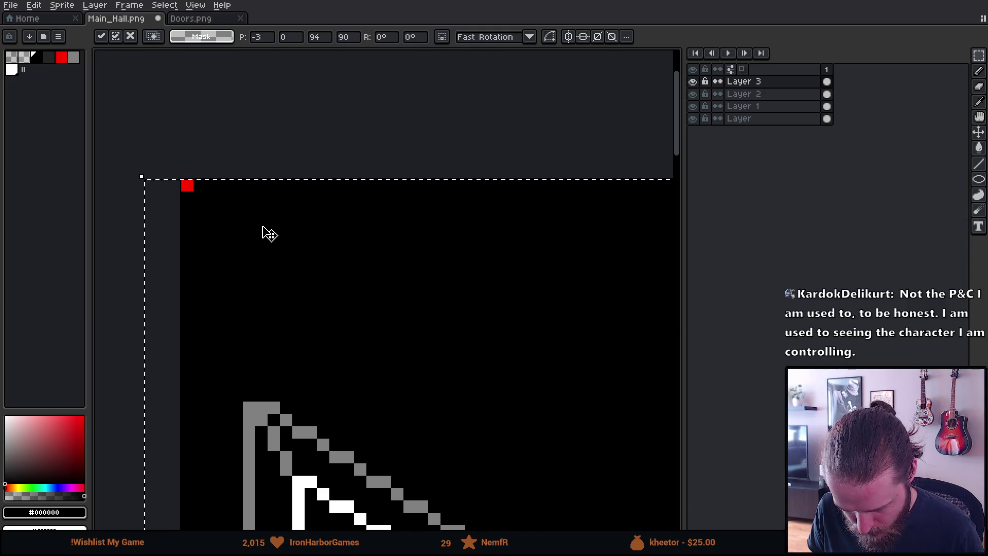
scroll(269, 234, down, 4)
key(Return)
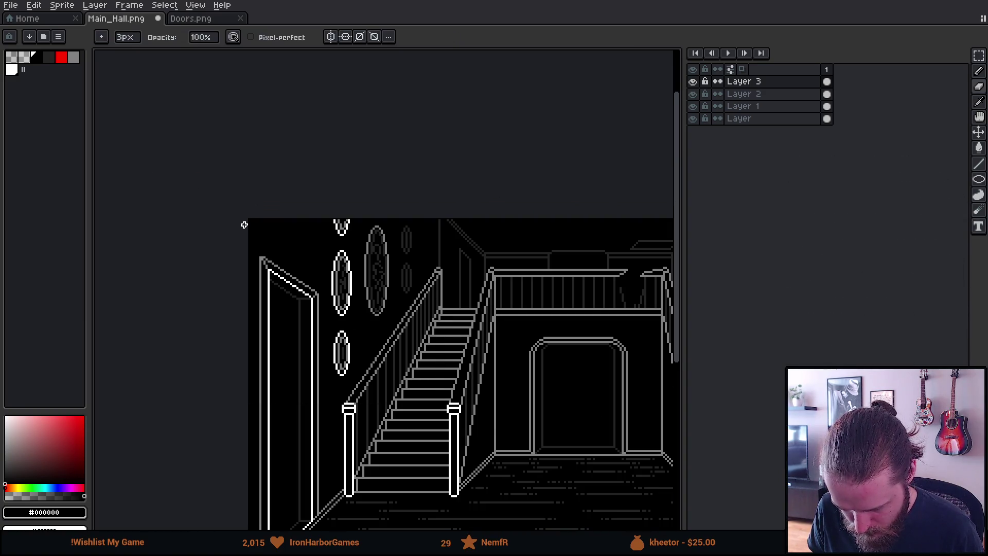
Step: Make Layer 2 the working layer, view the whole hall, and switch to the Unity game
drag(459, 279, 97, 284)
click(743, 93)
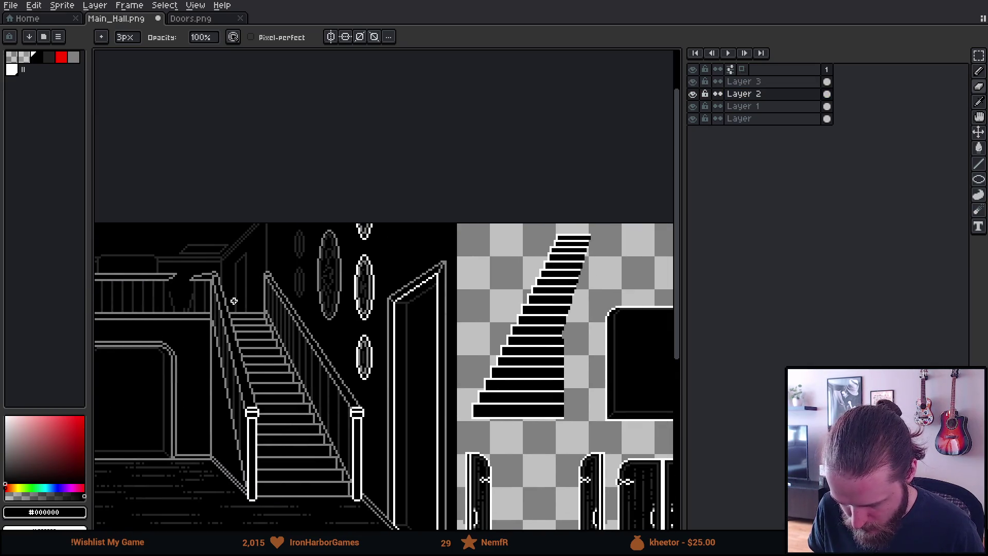
scroll(234, 302, down, 2)
mouse_move(209, 309)
mouse_down()
mouse_move(375, 347)
mouse_move(375, 311)
mouse_up()
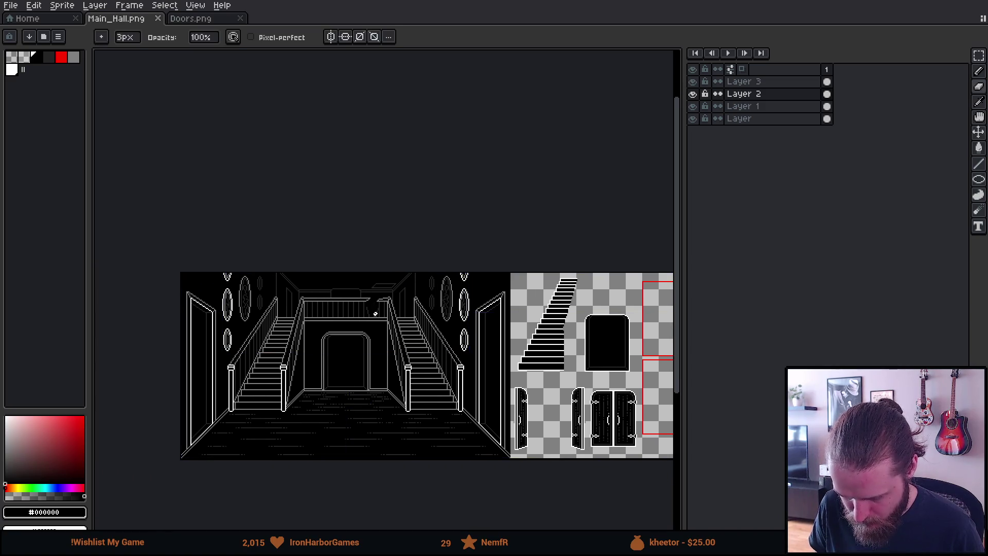
key(alt+Tab)
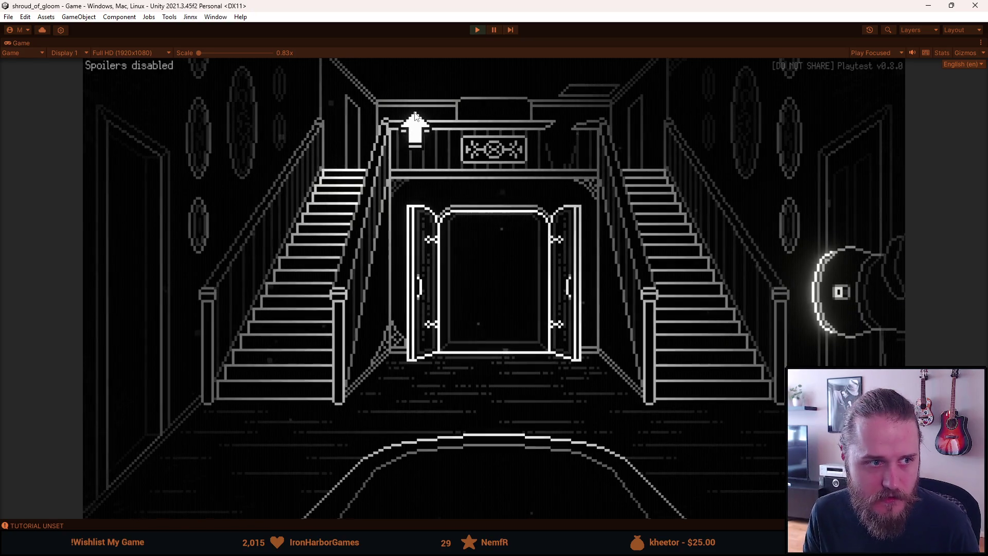
Step: Pause and stop Unity's play mode after checking the hall, then return to Aseprite
key(Escape)
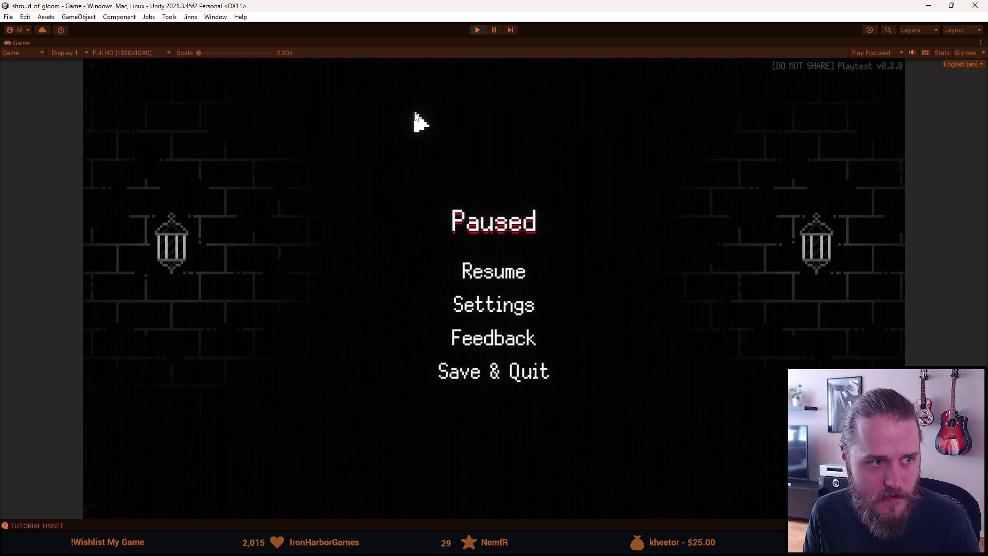
click(495, 30)
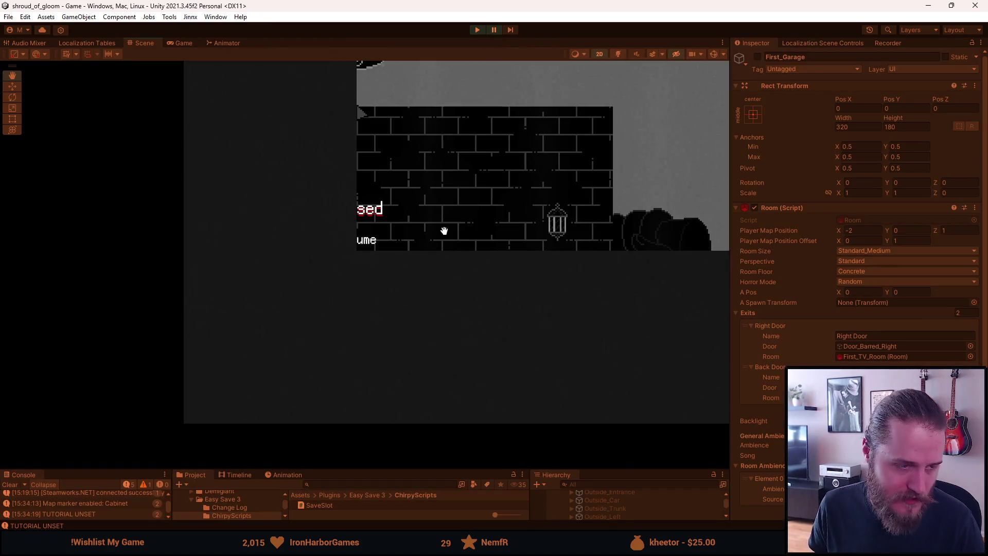
key(alt+Tab)
scroll(252, 350, up, 1)
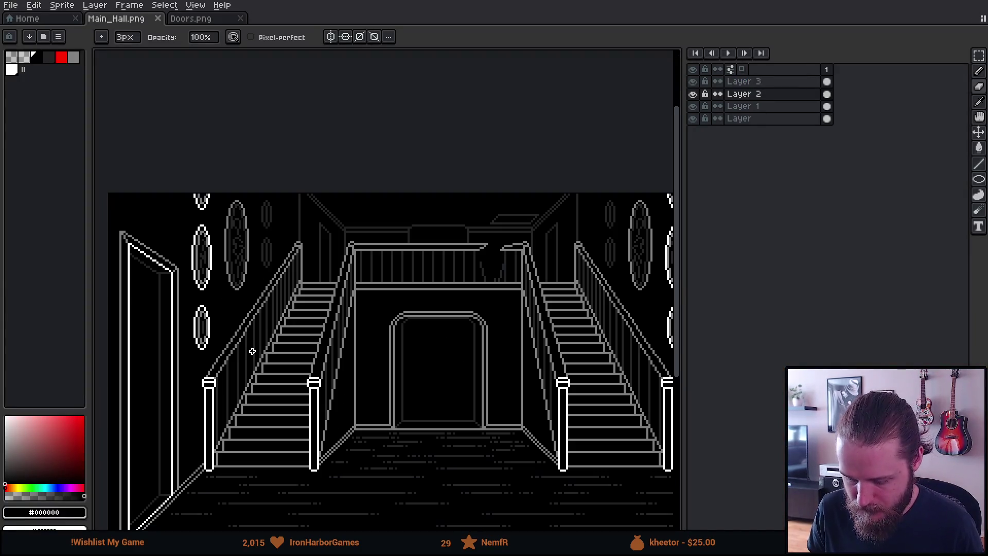
Step: Select Layer 2 and briefly toggle its visibility to check what it holds
drag(253, 350, 313, 352)
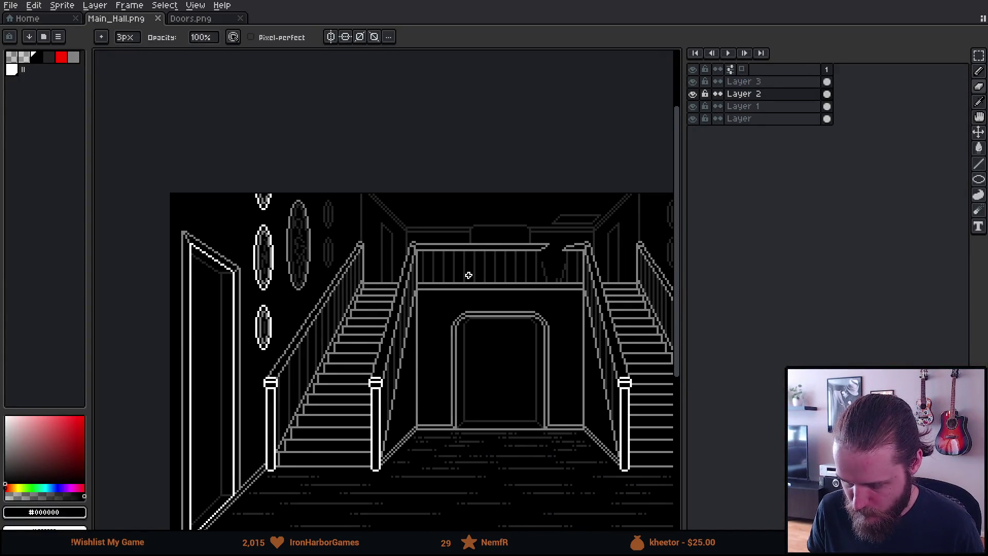
click(738, 94)
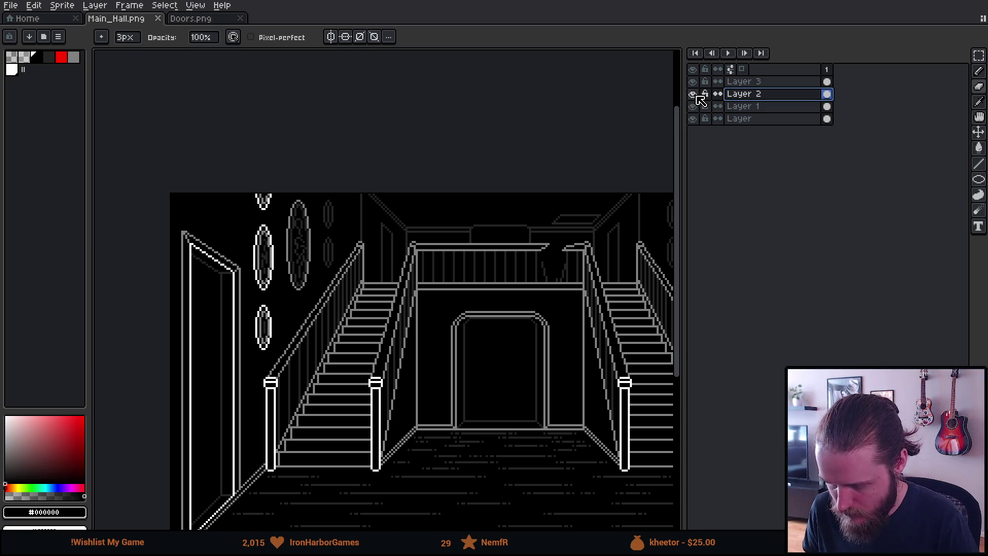
click(696, 92)
Step: Merge Layer 3 down into Layer 2, leaving Layer 2, Layer 1 and Layer in the stack
click(741, 81)
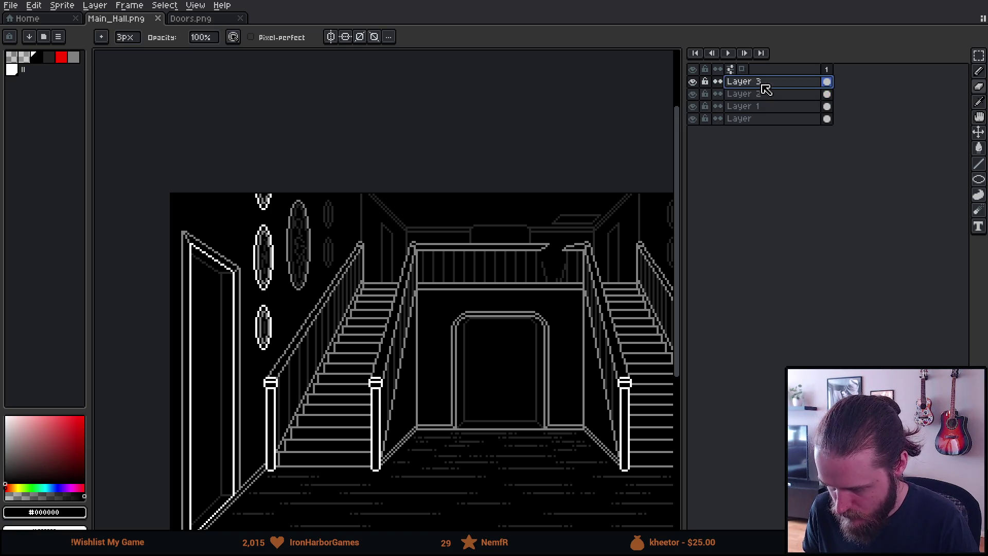
right_click(762, 84)
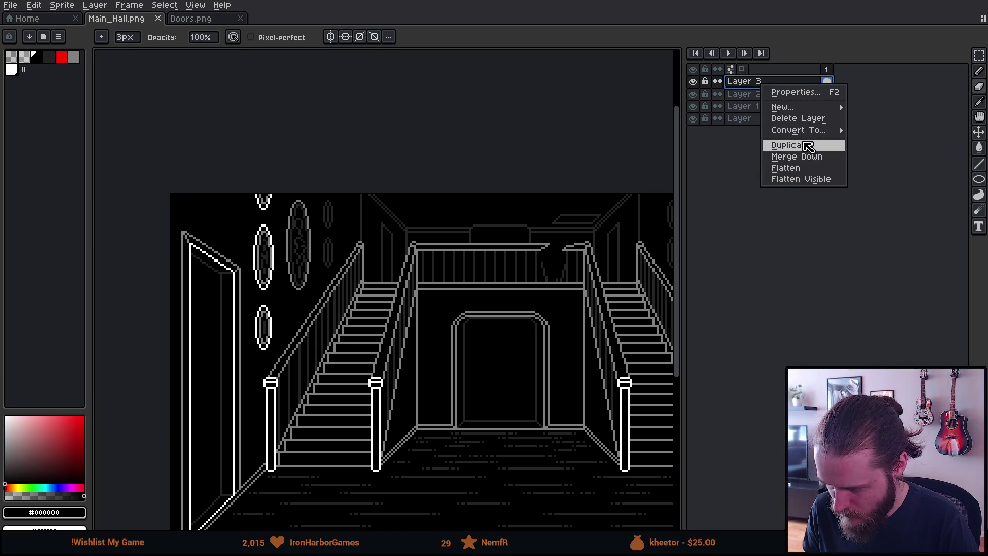
click(803, 120)
click(694, 81)
click(695, 82)
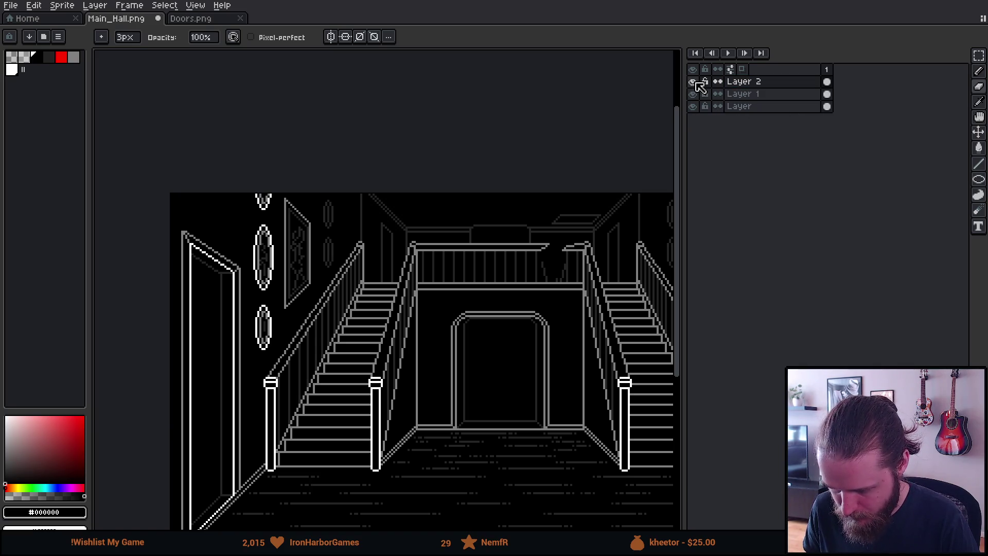
scroll(272, 266, up, 2)
scroll(276, 264, up, 1)
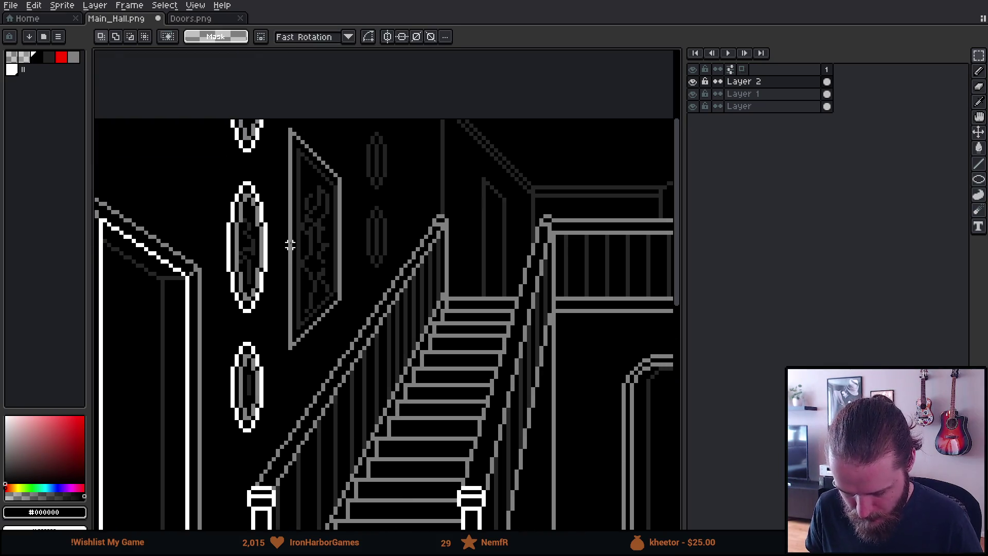
Step: Delete the framed picture from the left wall and select the ovals near it
drag(283, 119, 347, 364)
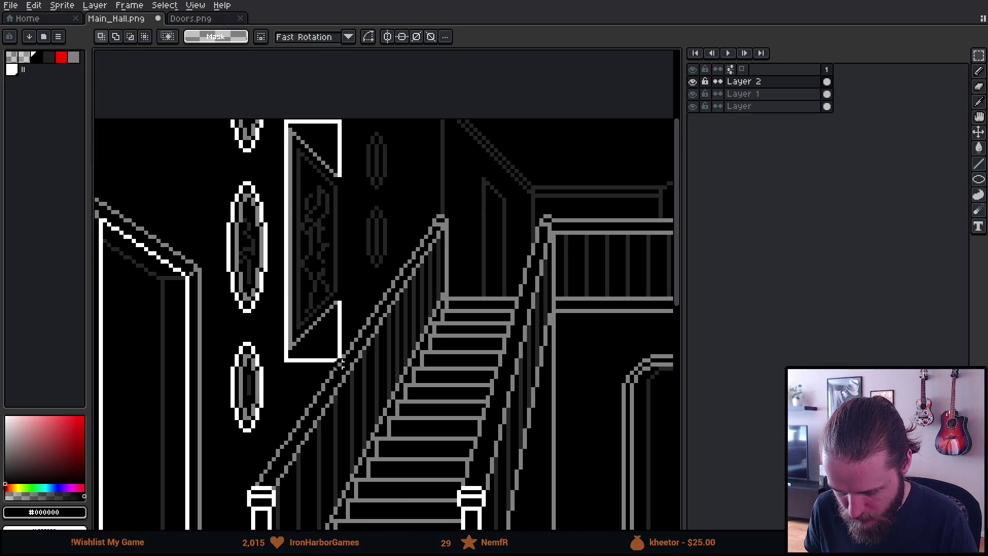
key(Delete)
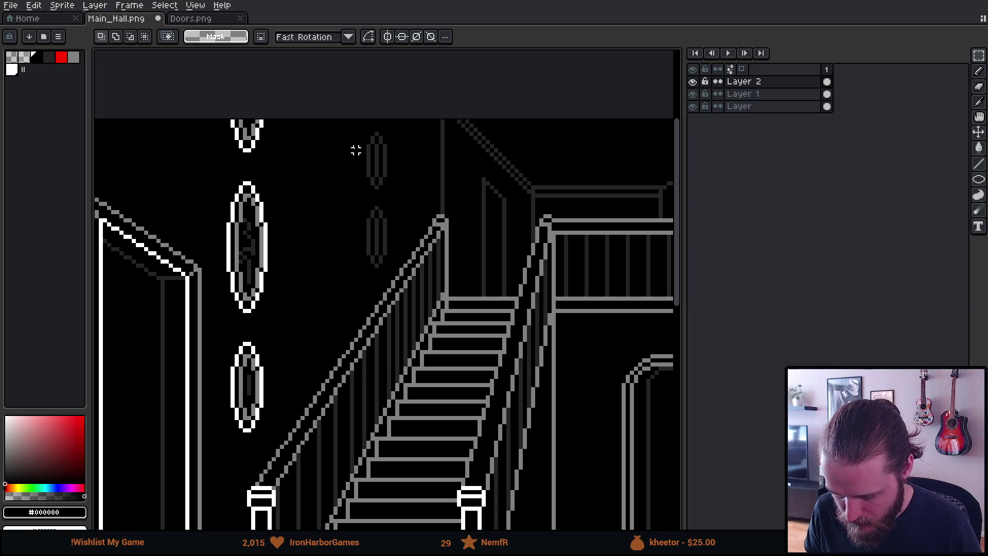
scroll(356, 150, up, 1)
scroll(368, 93, up, 1)
mouse_move(386, 98)
mouse_down()
mouse_move(419, 441)
mouse_move(449, 507)
mouse_up()
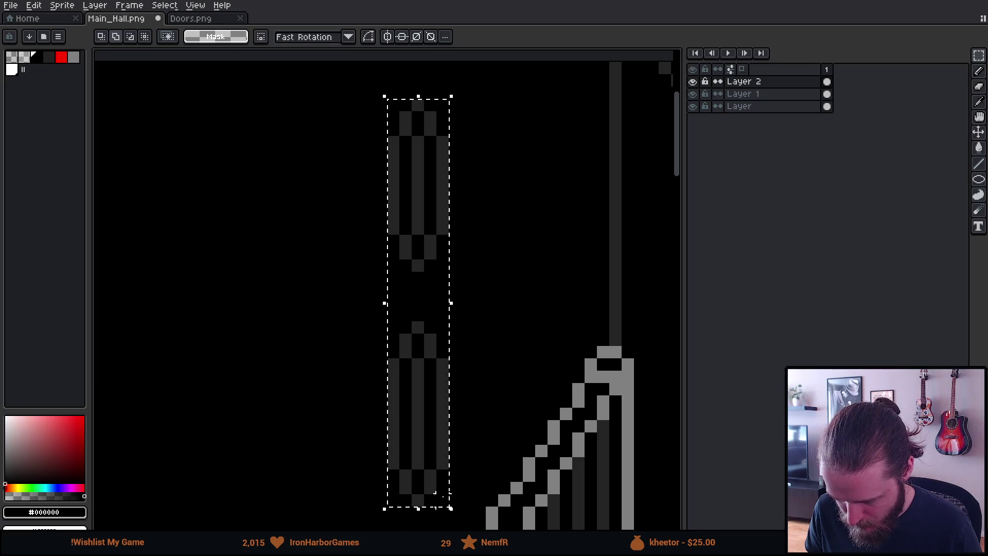
scroll(244, 348, down, 2)
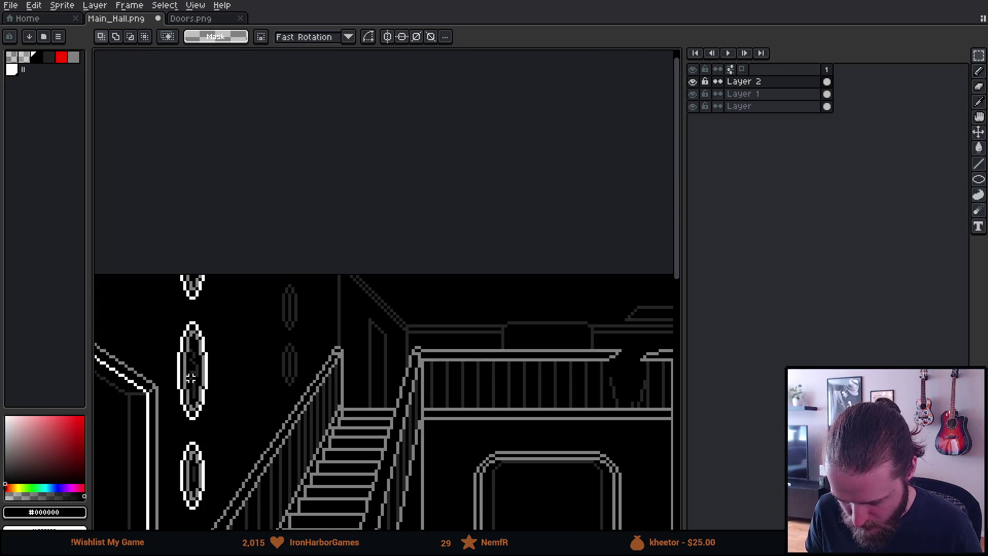
drag(288, 346, 396, 286)
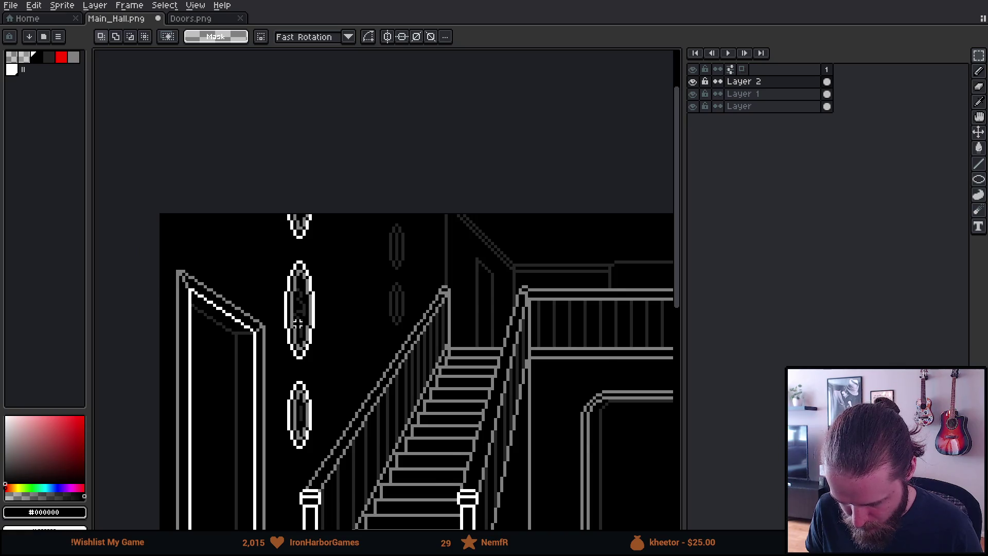
scroll(297, 323, up, 1)
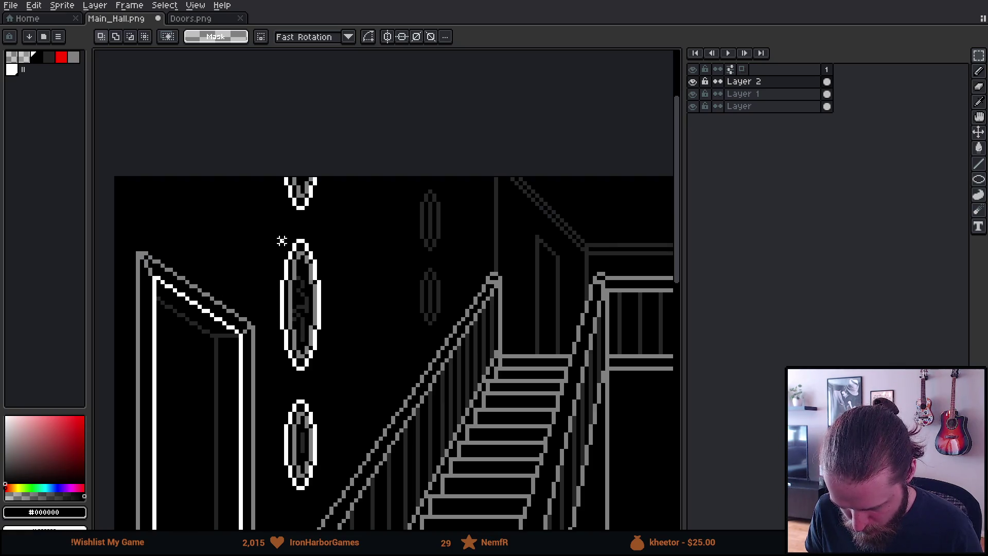
Step: Move the two stacked white lamp ornaments up and to the right on the left wall
drag(277, 236, 318, 493)
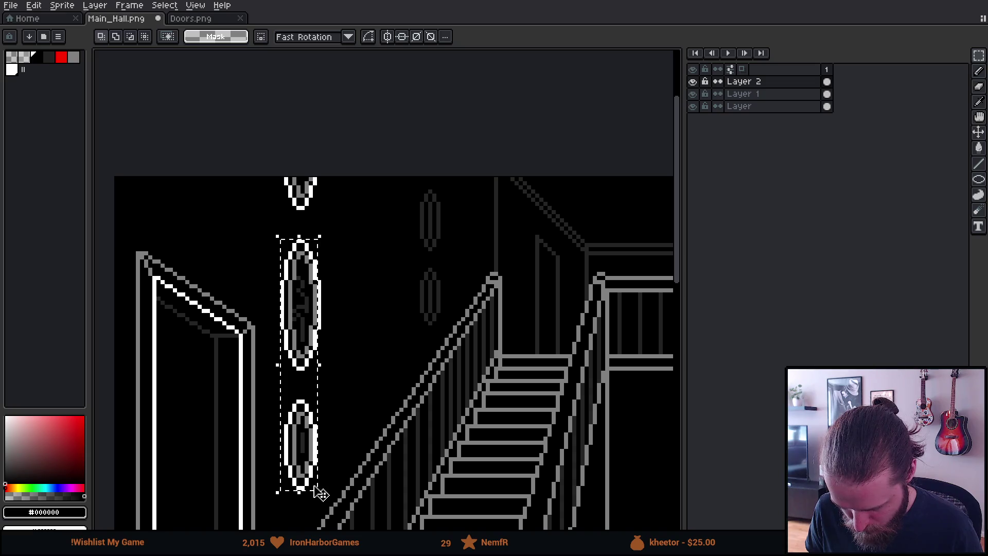
drag(326, 448, 326, 442)
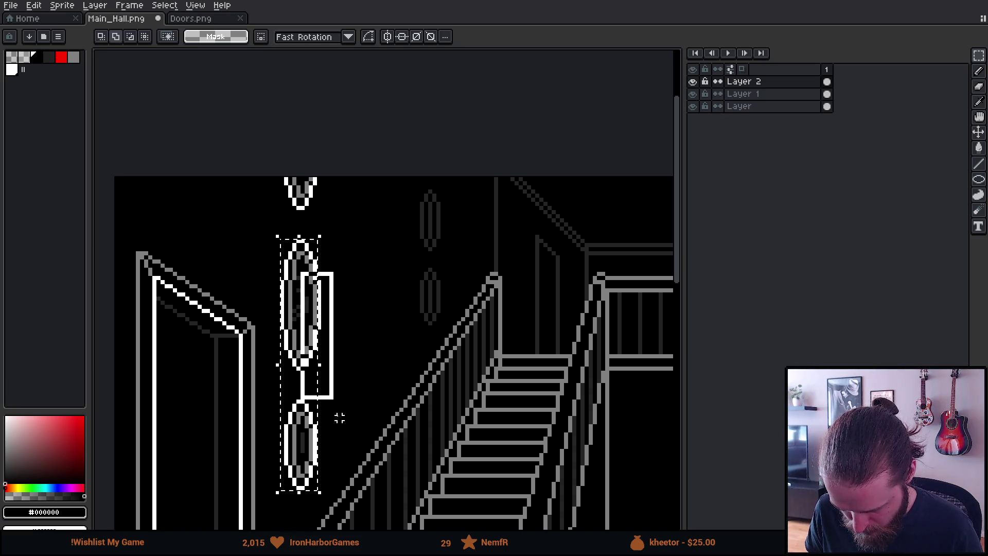
key(Escape)
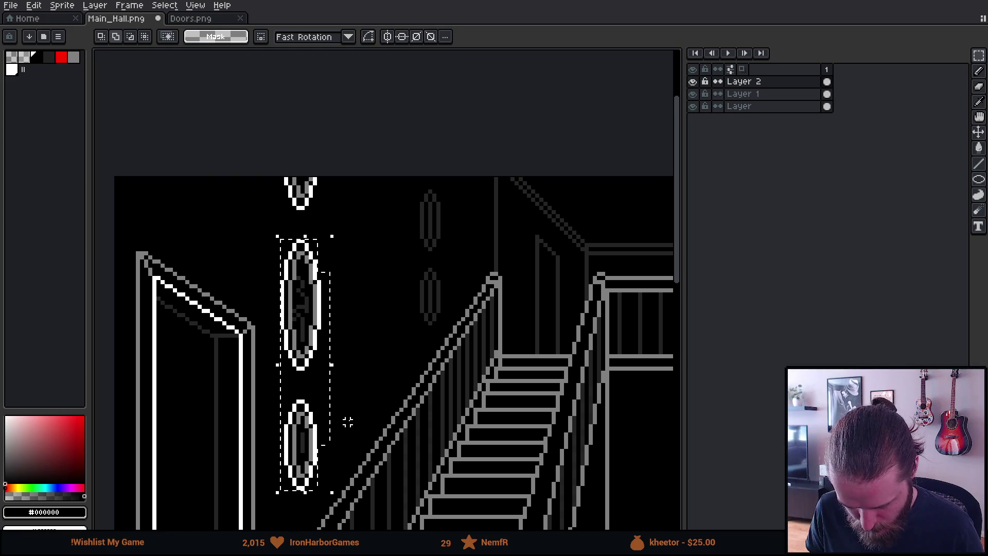
drag(326, 463, 329, 428)
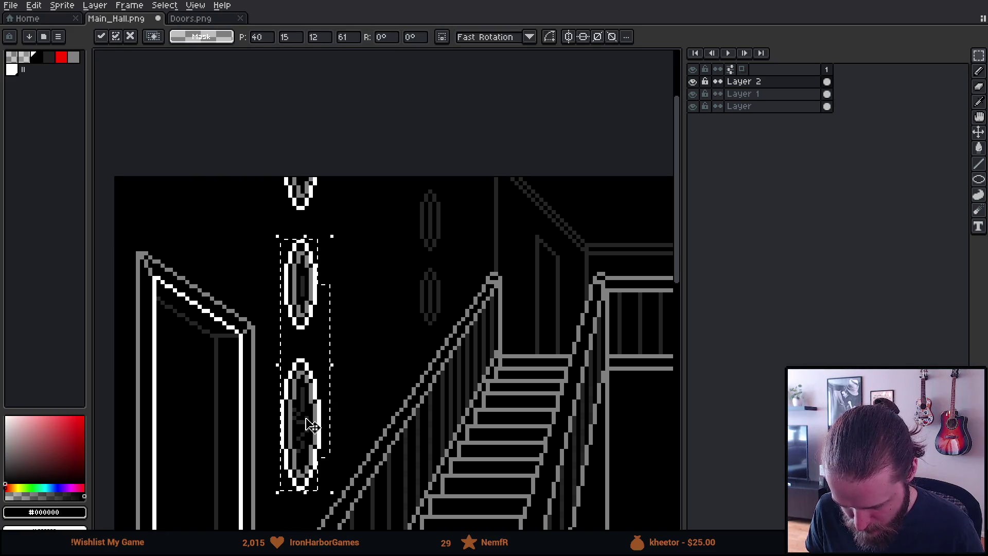
mouse_move(329, 429)
mouse_down()
mouse_move(388, 365)
mouse_move(389, 349)
mouse_up()
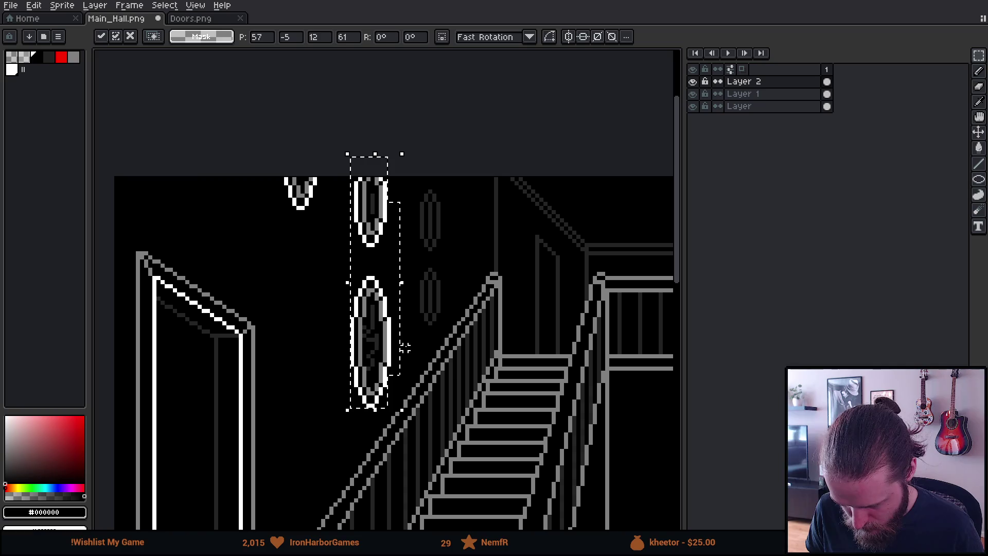
click(448, 333)
Step: Nudge the lower lamp about one pixel up and left into its final spot
mouse_move(331, 264)
mouse_down()
mouse_move(418, 452)
mouse_move(402, 429)
mouse_up()
key(Left)
key(Up)
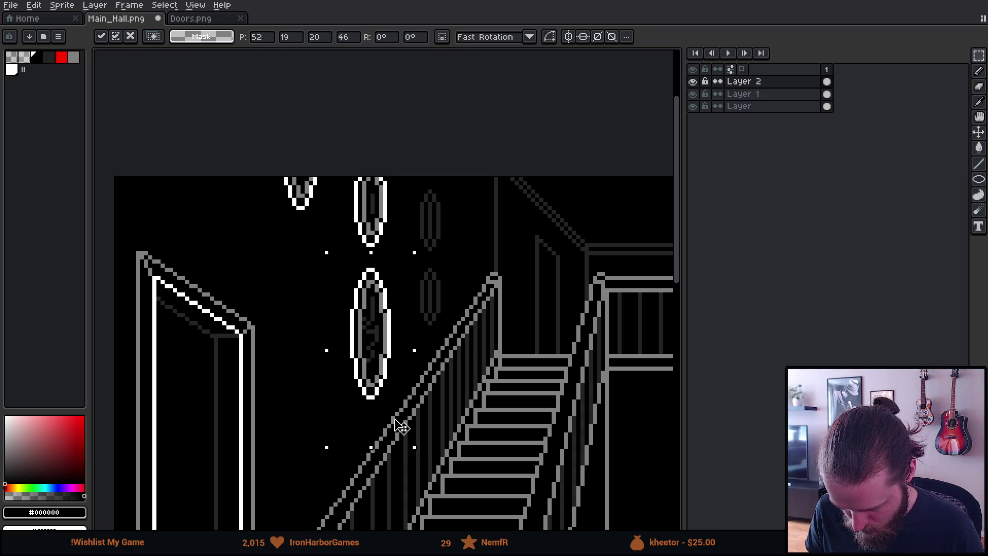
key(Escape)
drag(384, 409, 377, 380)
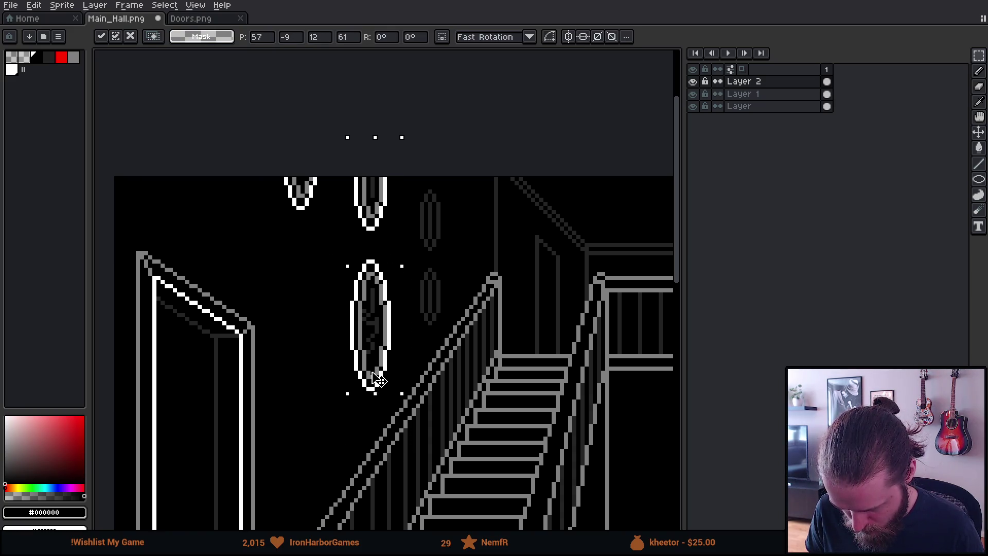
key(Return)
scroll(377, 380, down, 2)
scroll(417, 379, down, 2)
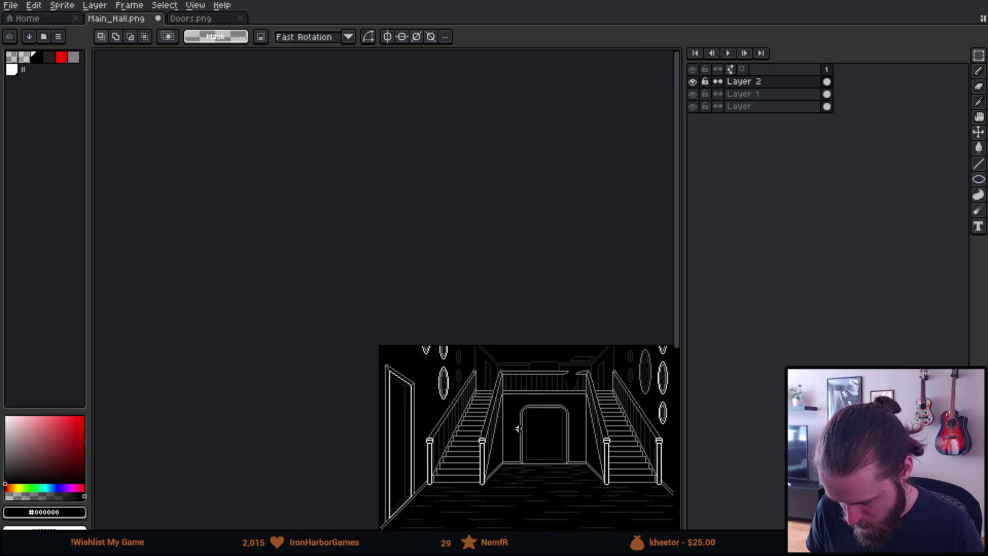
scroll(462, 389, down, 1)
Step: Copy the large grey oval from the right wall and drop it on the left wall beside the lamps
drag(462, 388, 454, 388)
scroll(616, 353, up, 3)
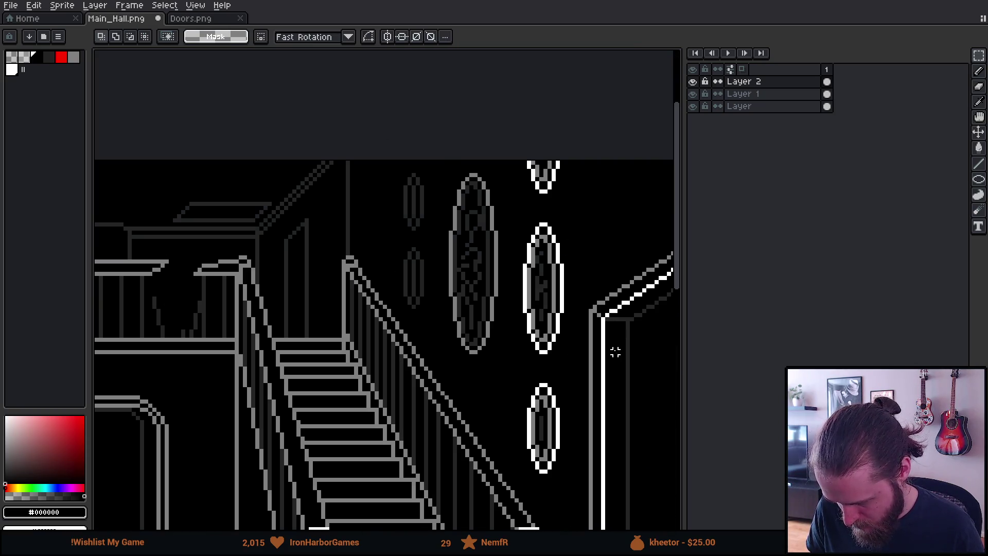
drag(445, 162, 509, 382)
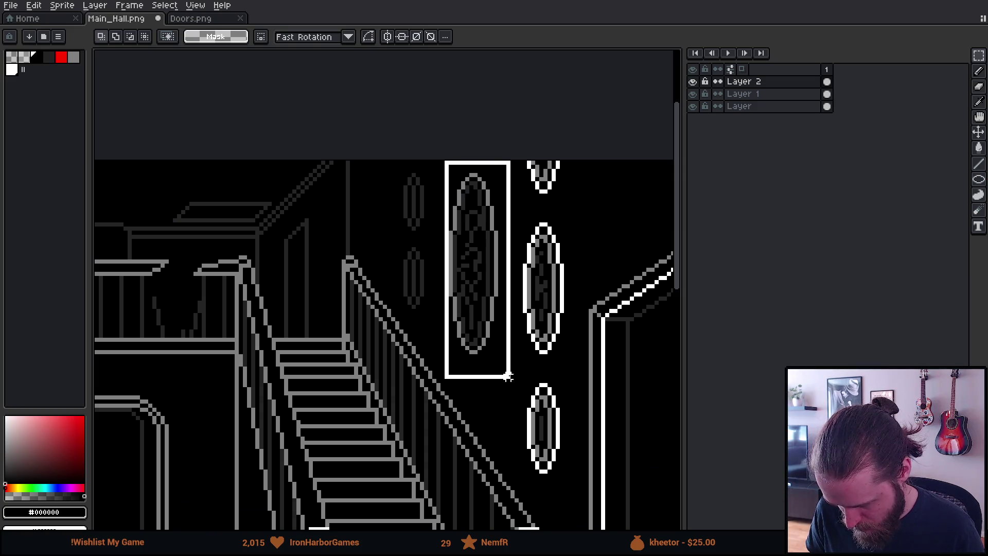
scroll(509, 381, down, 5)
scroll(194, 364, up, 4)
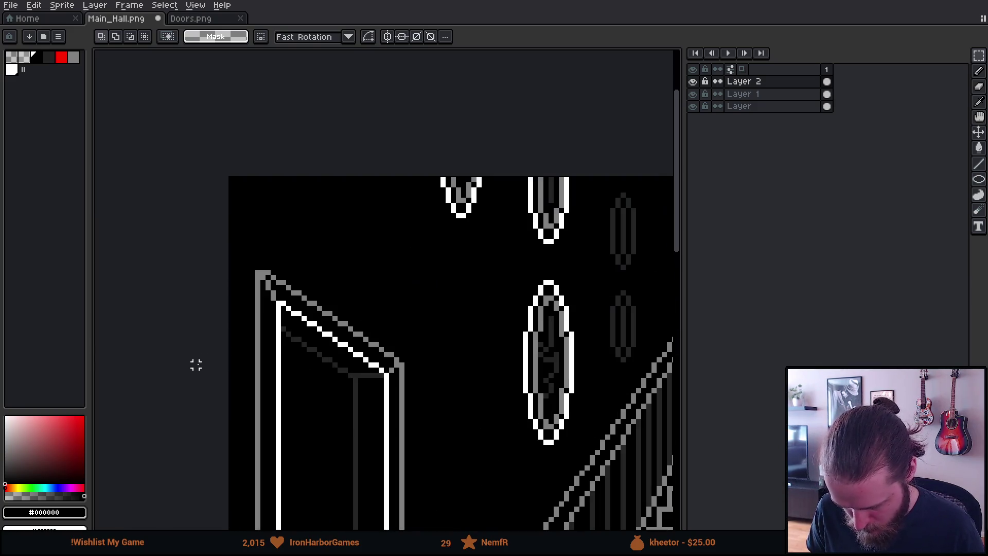
drag(403, 274, 333, 160)
key(ctrl+v)
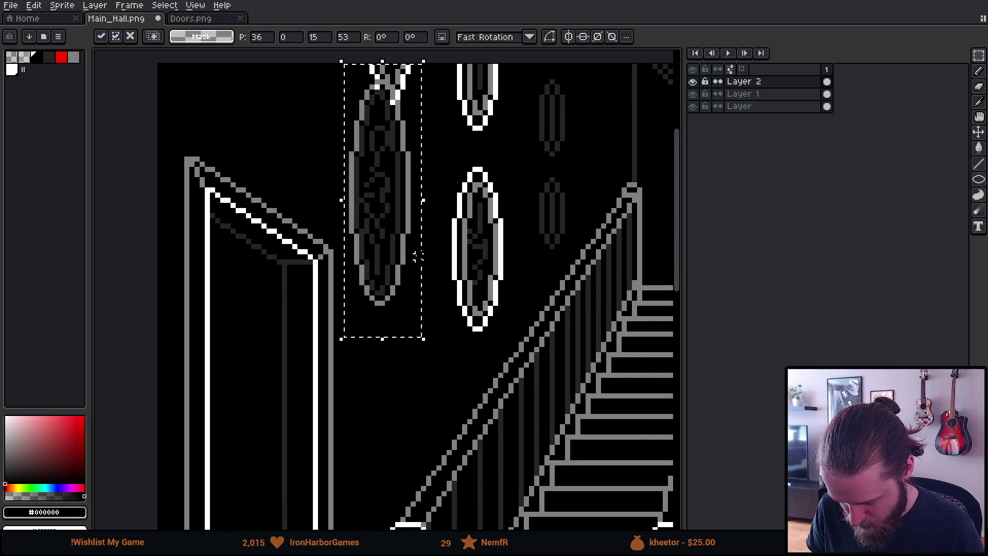
mouse_move(394, 253)
mouse_down()
mouse_move(401, 366)
mouse_move(404, 331)
mouse_move(405, 356)
mouse_up()
click(485, 346)
scroll(487, 343, down, 3)
scroll(473, 321, up, 2)
scroll(473, 321, down, 2)
scroll(476, 314, up, 1)
scroll(421, 298, down, 1)
scroll(386, 309, up, 1)
scroll(356, 283, up, 1)
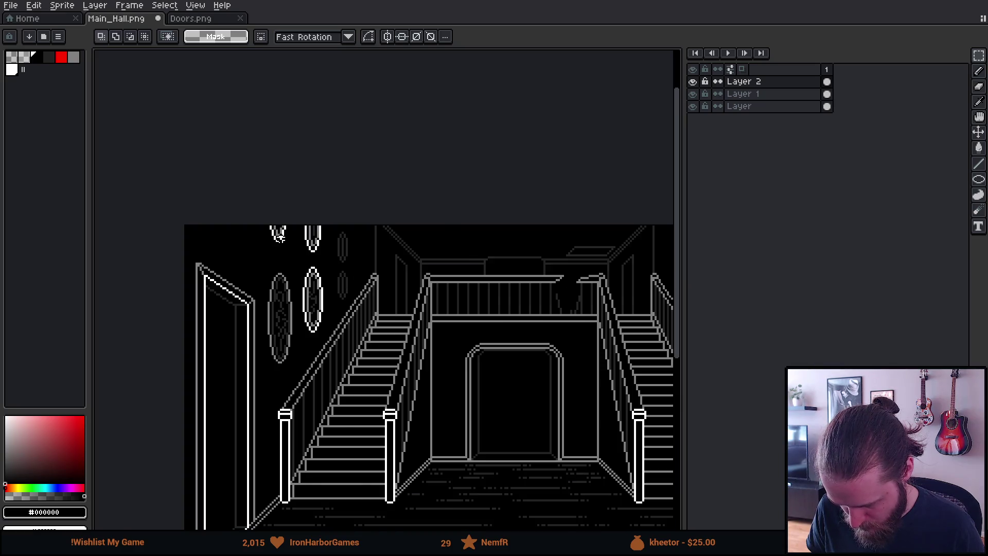
scroll(278, 236, up, 1)
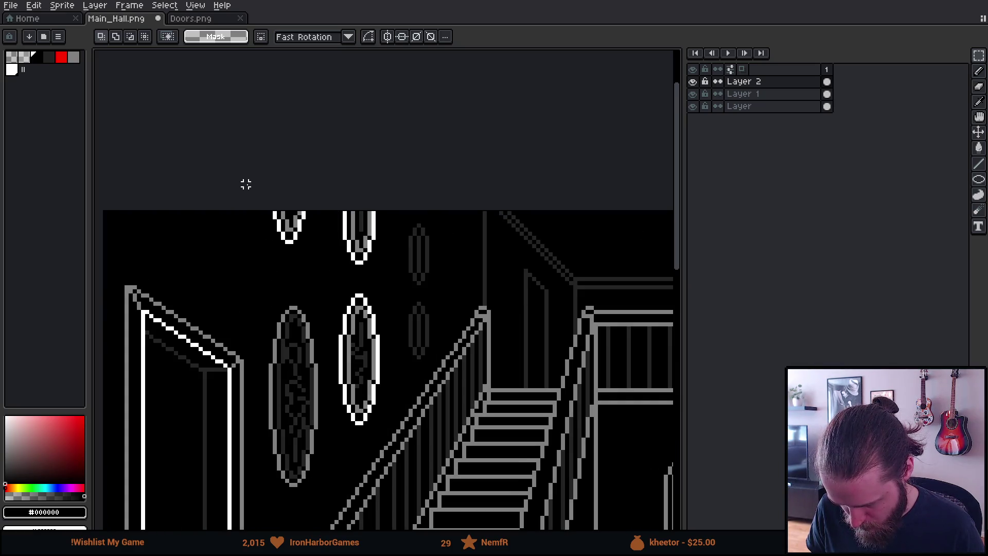
Step: Move the two small upper ovals right and down so they hang above the lamps
drag(246, 184, 384, 270)
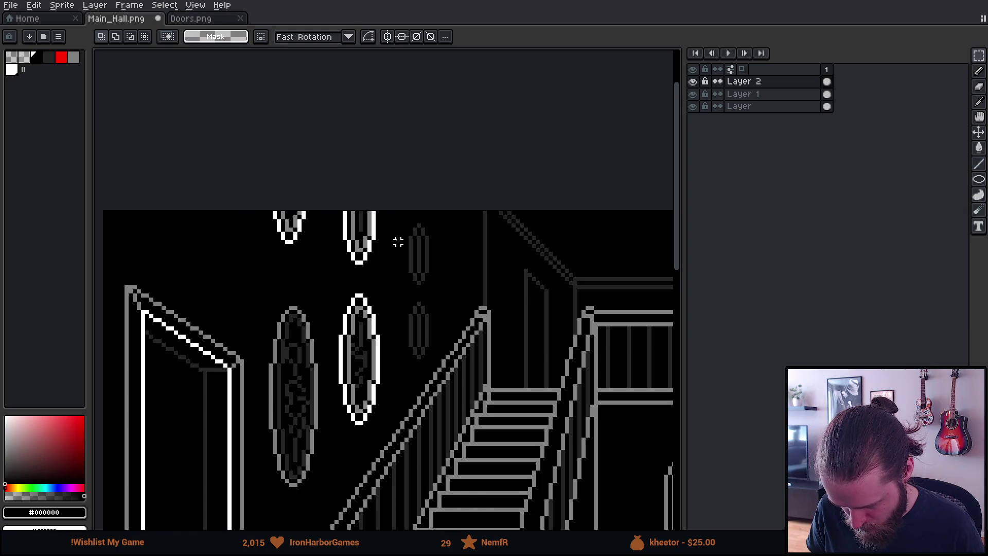
mouse_move(337, 201)
mouse_down()
mouse_move(391, 275)
mouse_move(259, 276)
mouse_move(248, 262)
mouse_up()
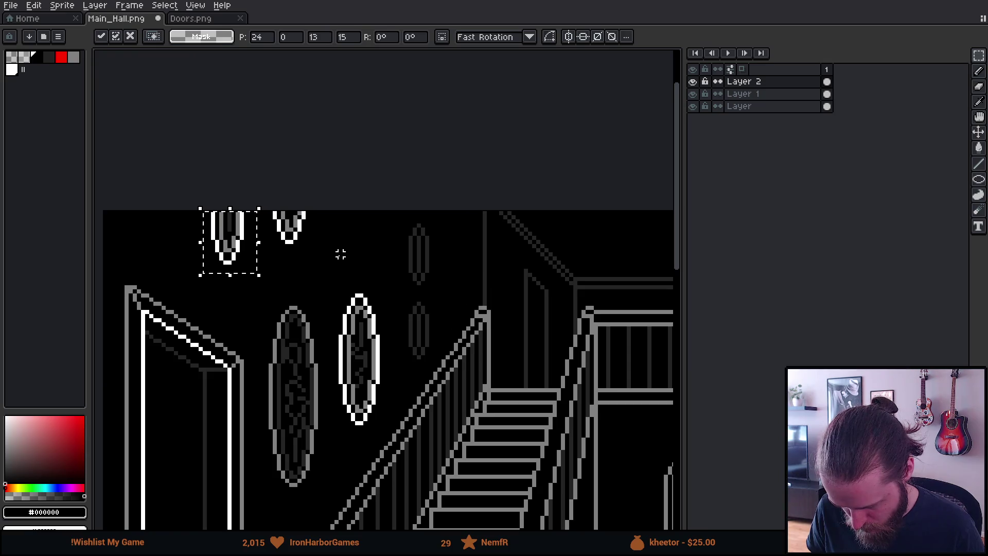
mouse_move(170, 175)
mouse_down()
mouse_move(302, 269)
mouse_move(356, 275)
mouse_move(374, 266)
mouse_up()
key(Return)
Step: Adjust the upper-left oval's position and deselect it
drag(261, 211, 315, 266)
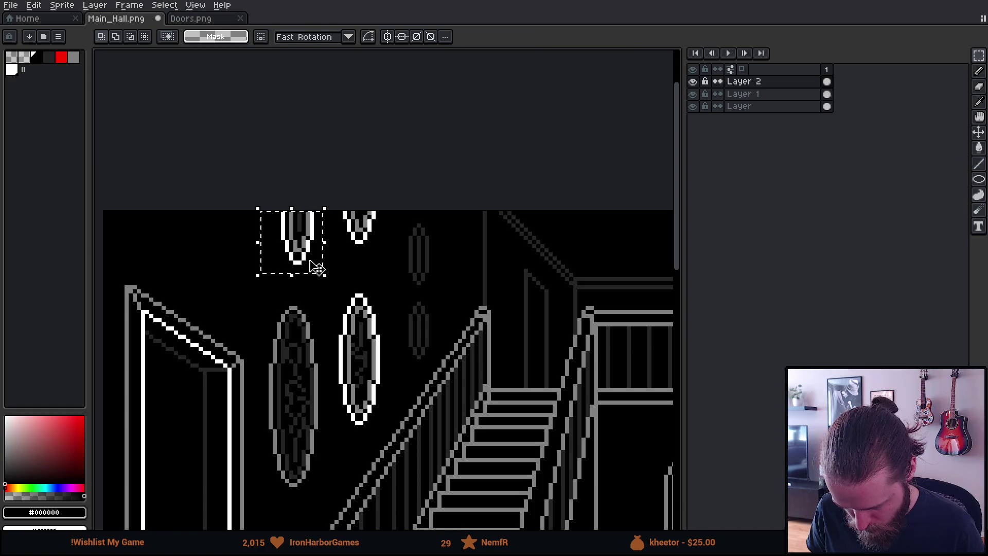
click(313, 268)
key(ctrl+d)
scroll(309, 309, up, 1)
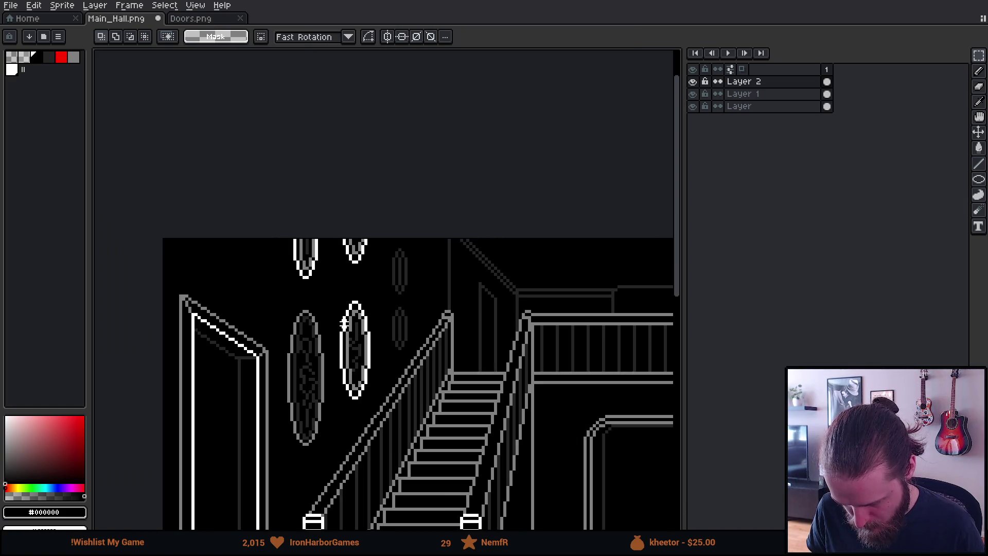
scroll(298, 328, up, 1)
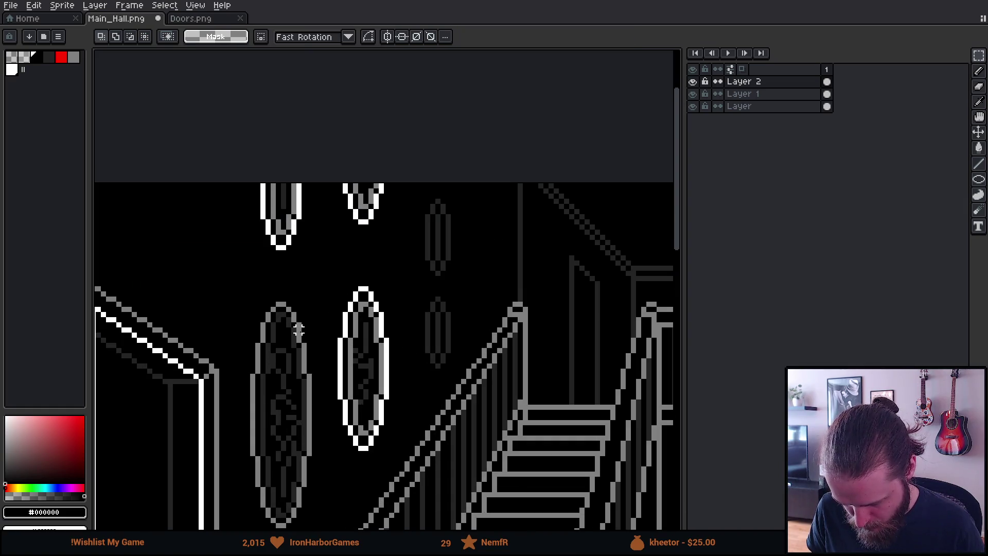
Step: Eyedrop white from a lamp and bucket-fill the large left-wall oval's outline white
alt+click(352, 307)
key(g)
click(298, 325)
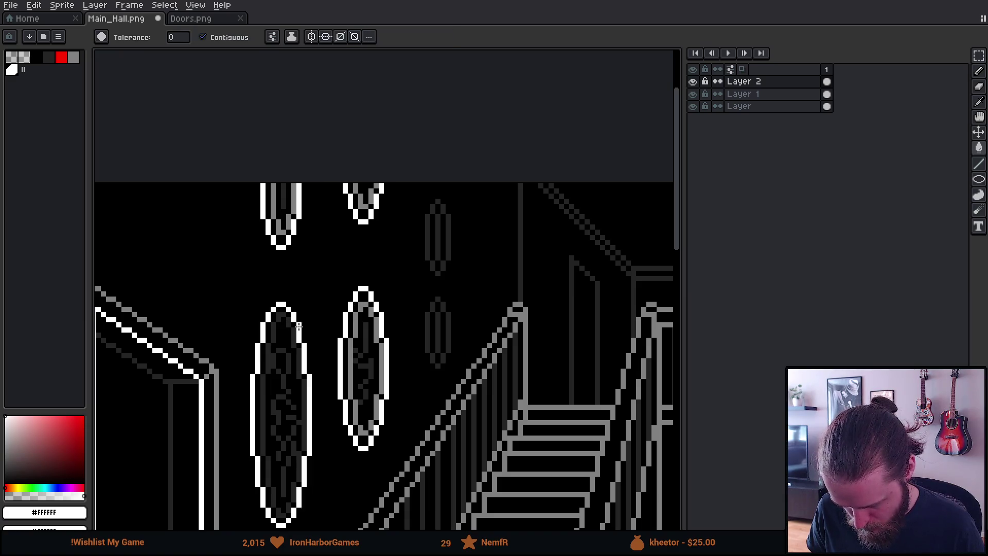
key(alt)
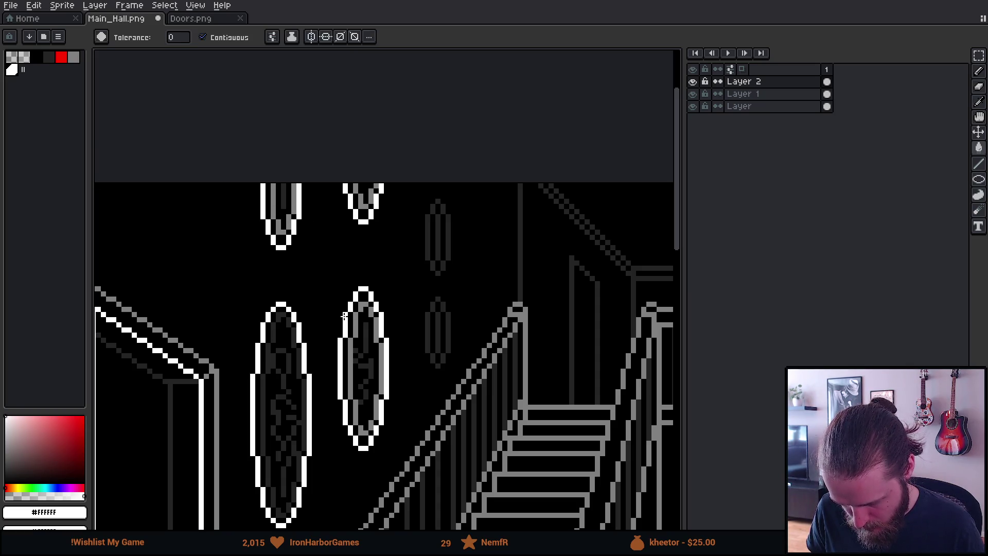
key(alt)
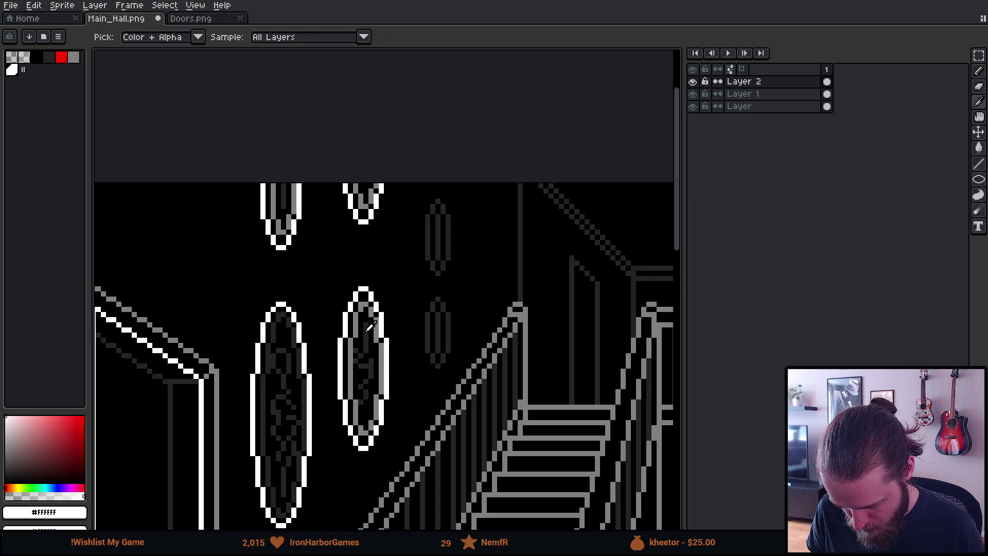
alt+click(369, 327)
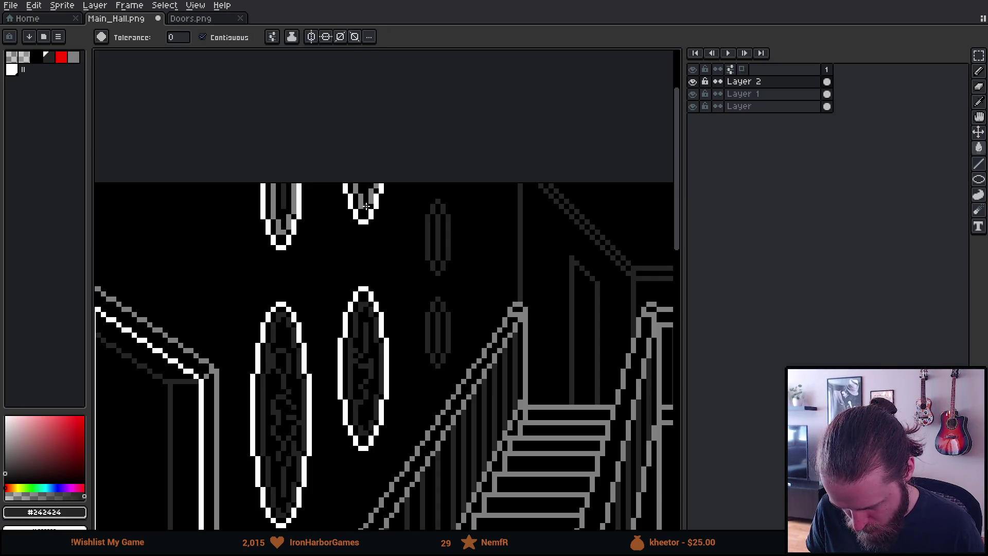
Step: Eyedrop mid grey and recolour the upper and middle ovals' outlines grey
key(alt)
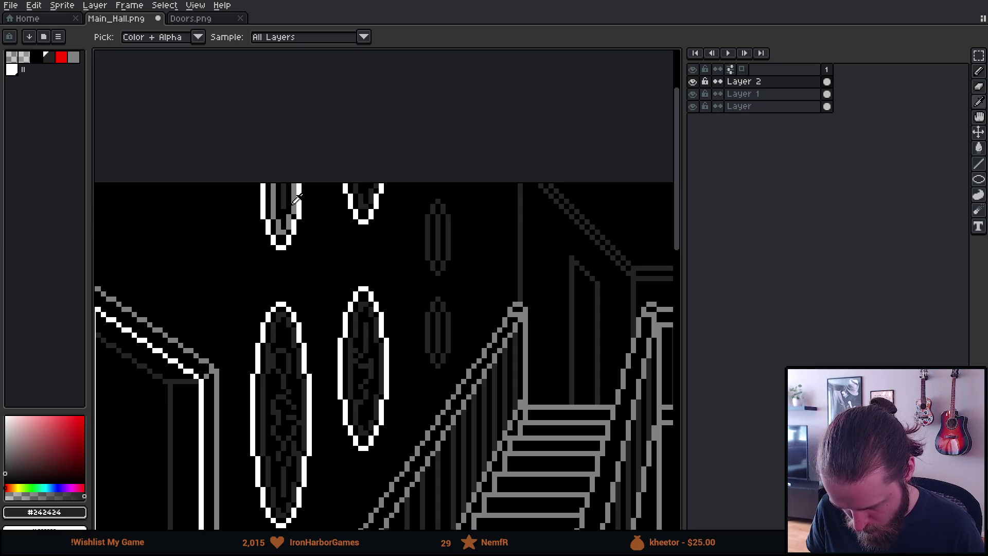
alt+click(293, 203)
click(351, 200)
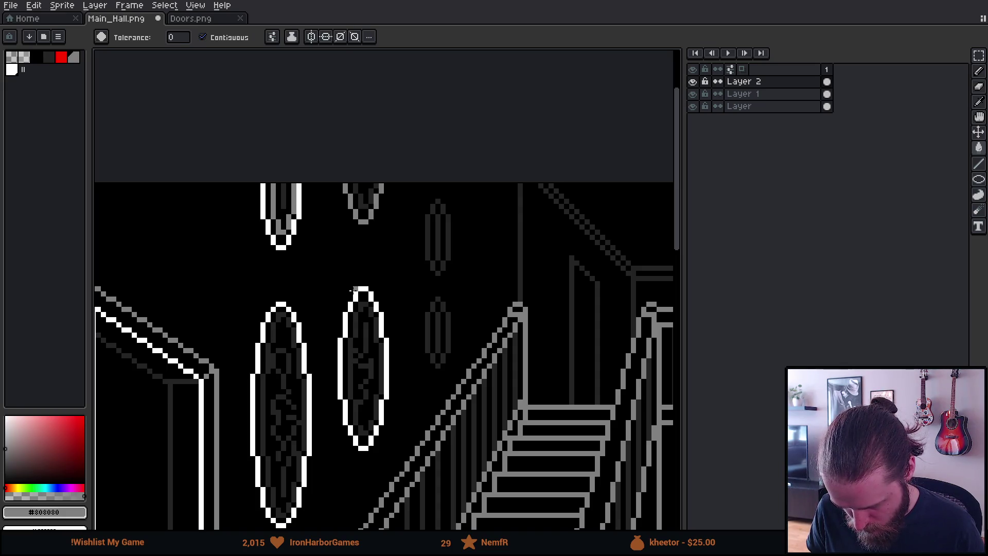
click(361, 287)
scroll(305, 390, down, 2)
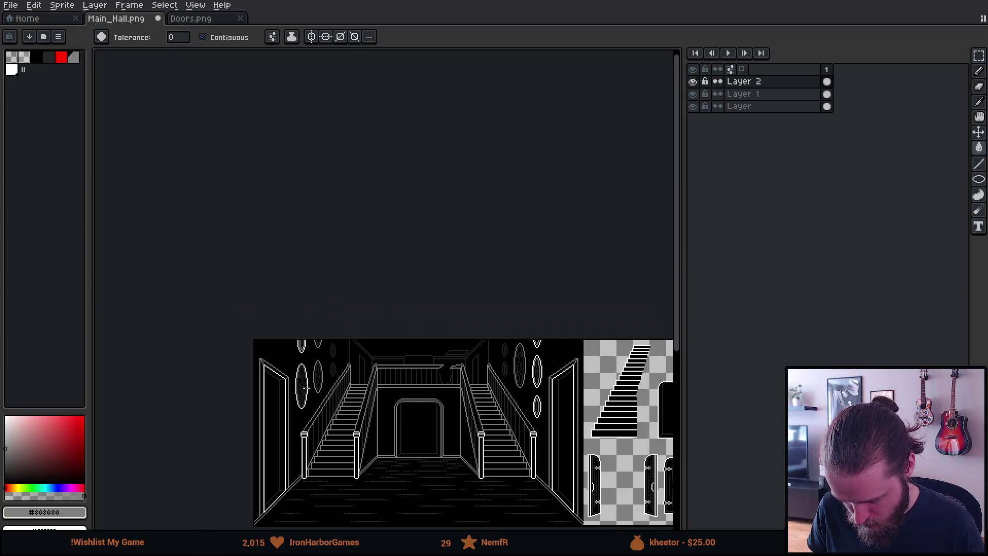